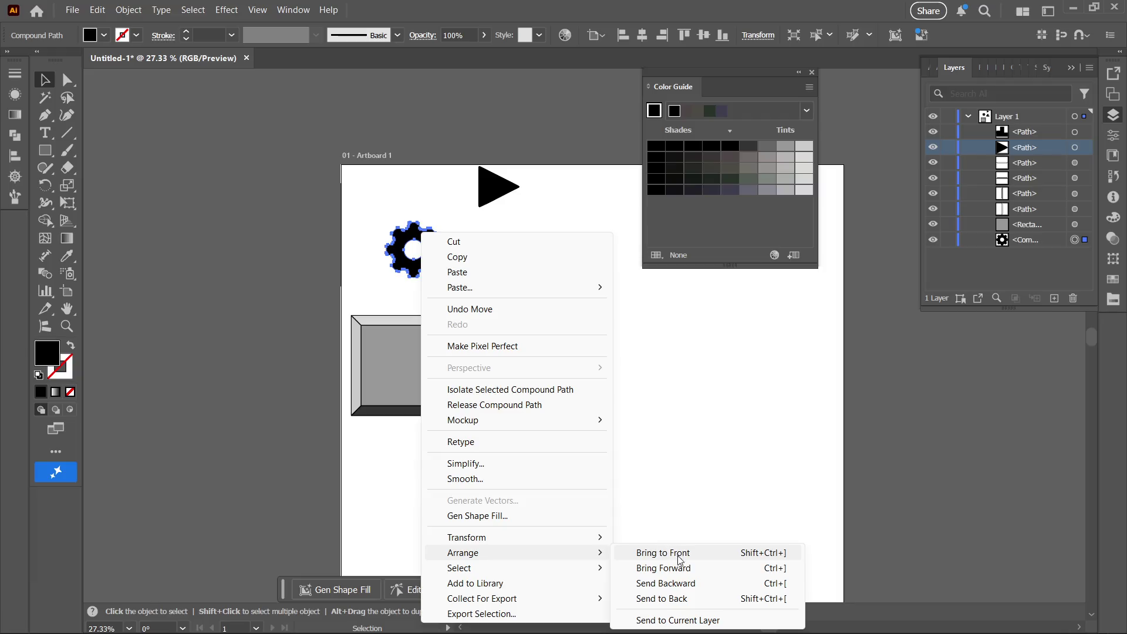
- Bring the gear to the front and try it on the grey square button
click(708, 553)
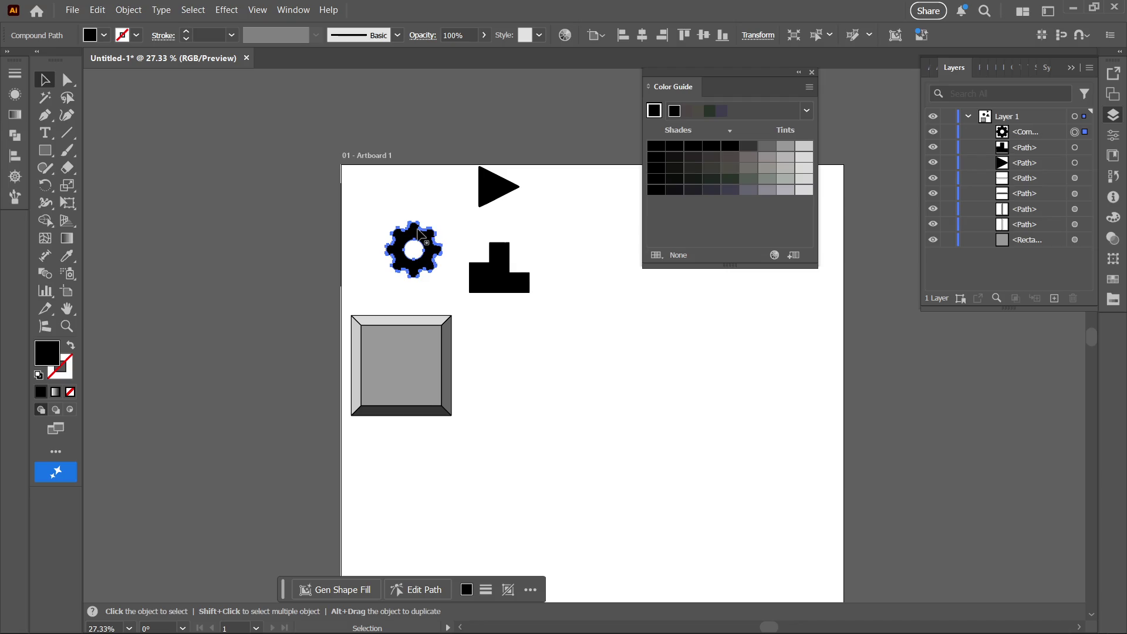
mouse_move(421, 232)
mouse_down()
mouse_move(405, 277)
mouse_move(398, 345)
mouse_move(411, 347)
mouse_up()
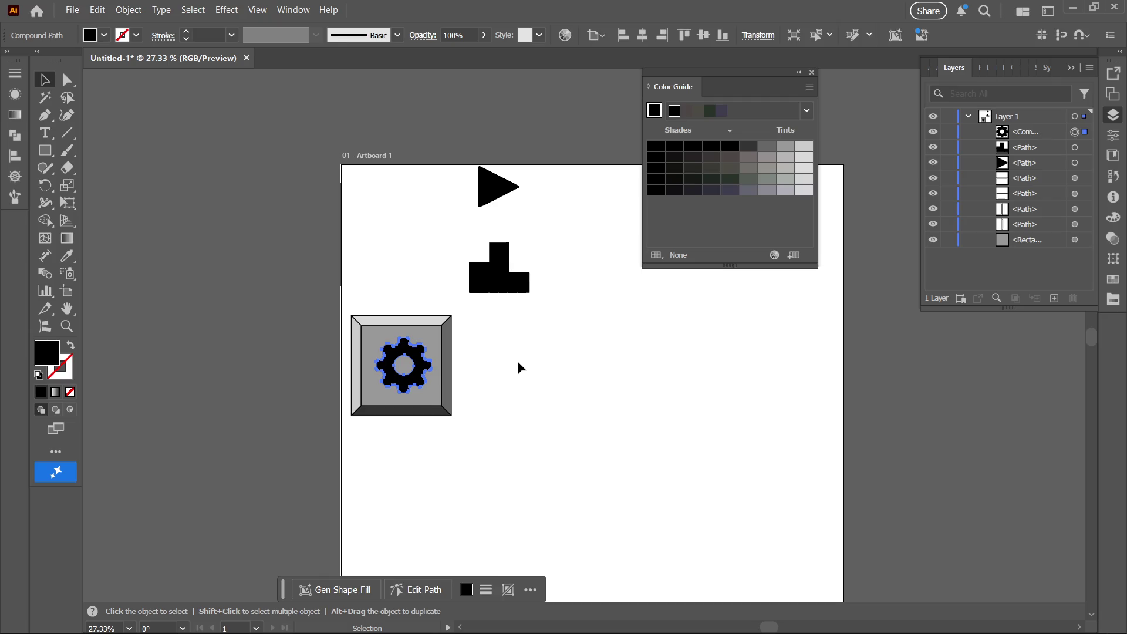
click(548, 445)
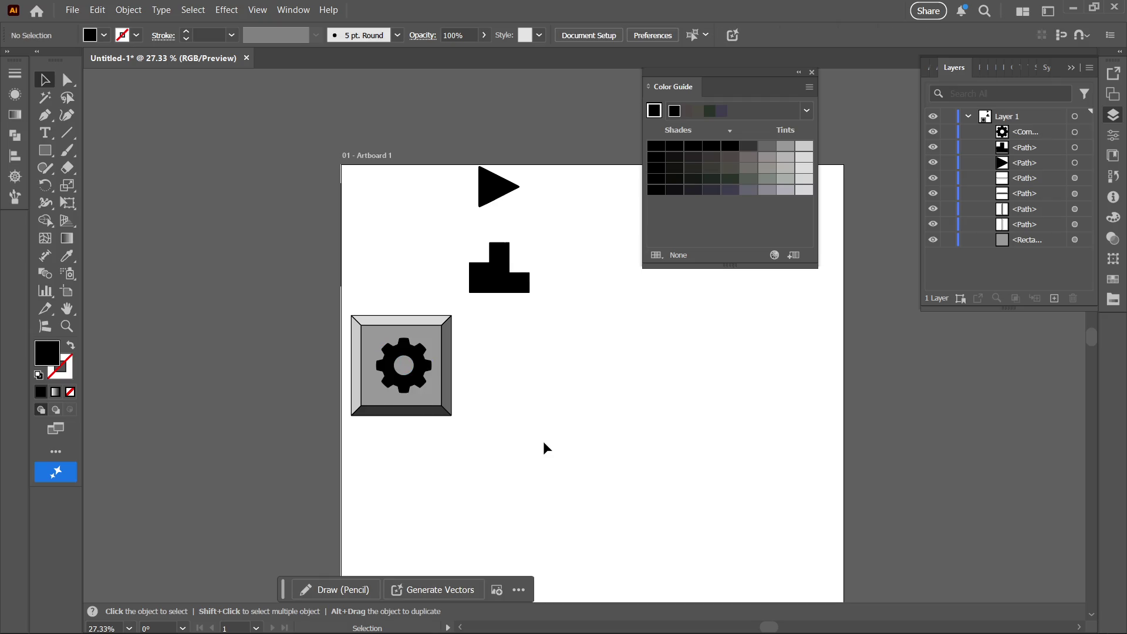
- Move the gear back to the artboard's top-left and select the bevelled square
drag(409, 348, 418, 180)
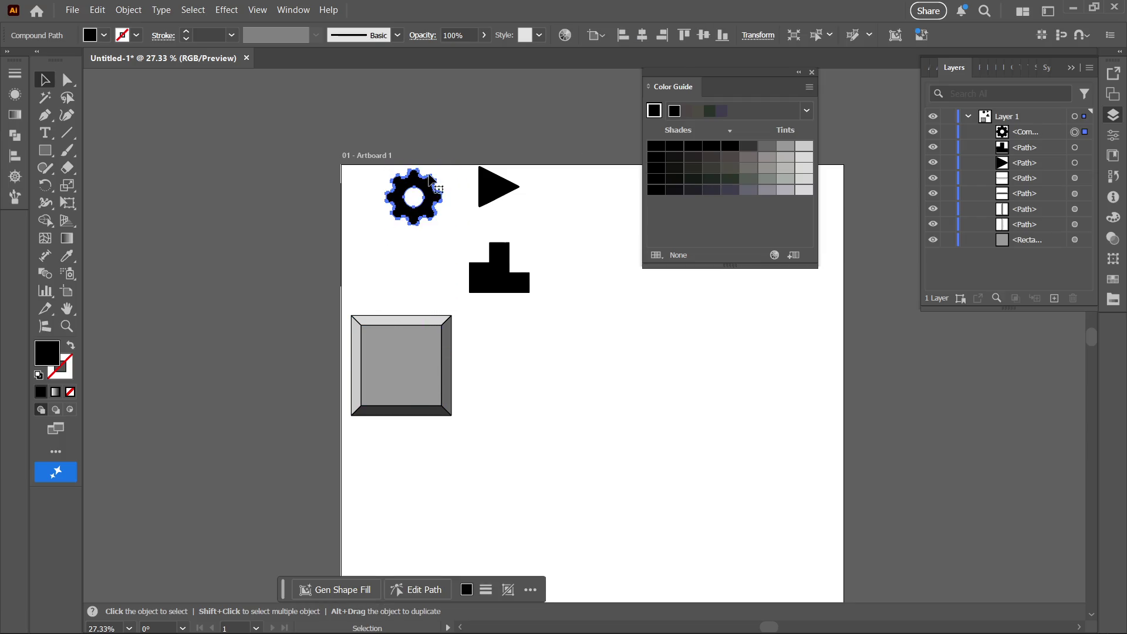
click(510, 459)
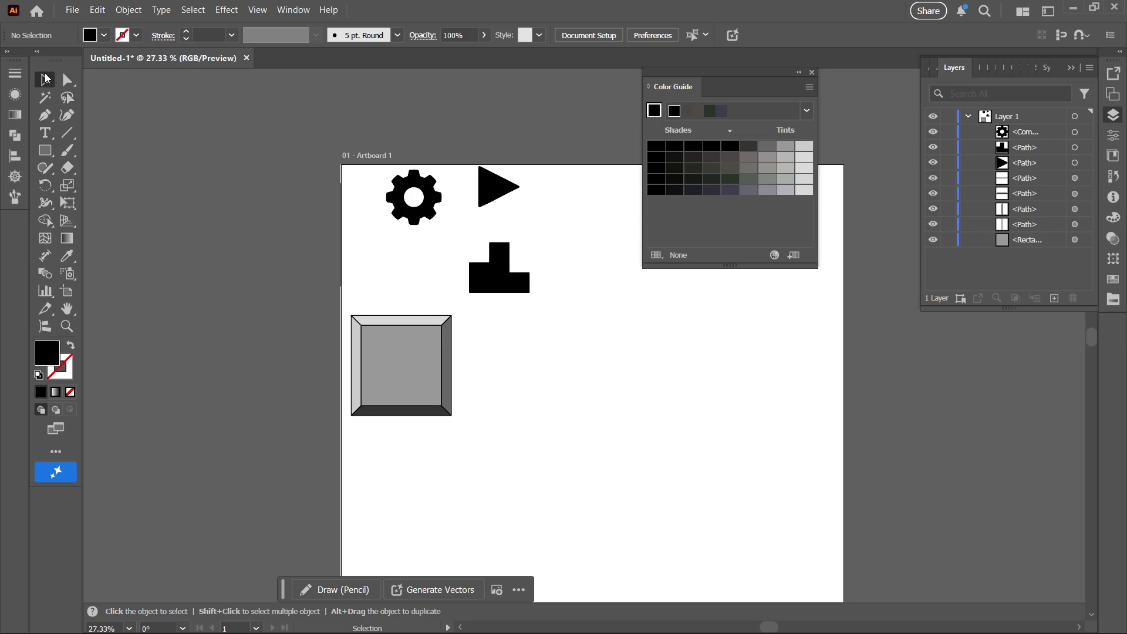
drag(358, 363, 500, 442)
- Delete the bevelled square from the artboard
key(a)
key(Delete)
key(v)
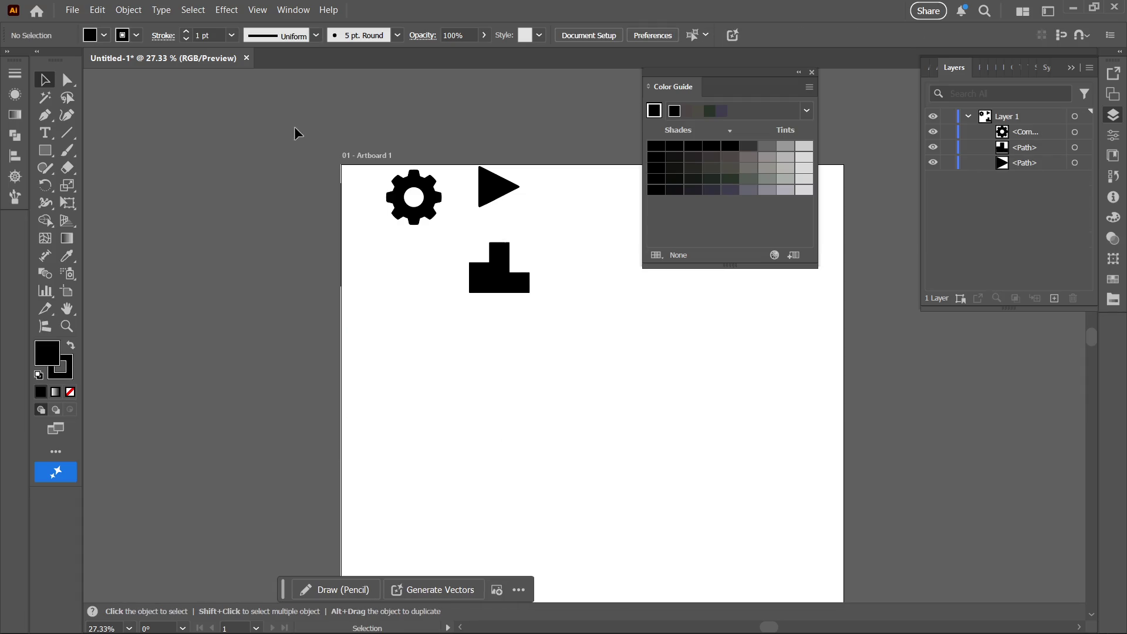
click(70, 10)
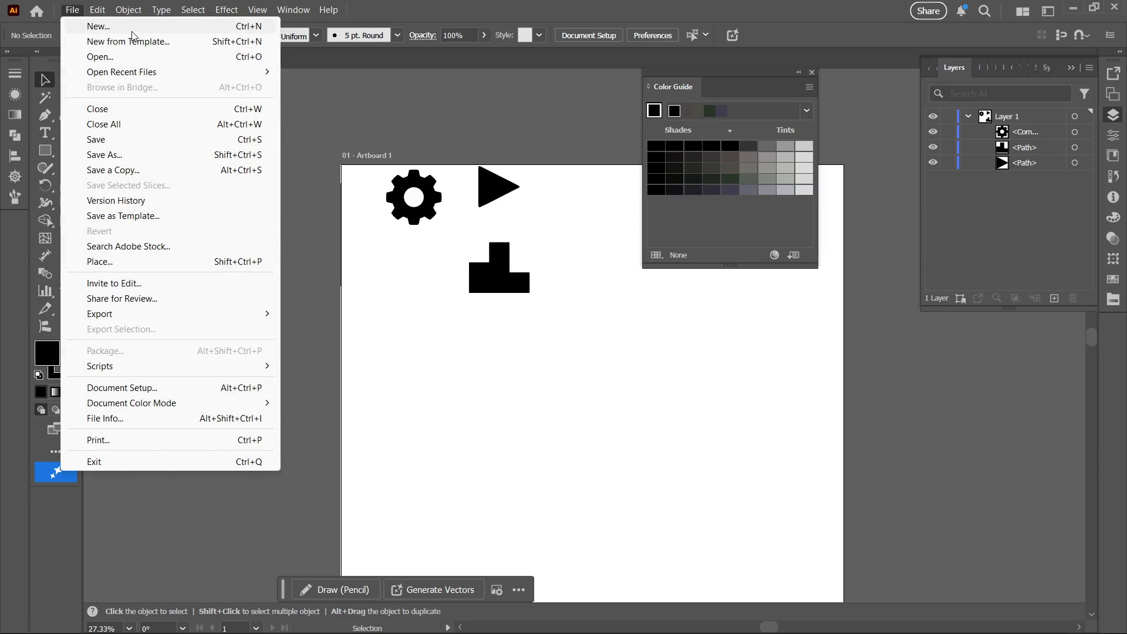
key(Escape)
- Start a new Illustrator document named 'Button Tile'
key(ctrl+n)
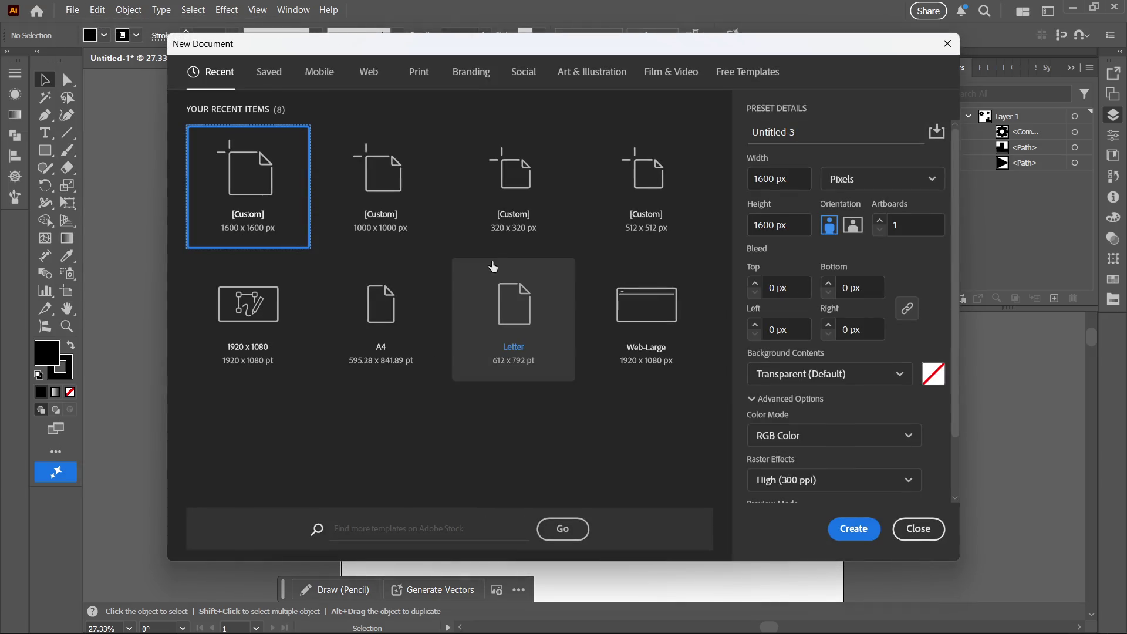
click(795, 133)
text(320)
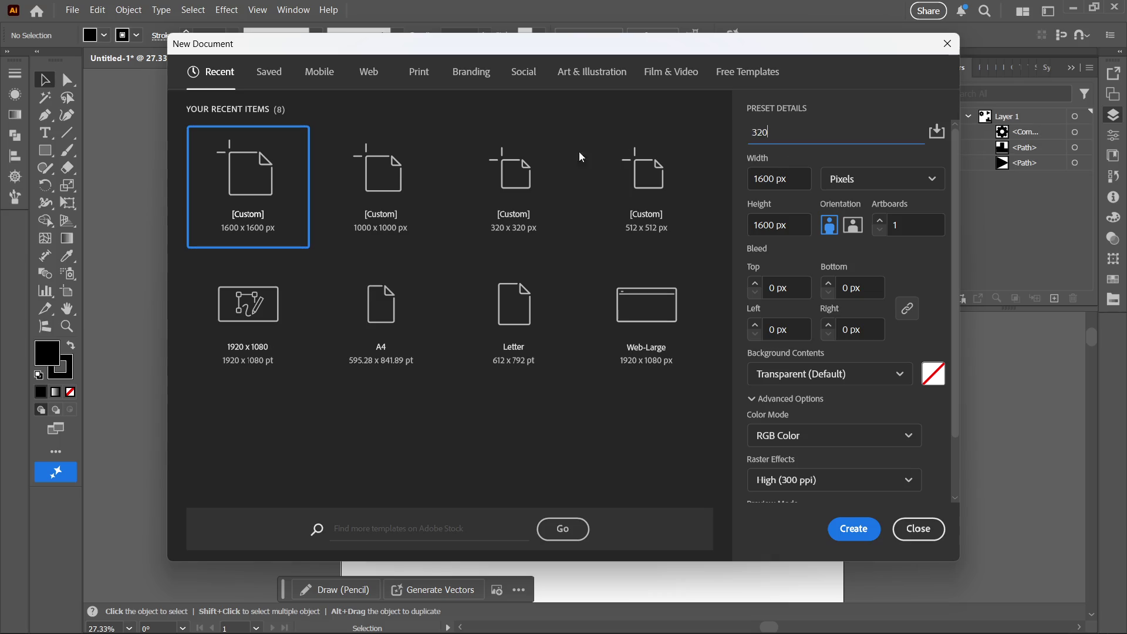
key(BackSpace)
key(BackSpace)
text(Bu)
key(BackSpace)
key(BackSpace)
text(Button)
text(Tile)
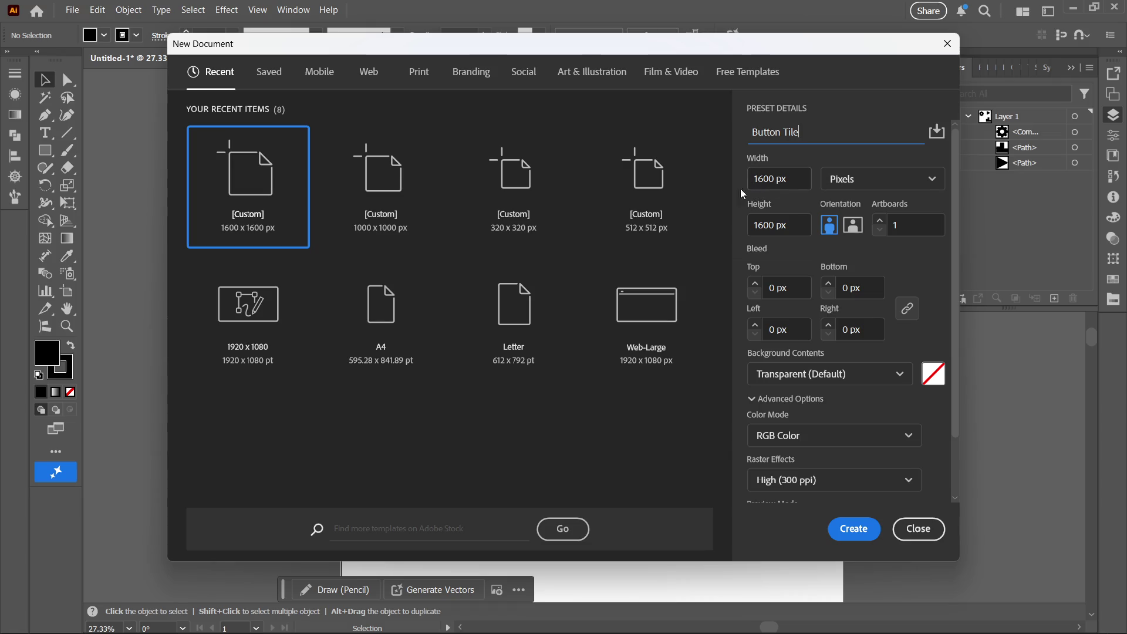
- Make the document 320×320 px with 16 px bleed and create it
triple_click(758, 178)
text(32)
text(0)
key(Tab)
key(Tab)
text(320)
key(Tab)
key(Tab)
key(Tab)
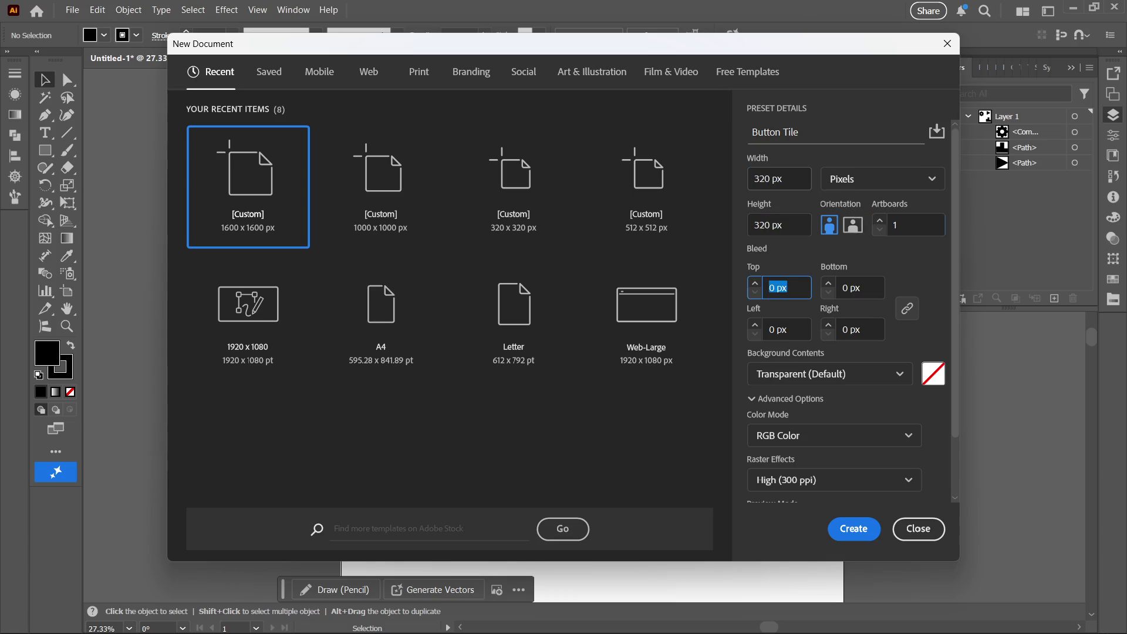
text(16)
key(Tab)
key(Tab)
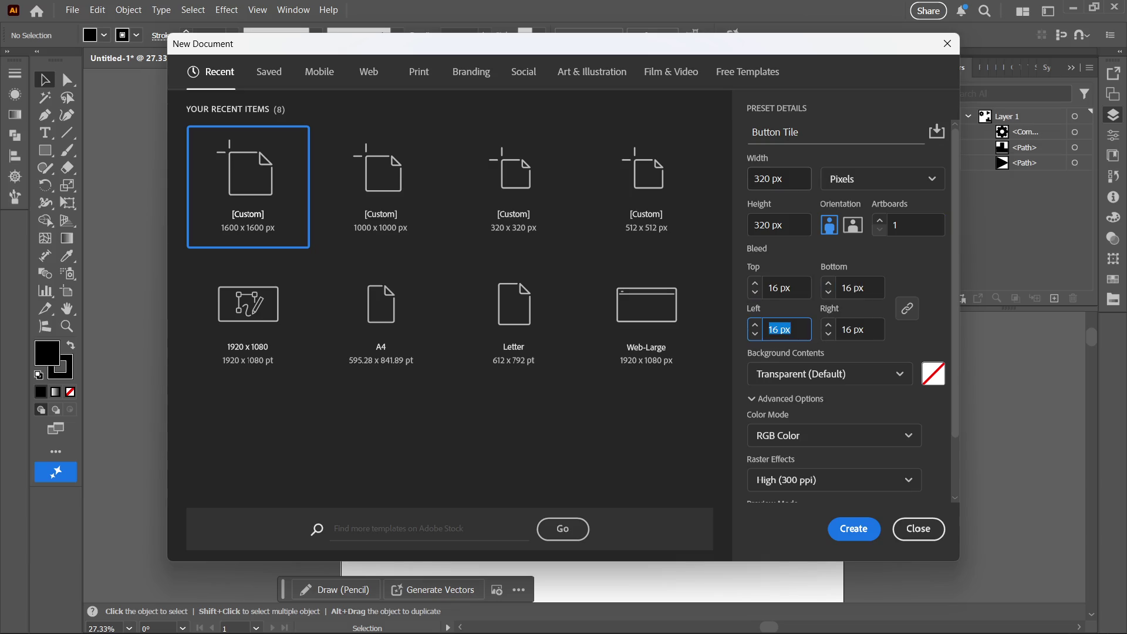
scroll(843, 382, down, 2)
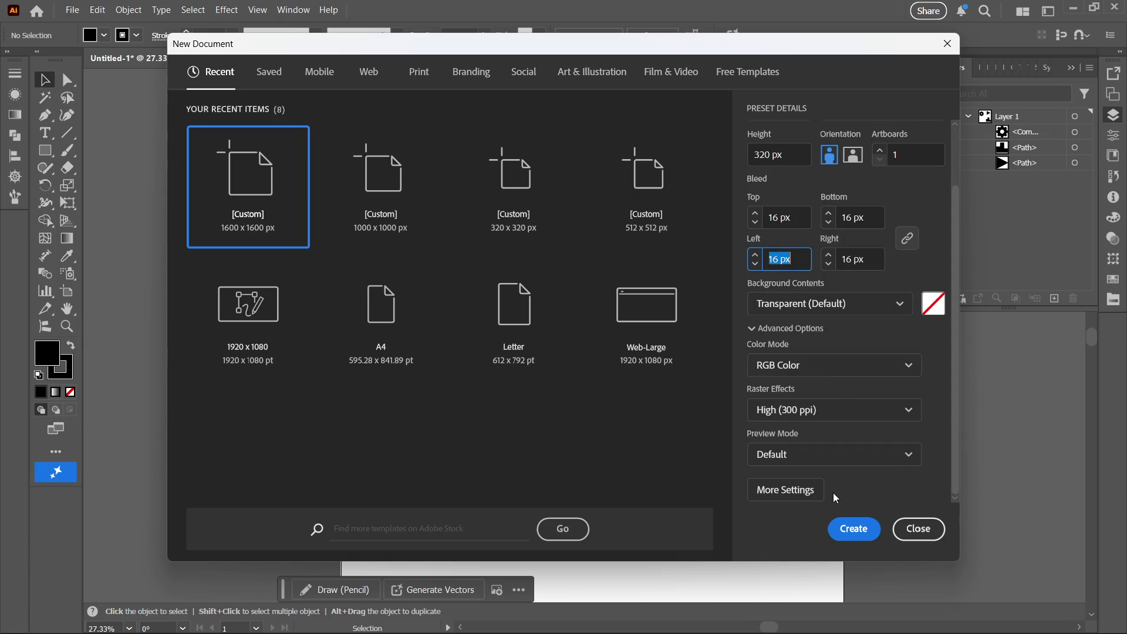
click(845, 530)
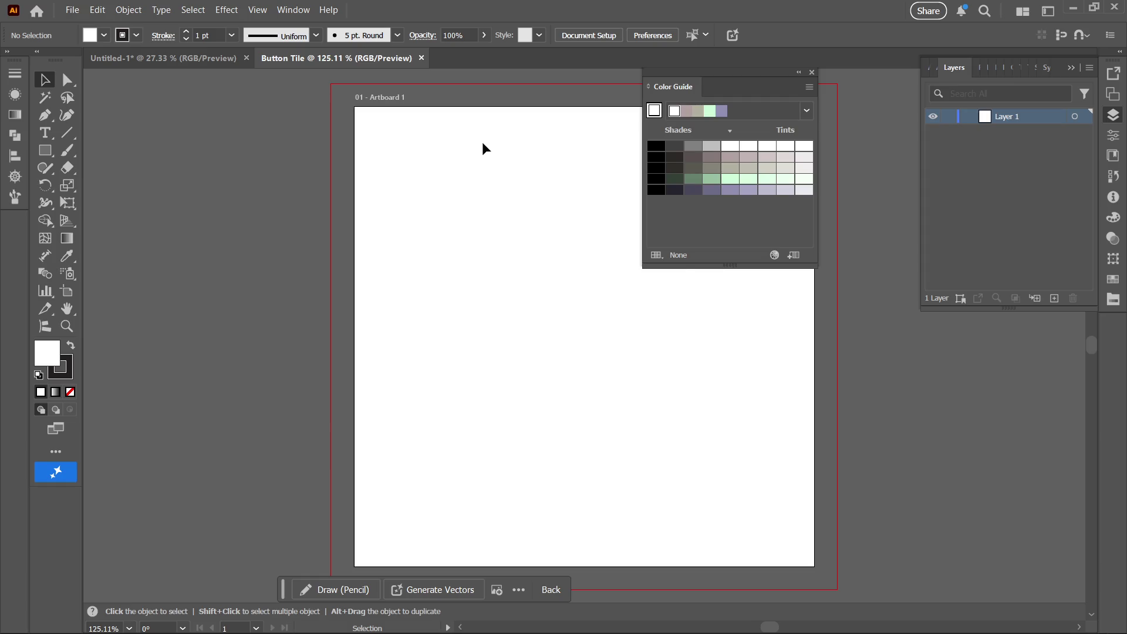
- Paste the bevelled tile into Button Tile and zoom out to see it whole
key(ctrl+v)
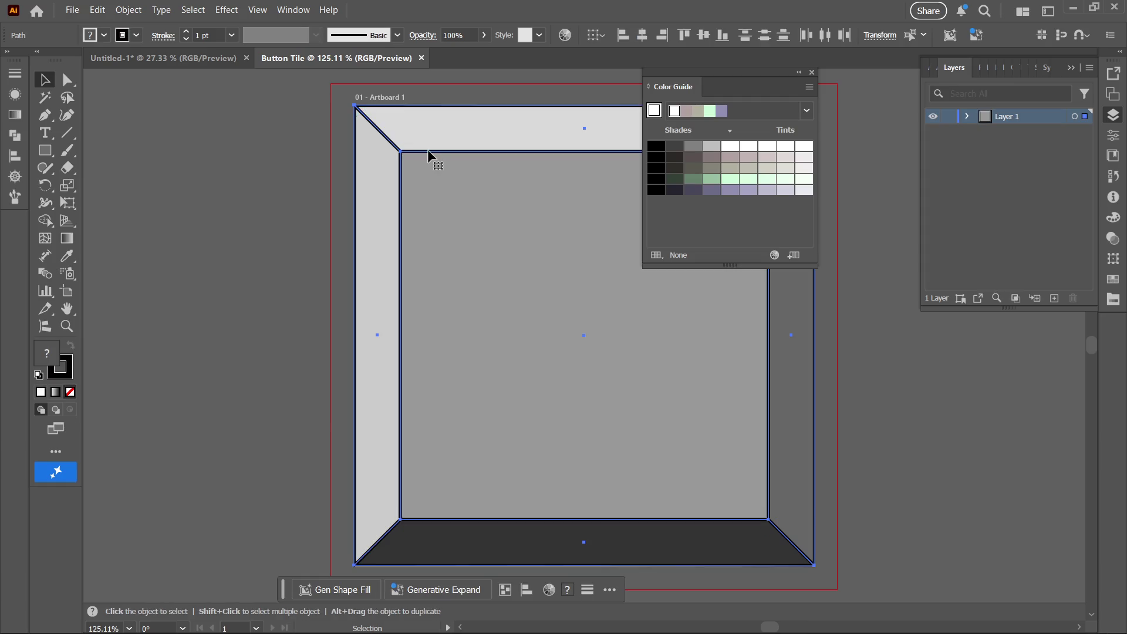
mouse_move(476, 247)
mouse_down()
mouse_move(453, 270)
mouse_move(347, 272)
mouse_move(91, 211)
mouse_move(348, 418)
mouse_move(250, 395)
mouse_up()
key(z)
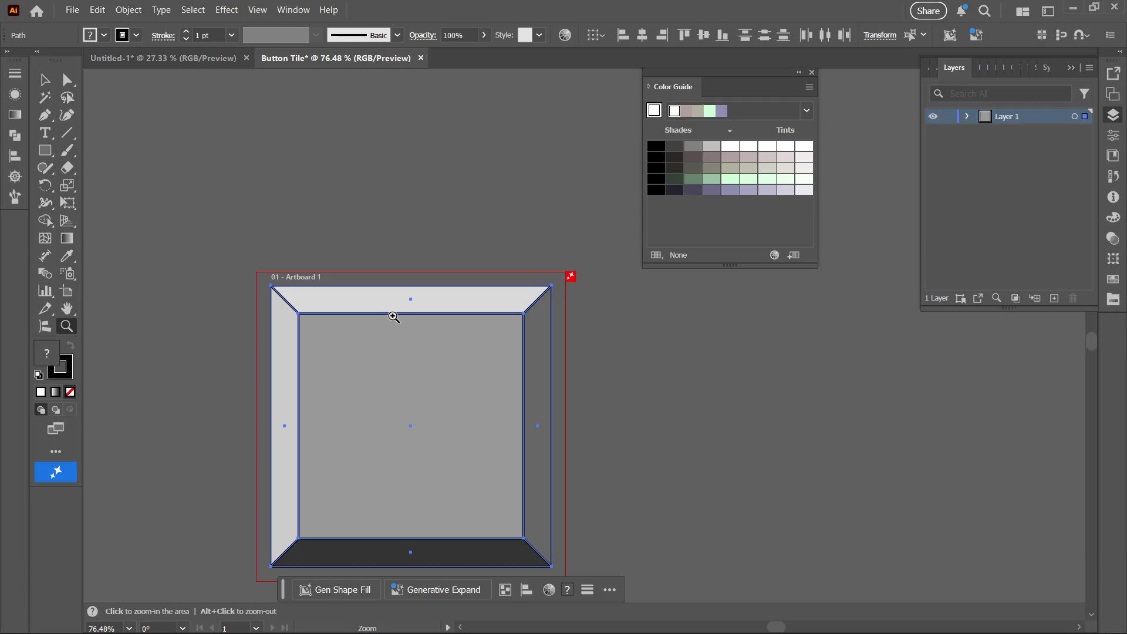
mouse_move(398, 347)
mouse_down()
mouse_move(383, 291)
mouse_move(356, 257)
mouse_up()
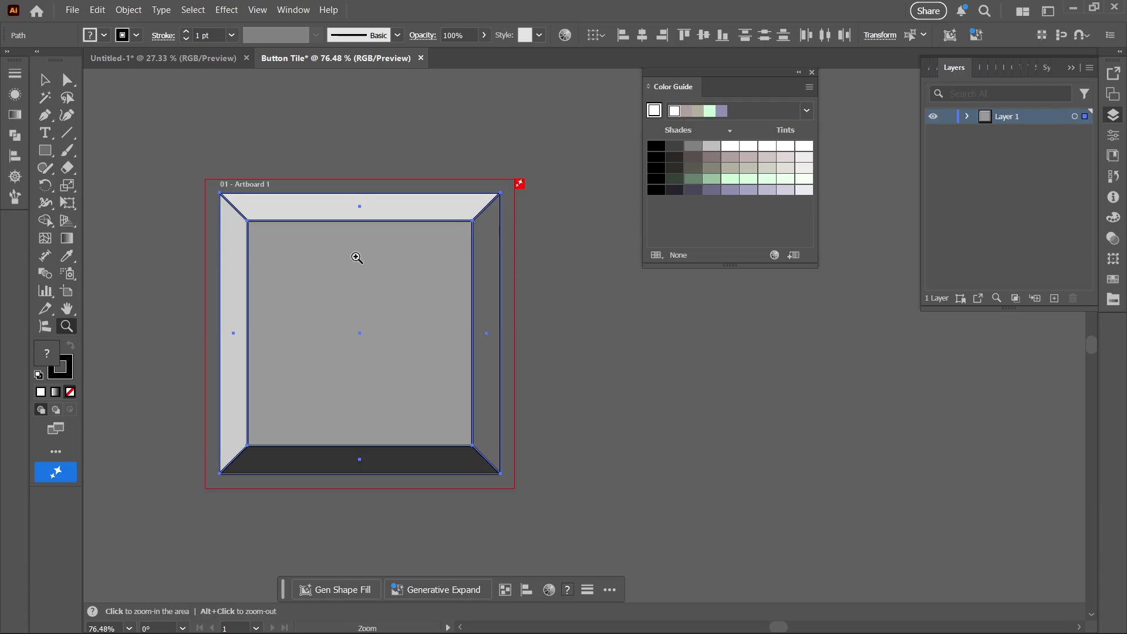
- Try scaling the tile with Free Transform, undo it, and deselect
key(e)
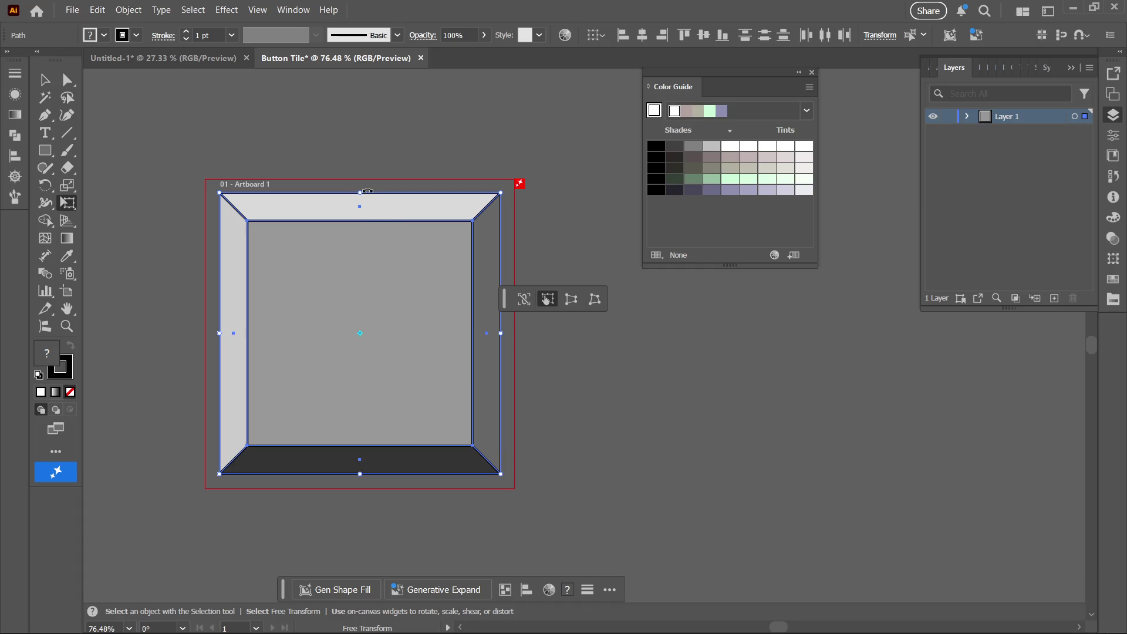
drag(360, 192, 342, 284)
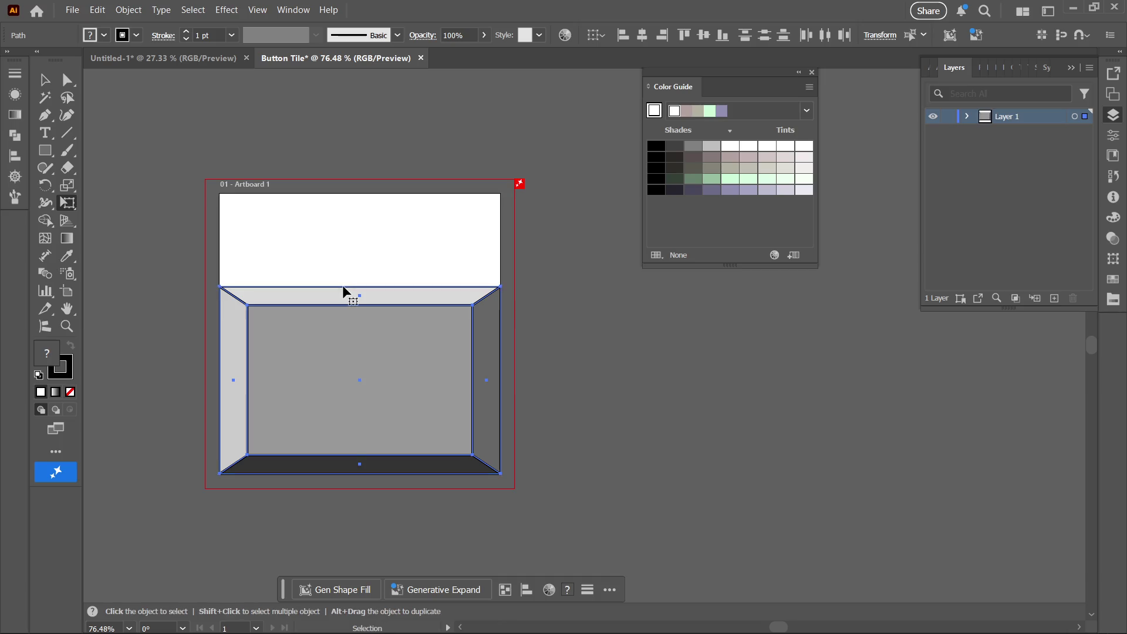
key(ctrl+z)
click(558, 478)
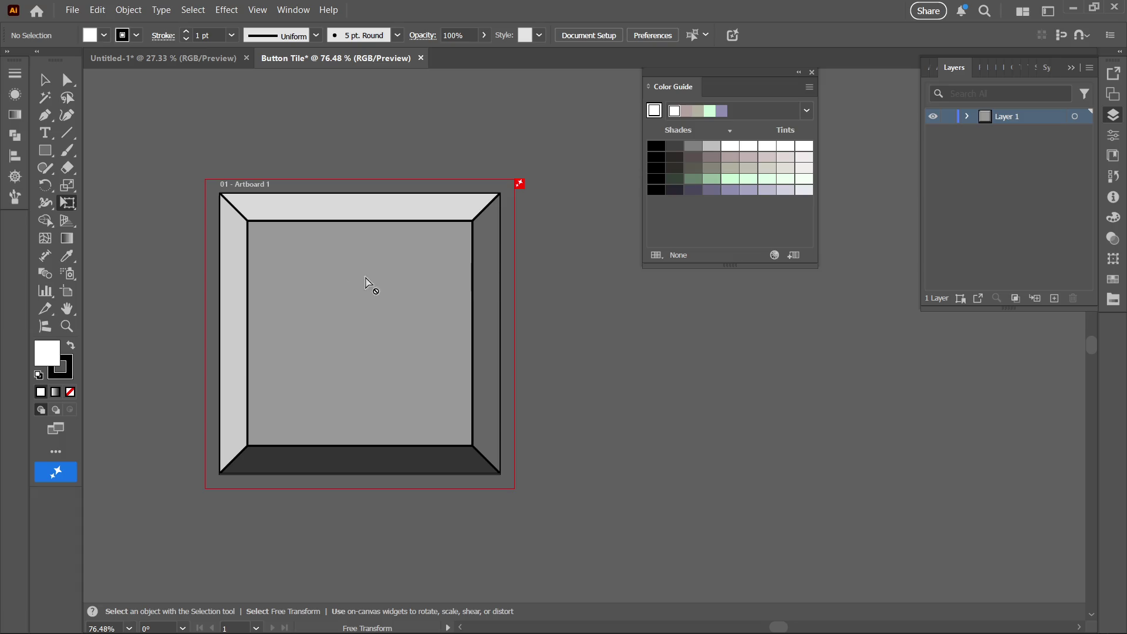
click(97, 10)
- Open Export As and browse from the C: drive to the user's Desktop
mouse_move(72, 10)
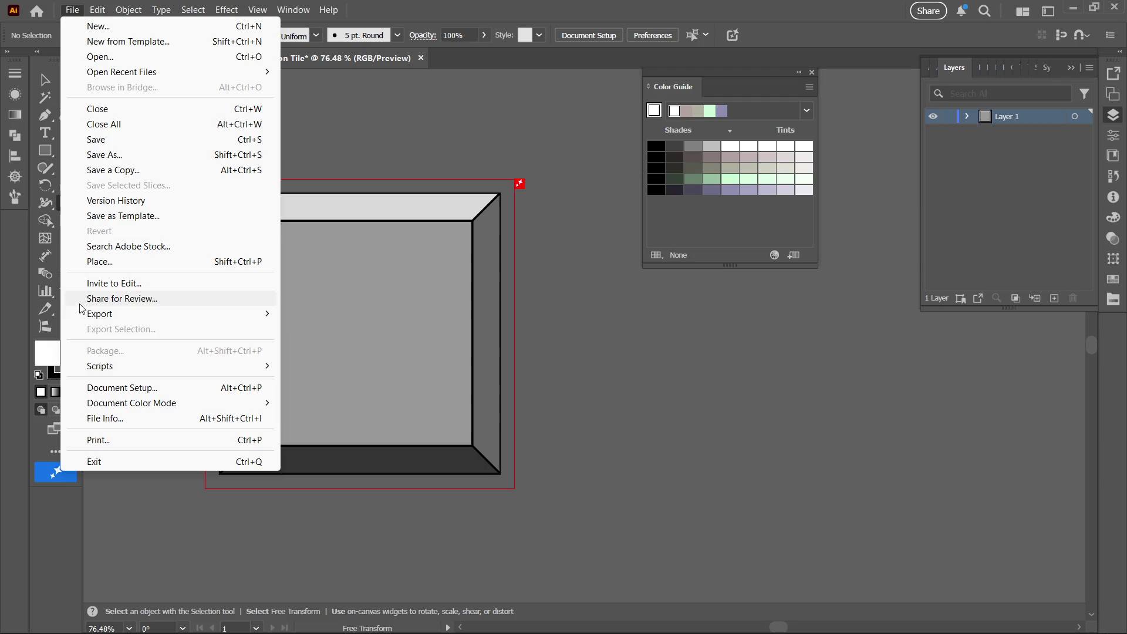
mouse_move(209, 315)
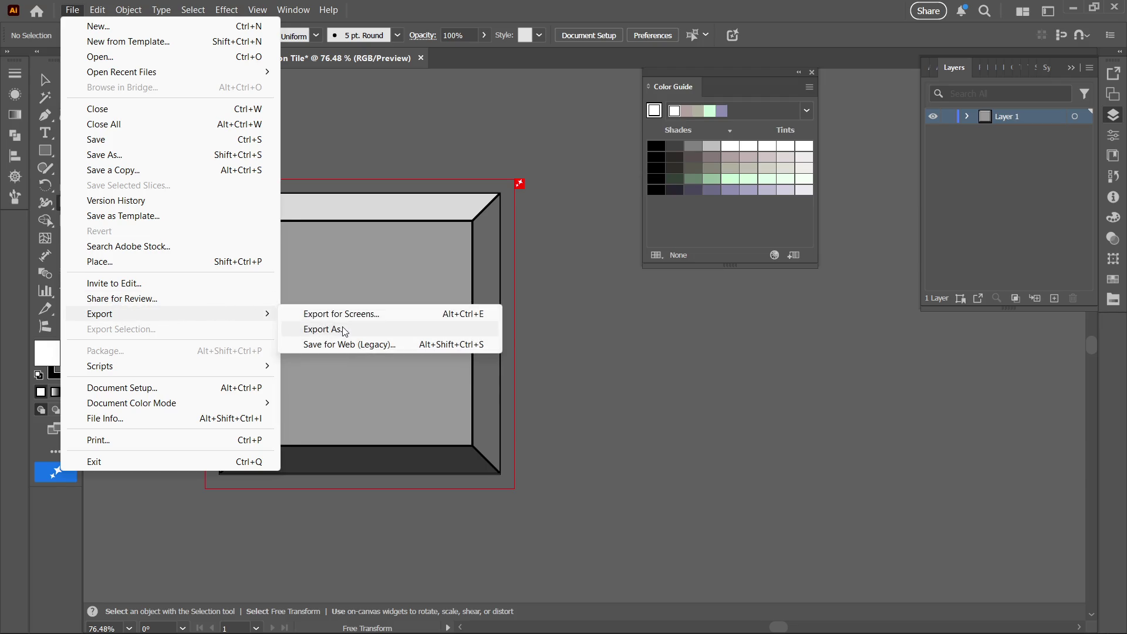
click(344, 328)
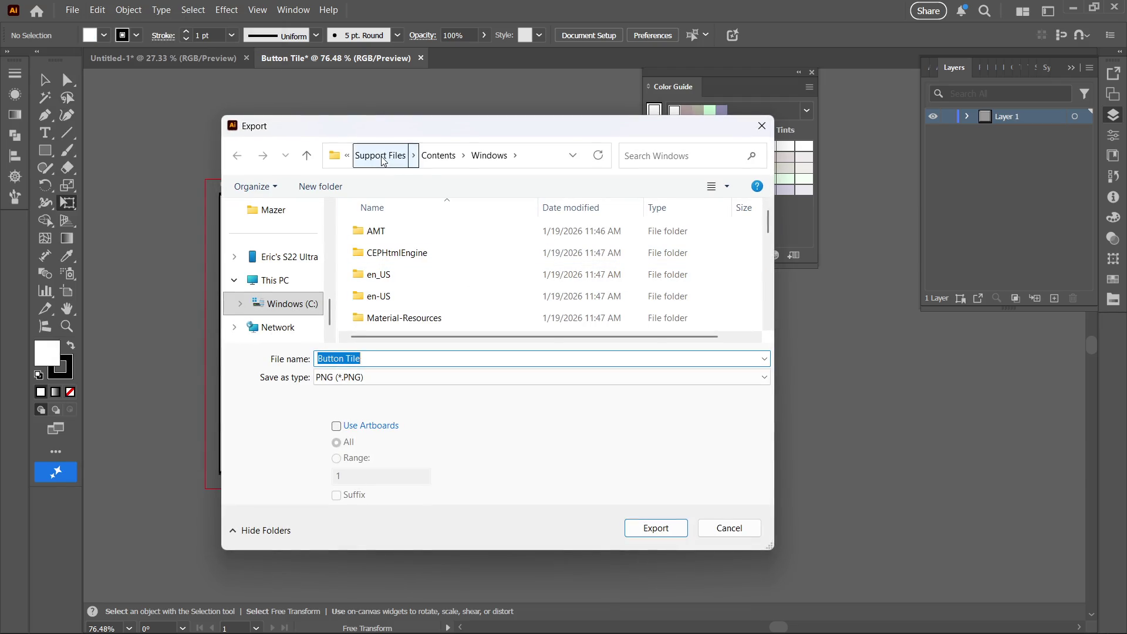
scroll(283, 303, down, 1)
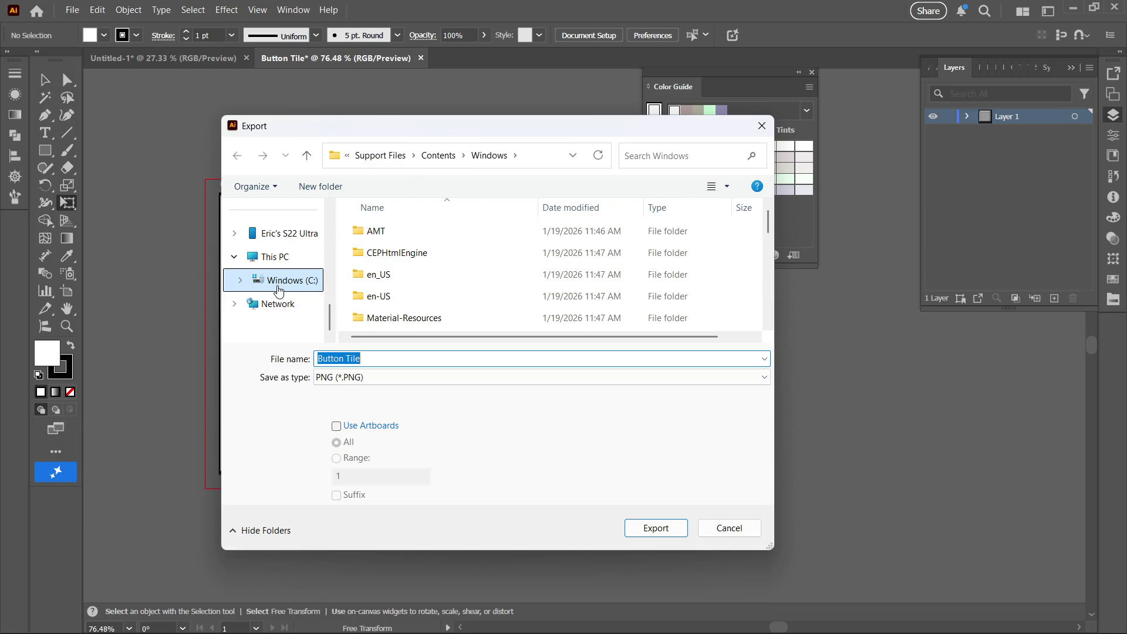
click(274, 302)
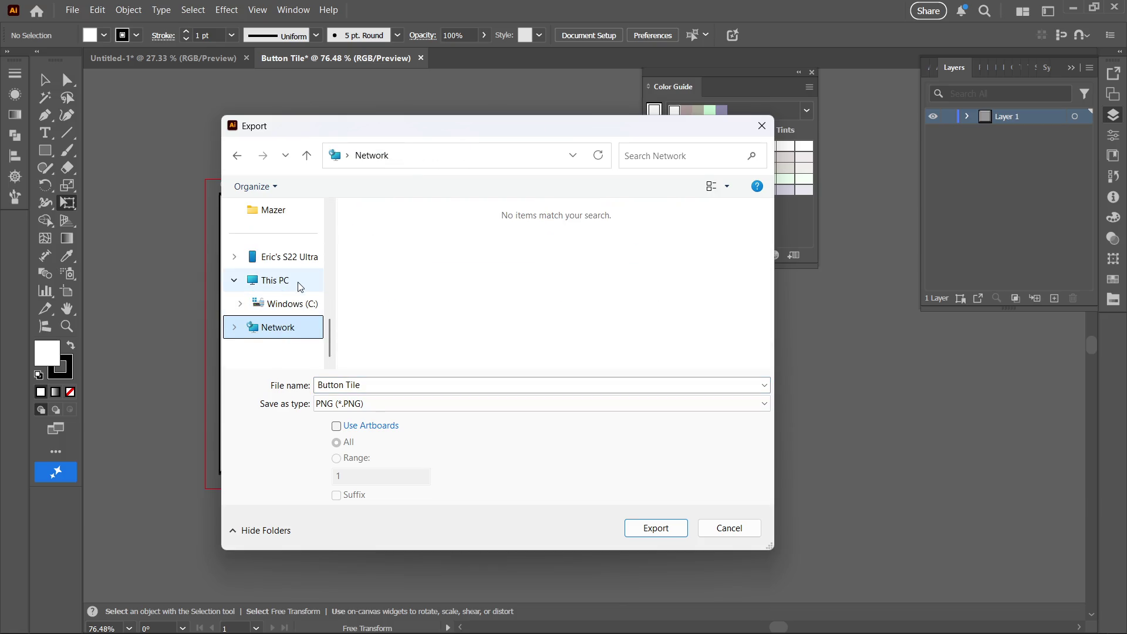
click(272, 303)
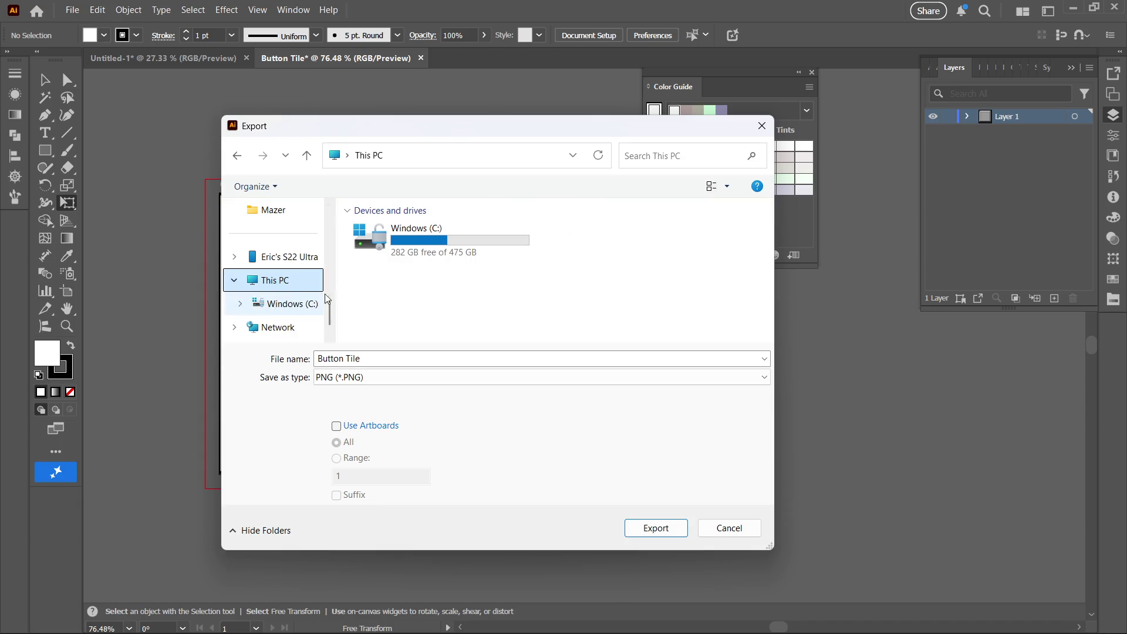
double_click(424, 235)
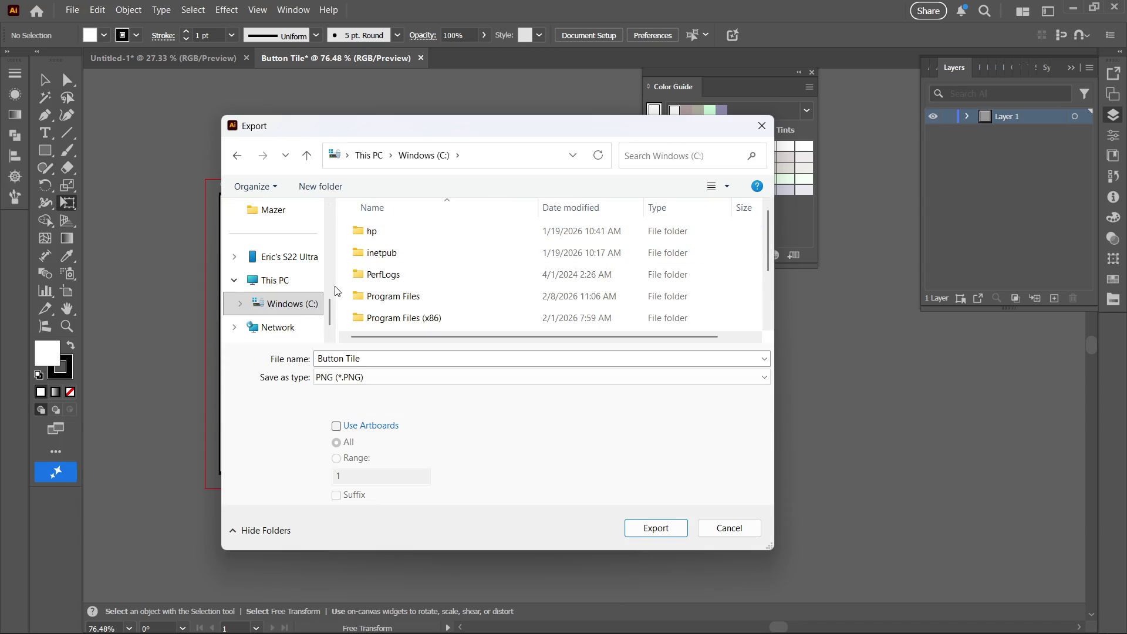
scroll(418, 298, down, 2)
double_click(403, 280)
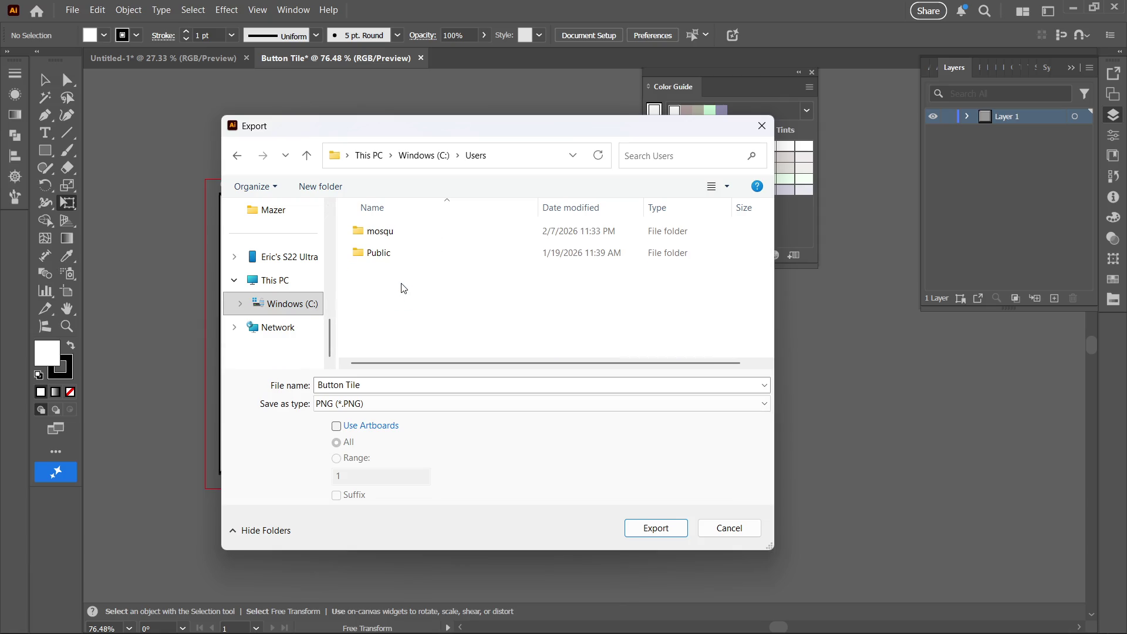
click(405, 233)
double_click(406, 234)
scroll(404, 247, down, 3)
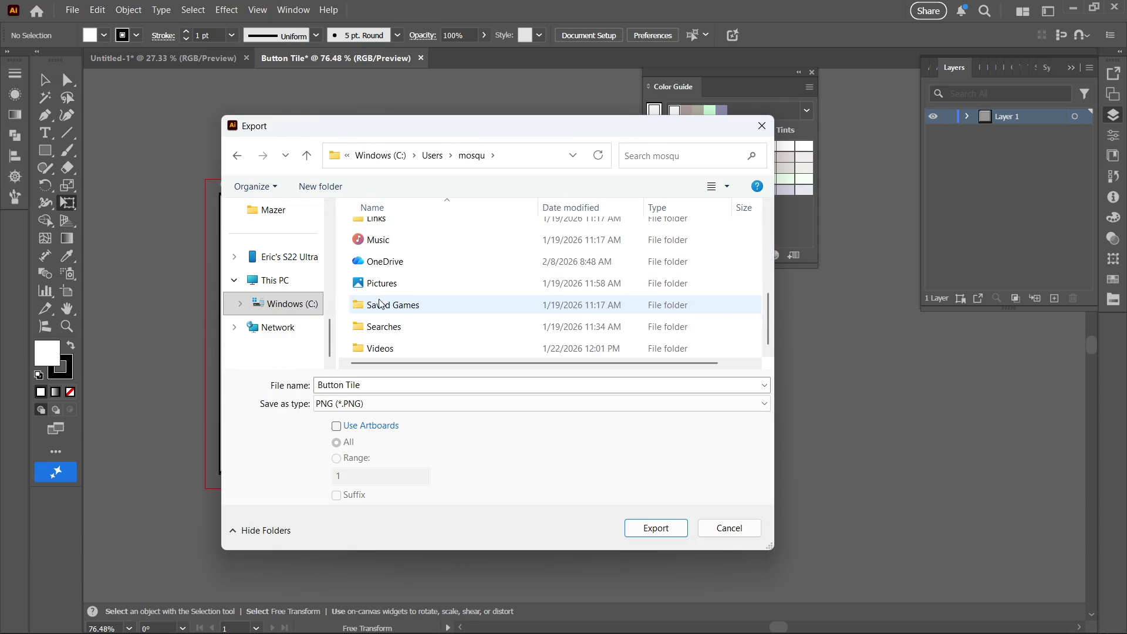
scroll(411, 288, up, 1)
scroll(411, 289, up, 2)
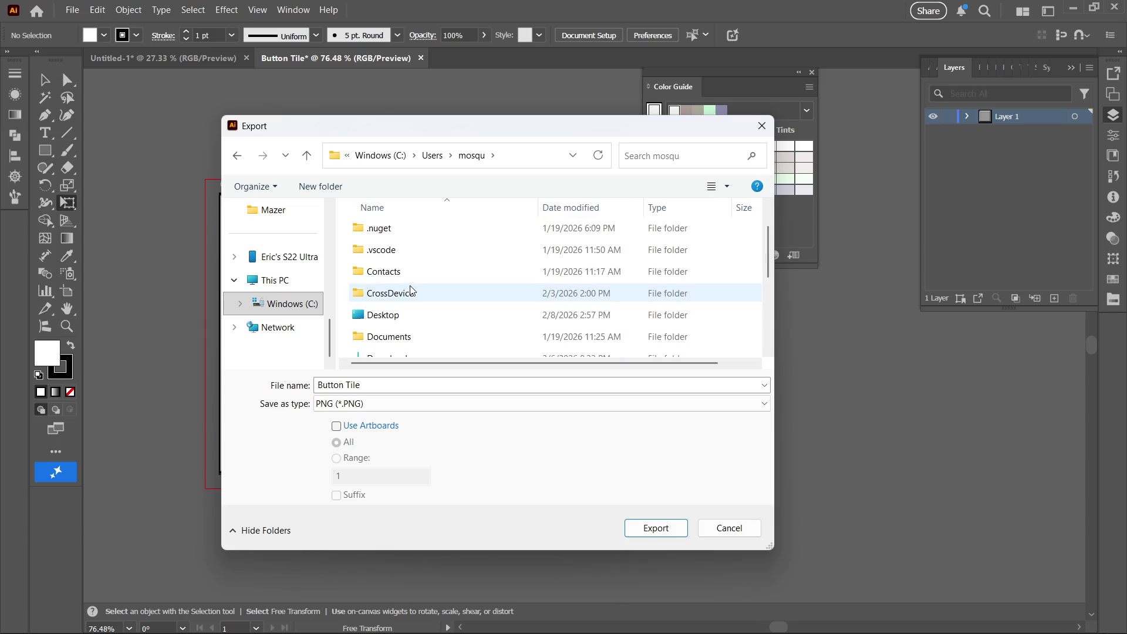
double_click(375, 315)
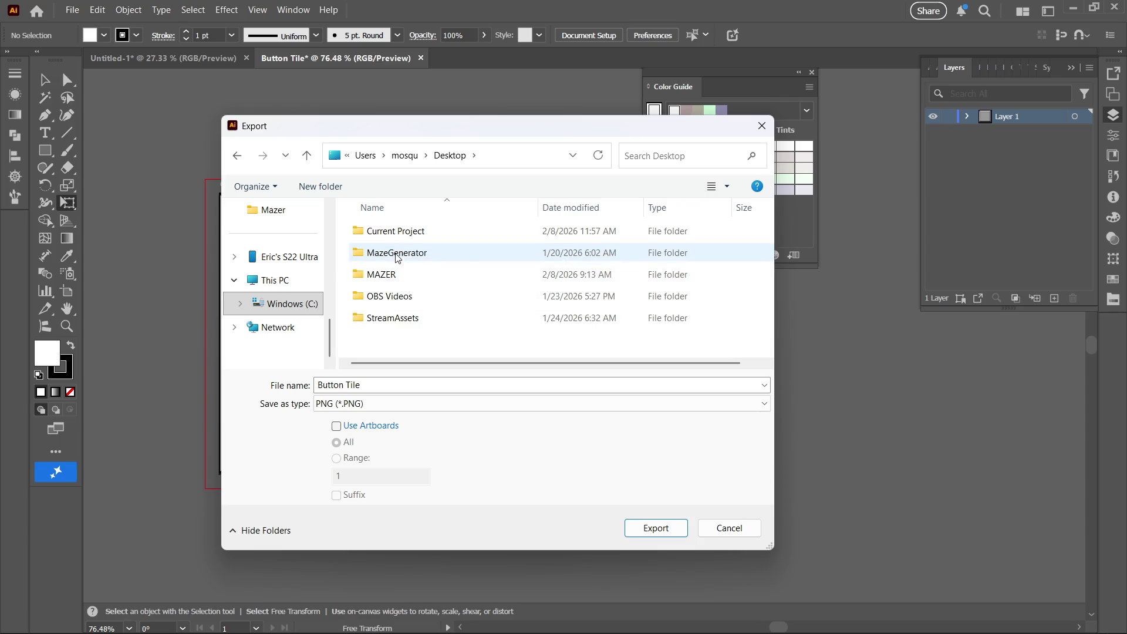
- Navigate into MAZER > Assets > MAZER > Resources > UI as the export destination
click(406, 235)
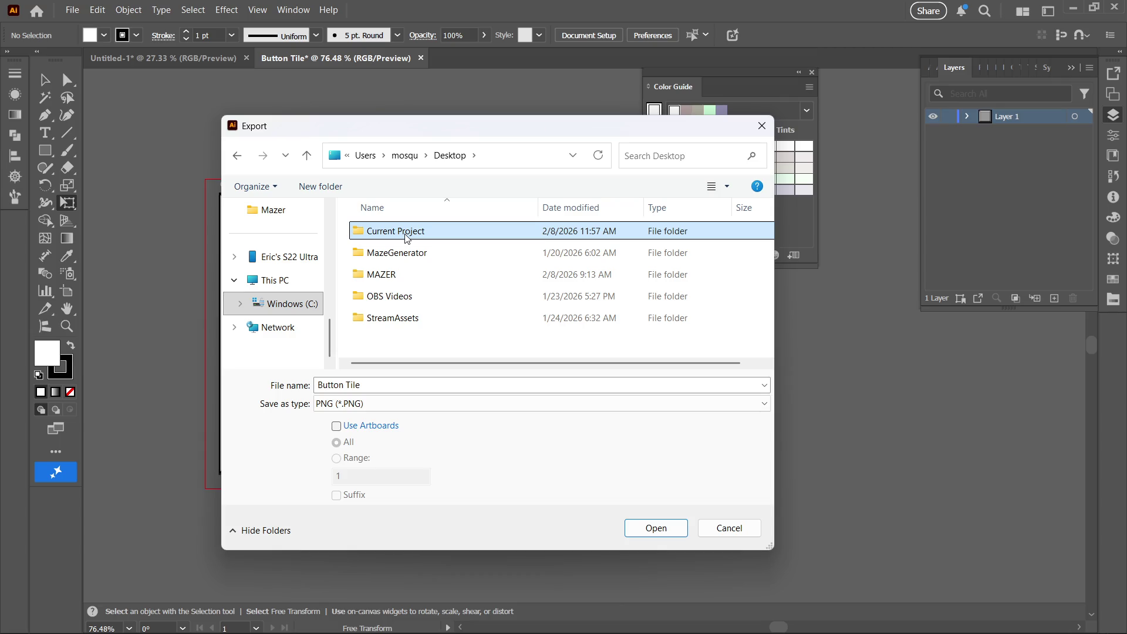
double_click(391, 275)
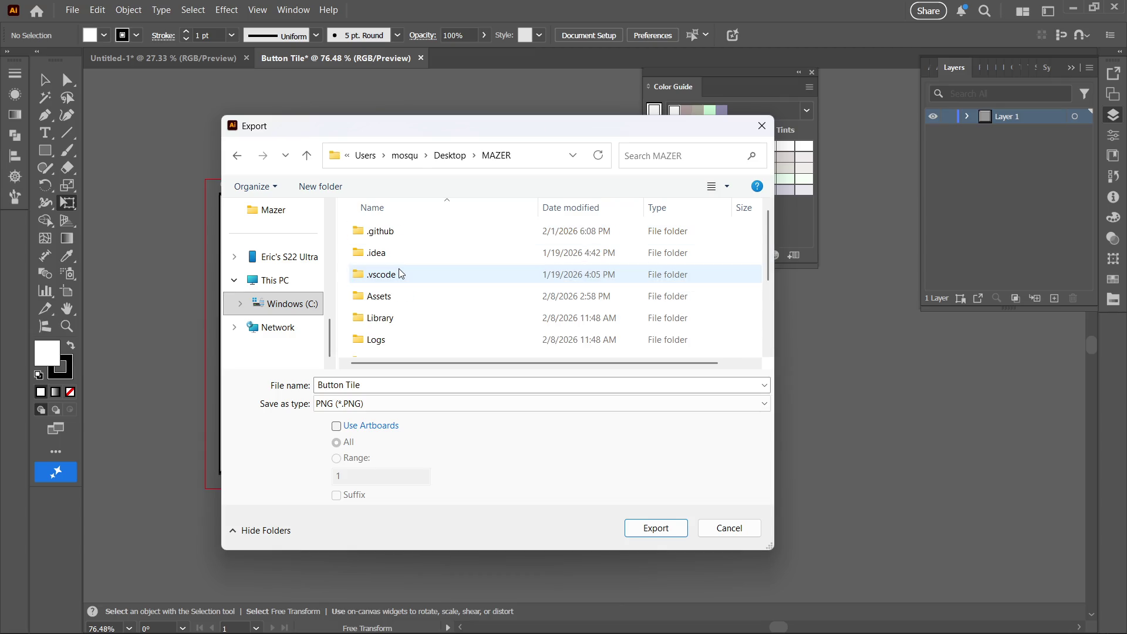
double_click(382, 296)
click(385, 276)
double_click(384, 274)
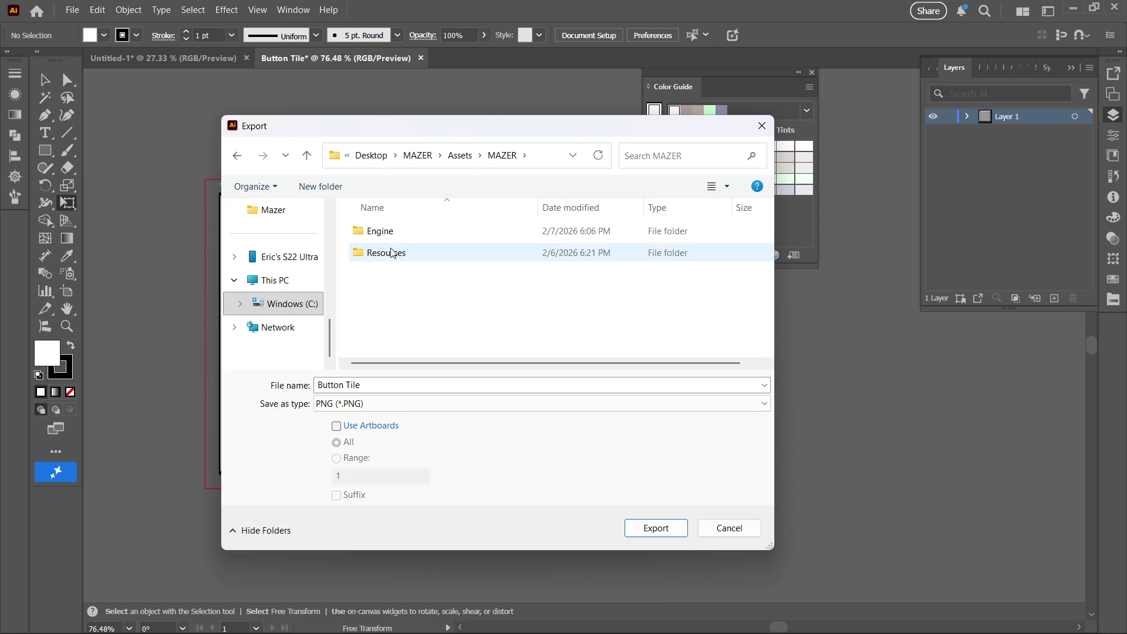
double_click(393, 254)
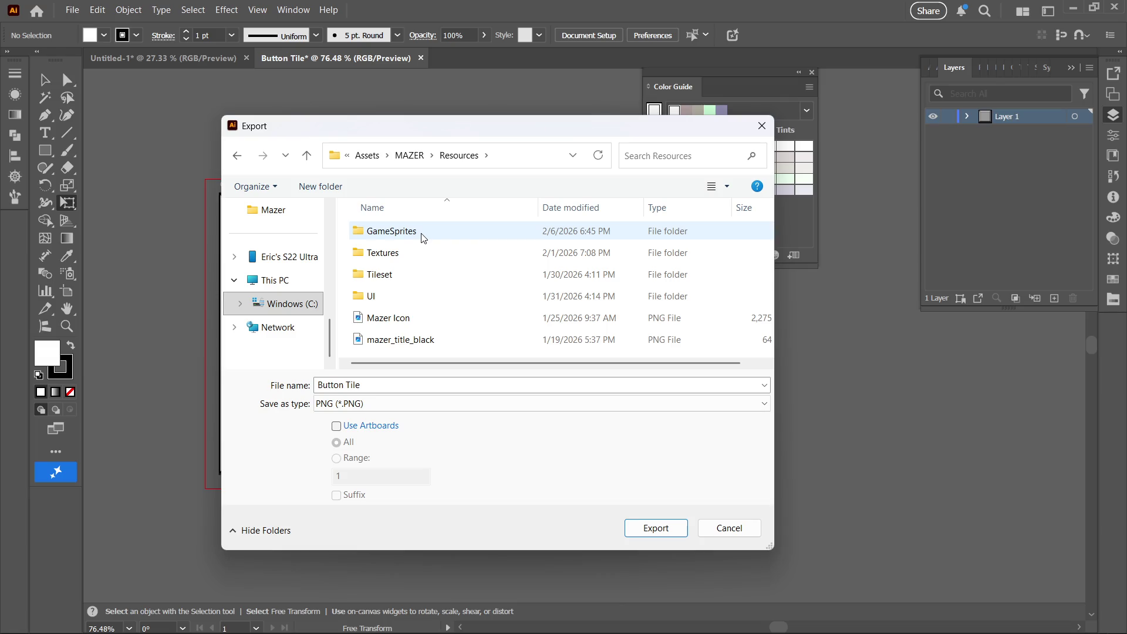
click(388, 295)
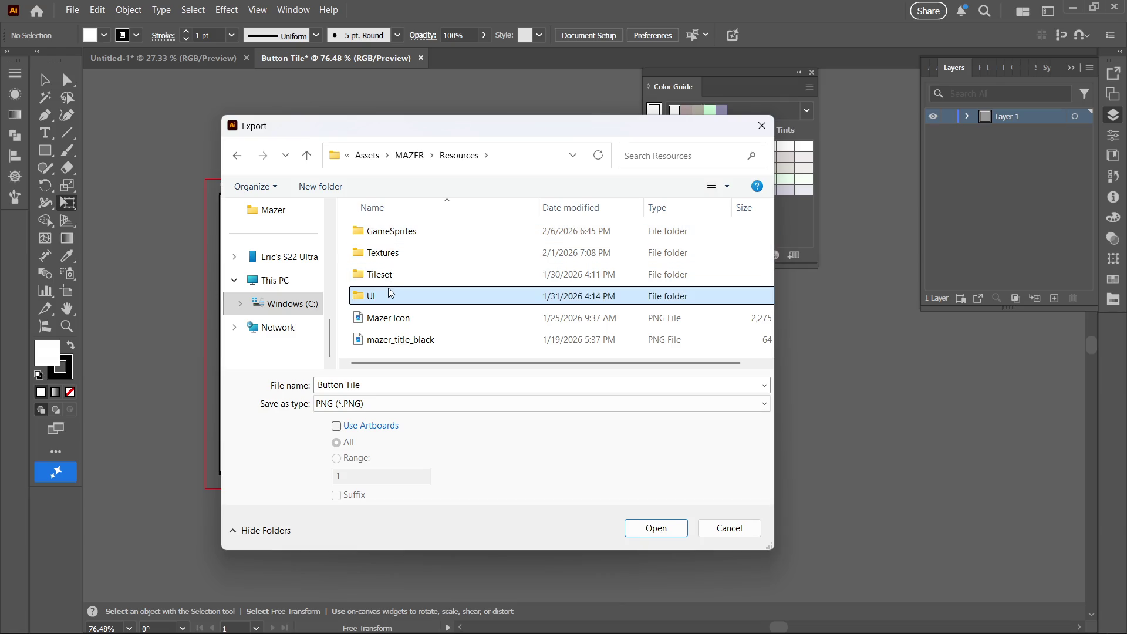
double_click(391, 294)
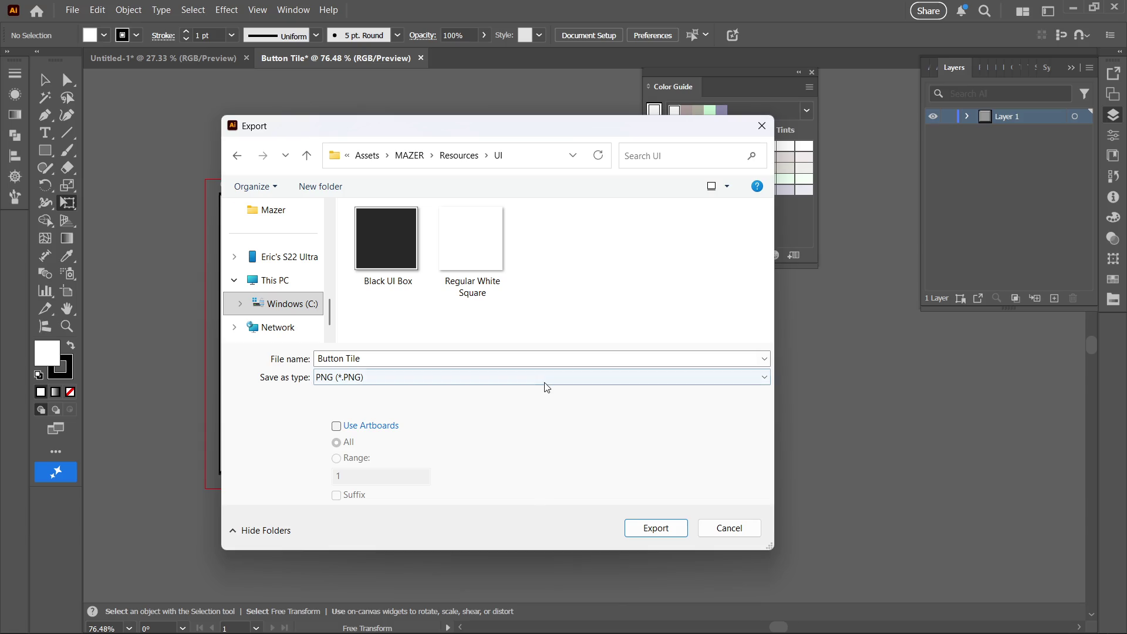
- Export Button Tile as a PNG there, accepting the PNG options
click(637, 526)
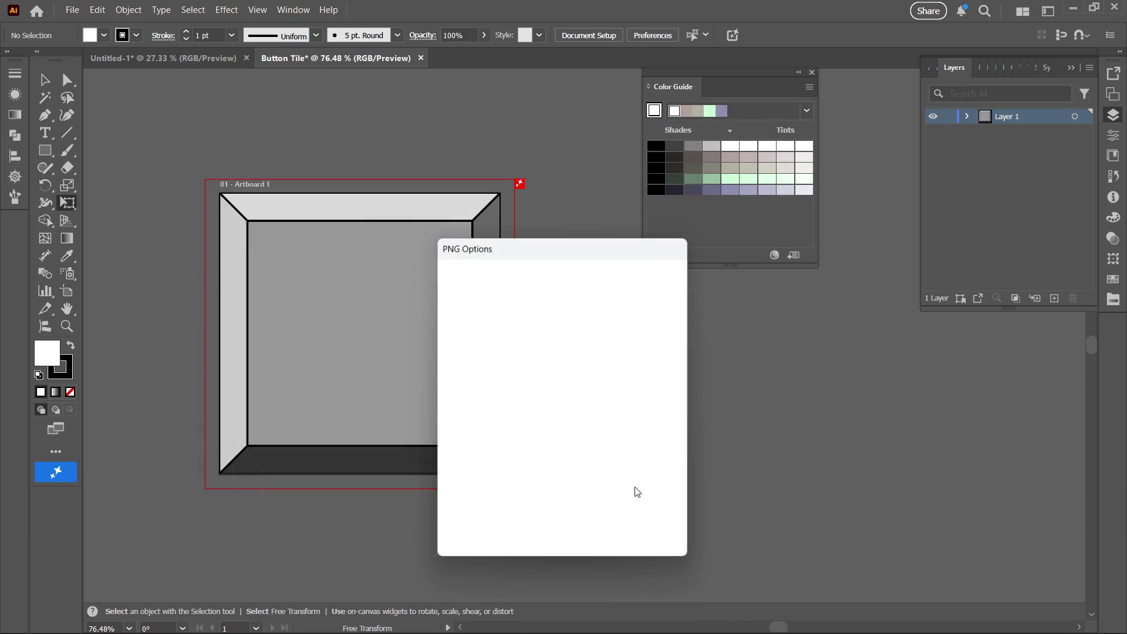
click(571, 531)
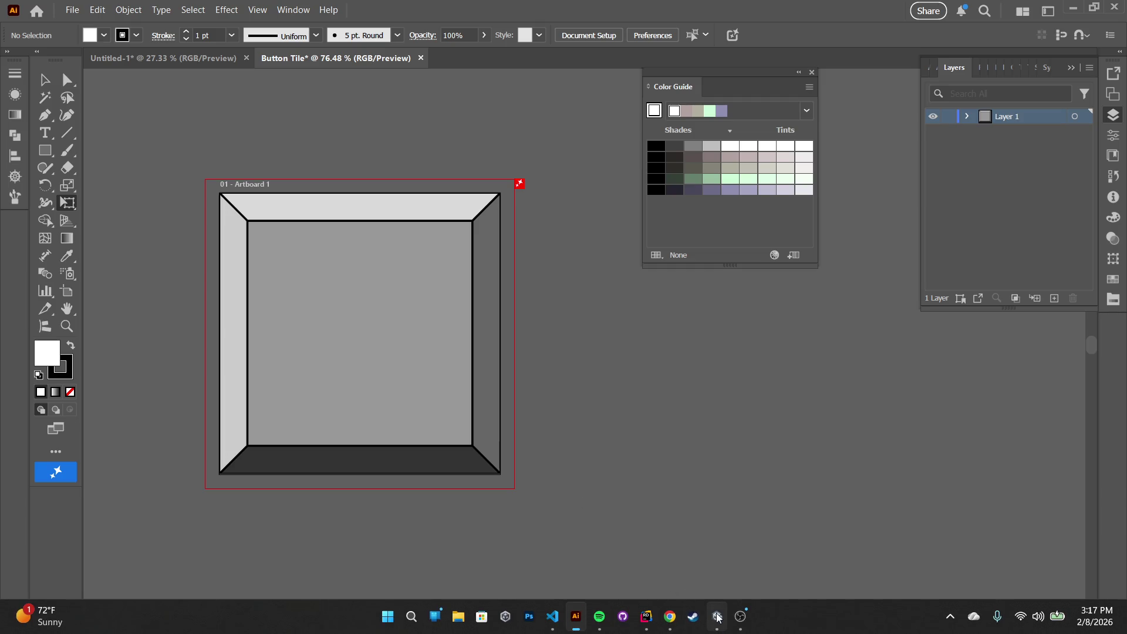
click(717, 616)
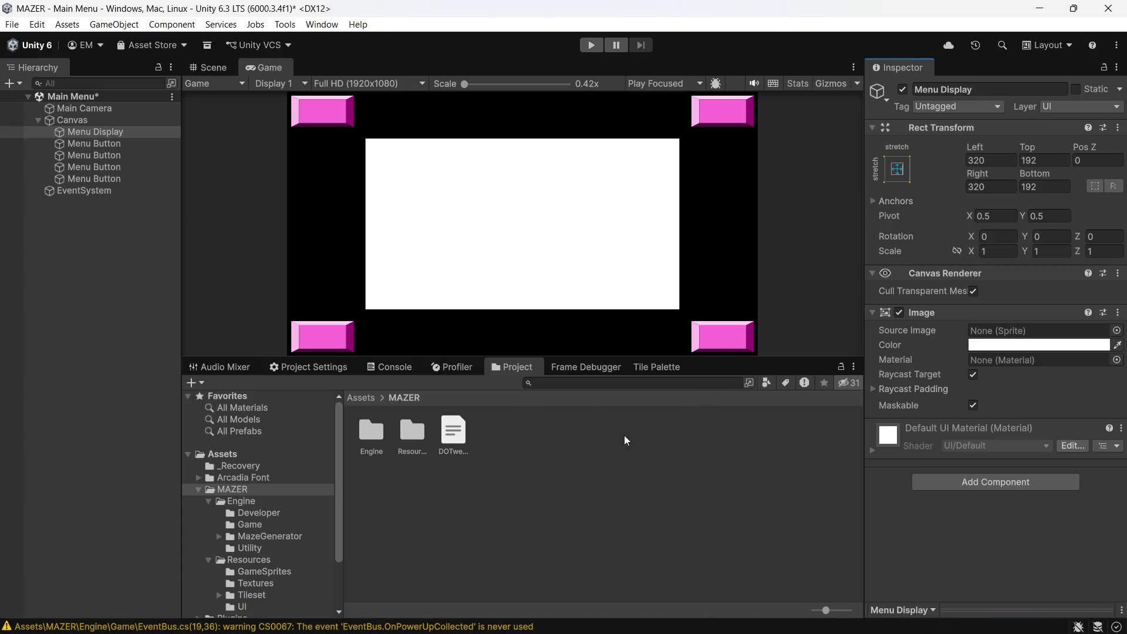
- Browse the Project window to Assets/MAZER/Resources/UI
click(363, 399)
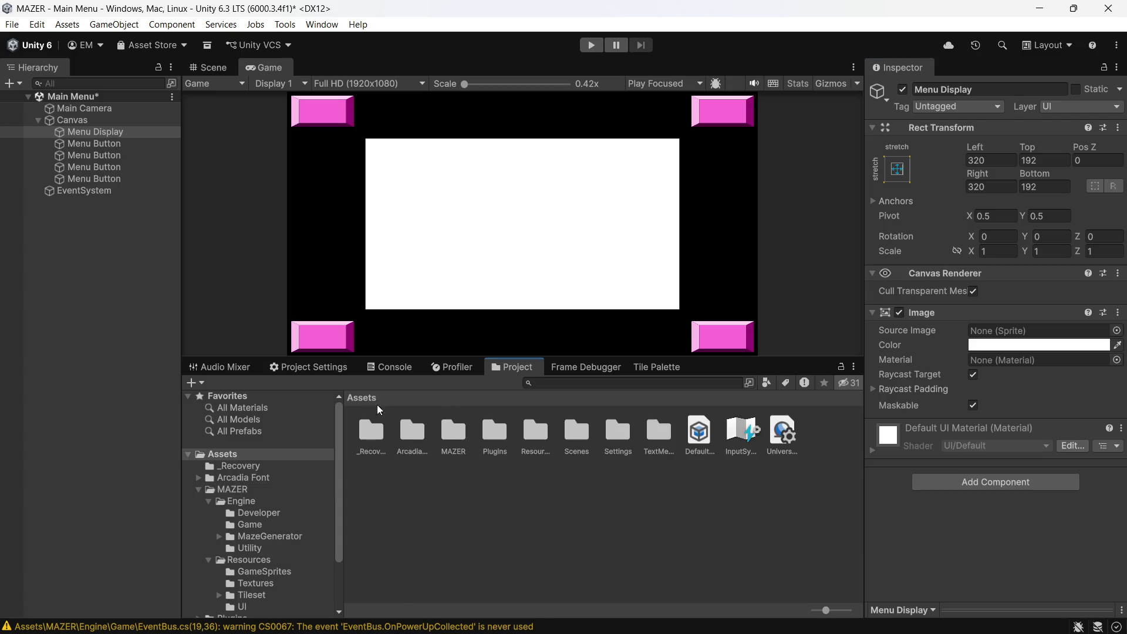
double_click(456, 432)
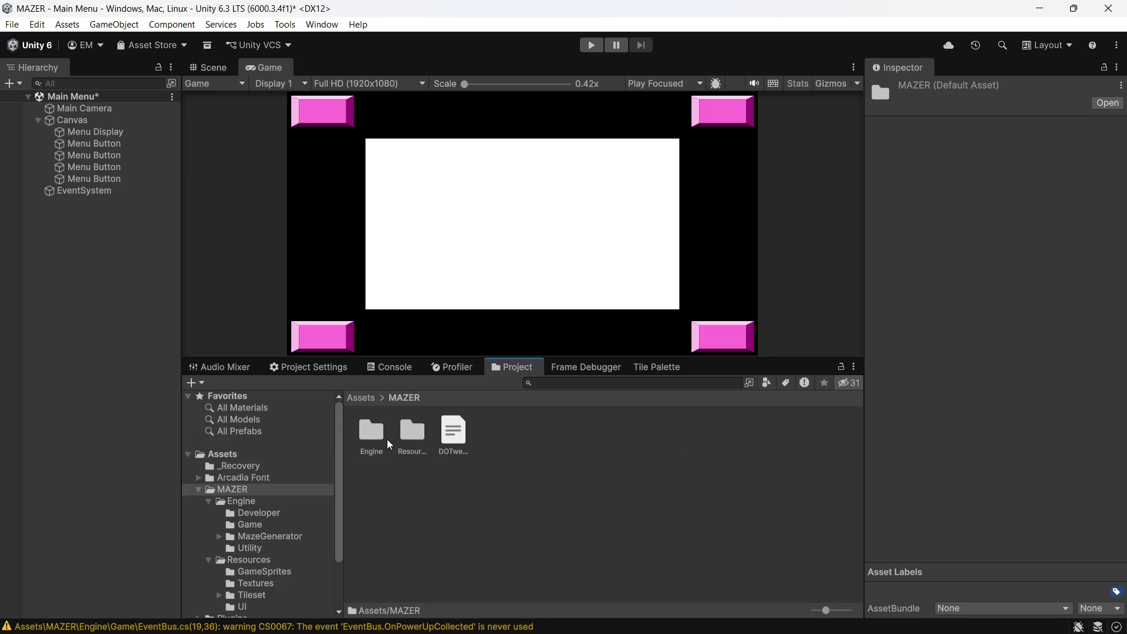
double_click(420, 435)
double_click(482, 434)
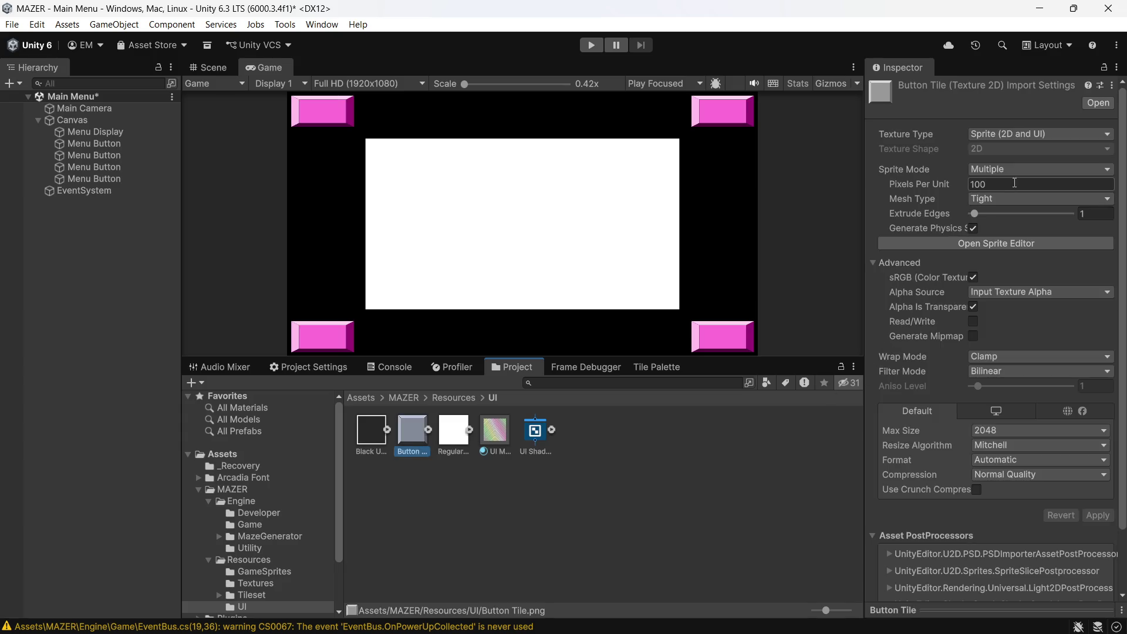
- Make Button Tile a Single sprite at 320 pixels per unit and apply the settings
click(1012, 169)
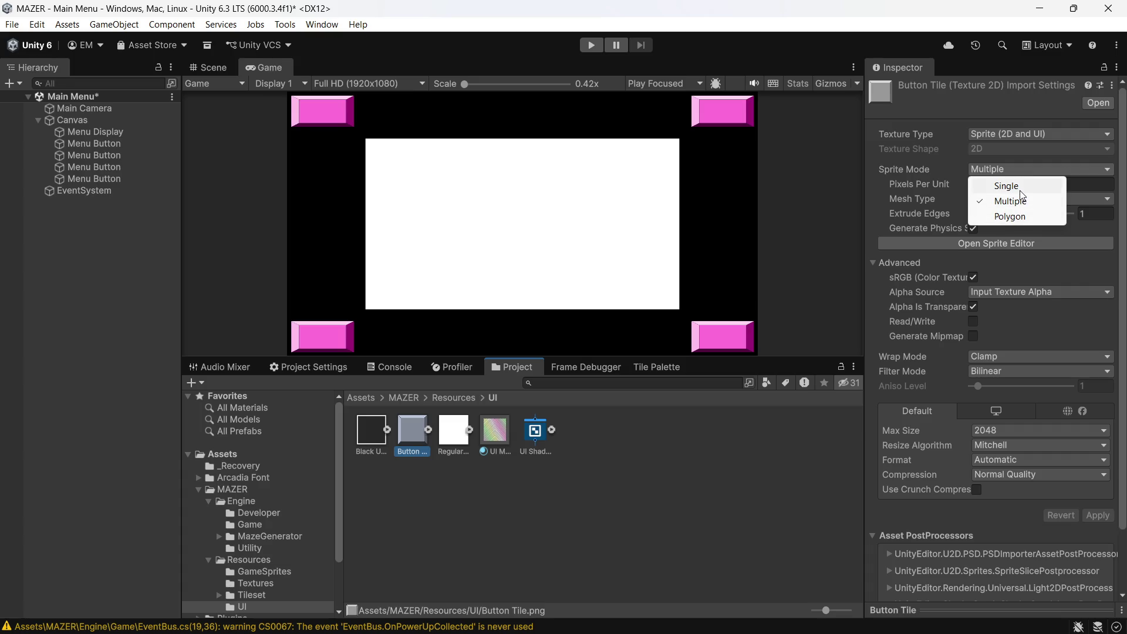
click(1007, 186)
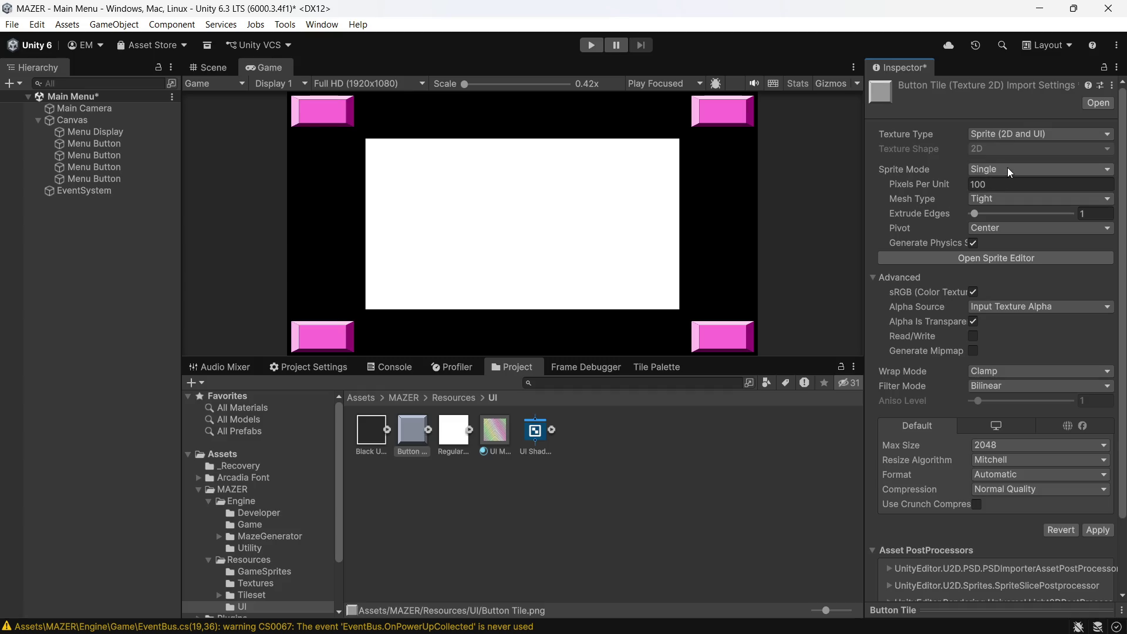
click(1001, 182)
text(320)
click(985, 259)
click(590, 346)
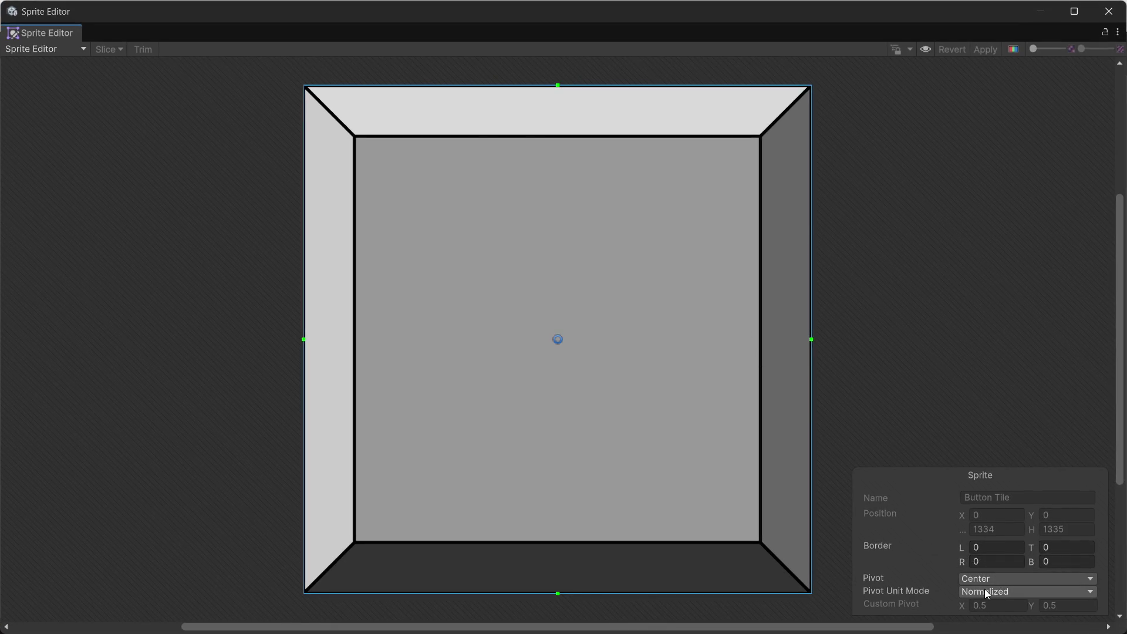
- Set the Button Tile sprite's left border to 144
click(994, 551)
text(64)
key(BackSpace)
key(BackSpace)
text(128)
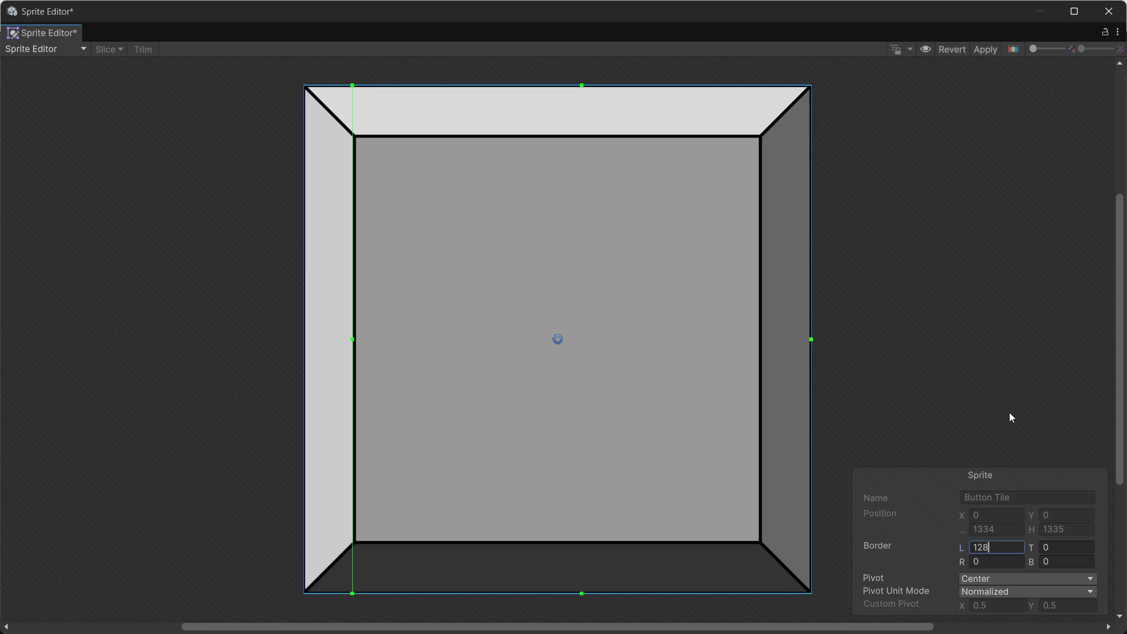
text(+)
text(32)
key(BackSpace)
key(BackSpace)
text(1)
text(6)
key(Return)
- Set the top, right and bottom borders to 144 and apply the change
click(1059, 552)
text(144)
key(Tab)
text(1190)
key(BackSpace)
key(BackSpace)
key(BackSpace)
text(44)
key(Tab)
text(144)
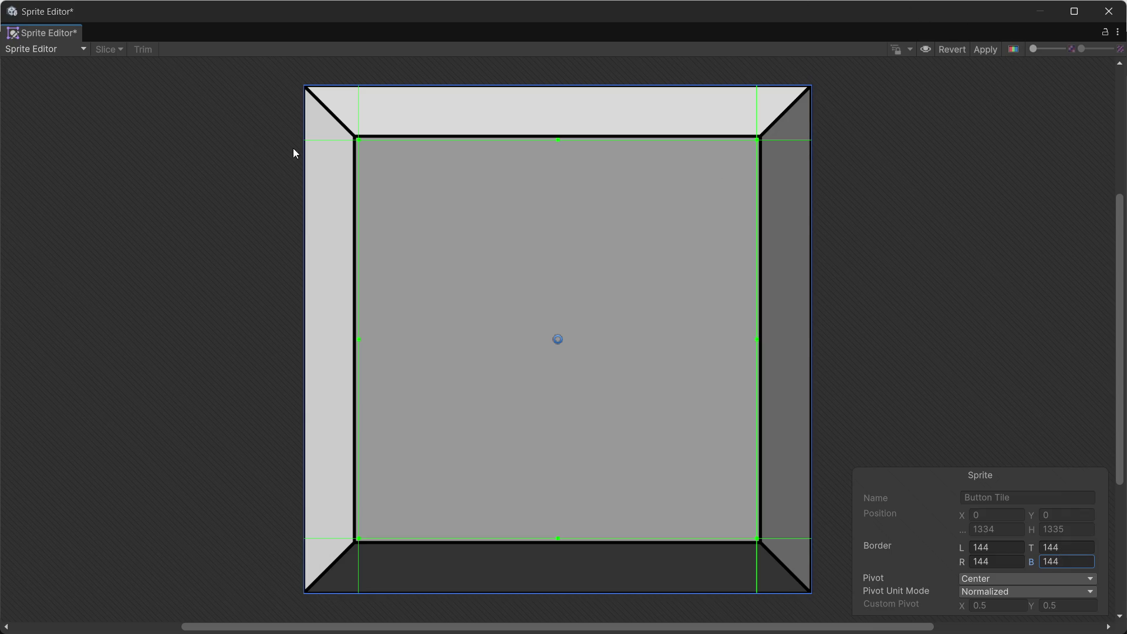
click(982, 51)
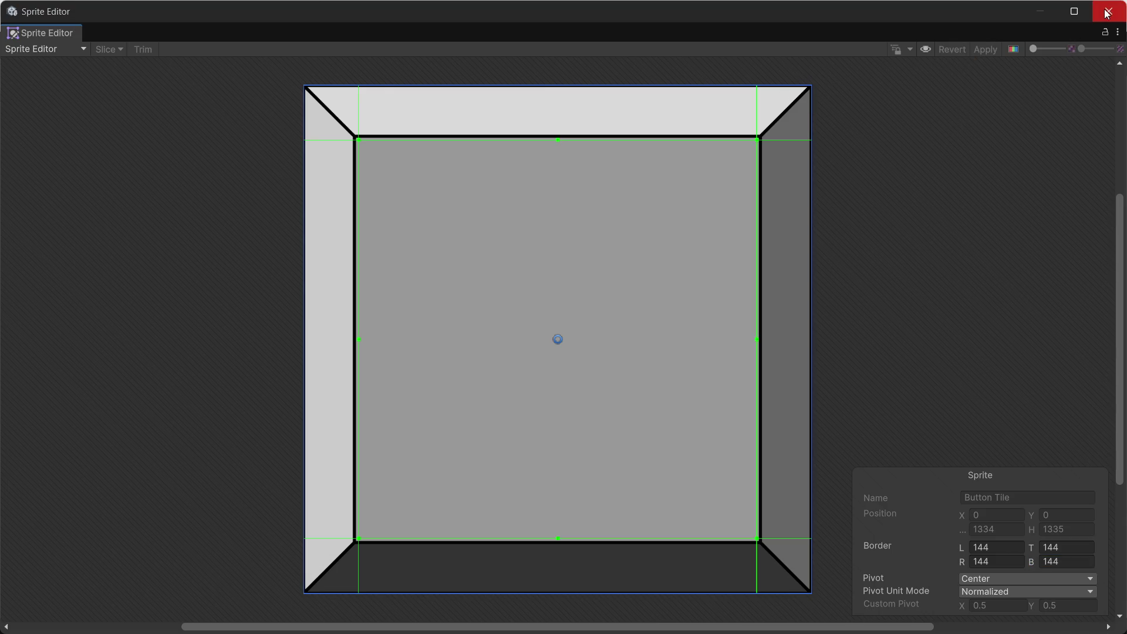
click(1109, 11)
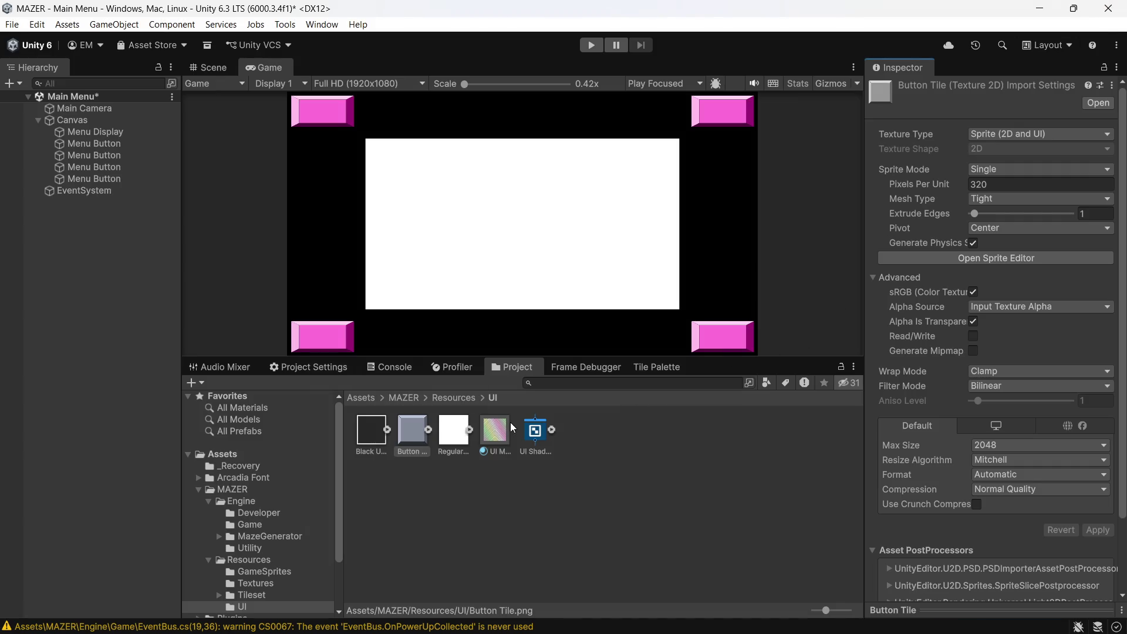
- Select all four Menu Buttons in the Hierarchy
click(90, 134)
click(82, 147)
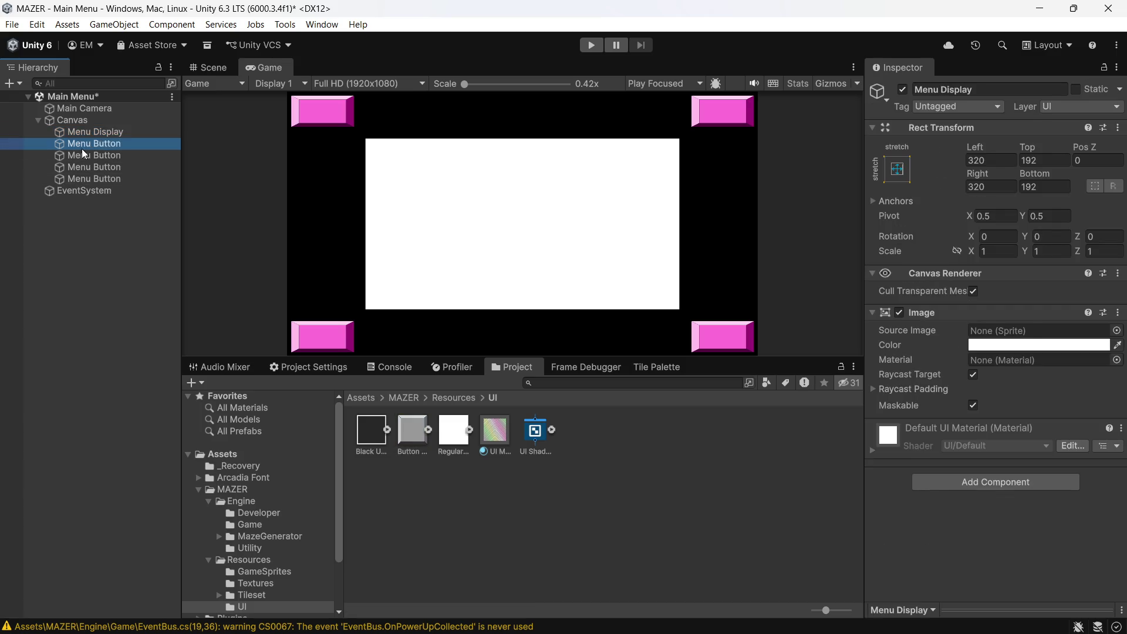
shift+click(92, 179)
- Assign the Button Tile sprite as their Image Source Image
click(1108, 331)
scroll(1049, 452, up, 6)
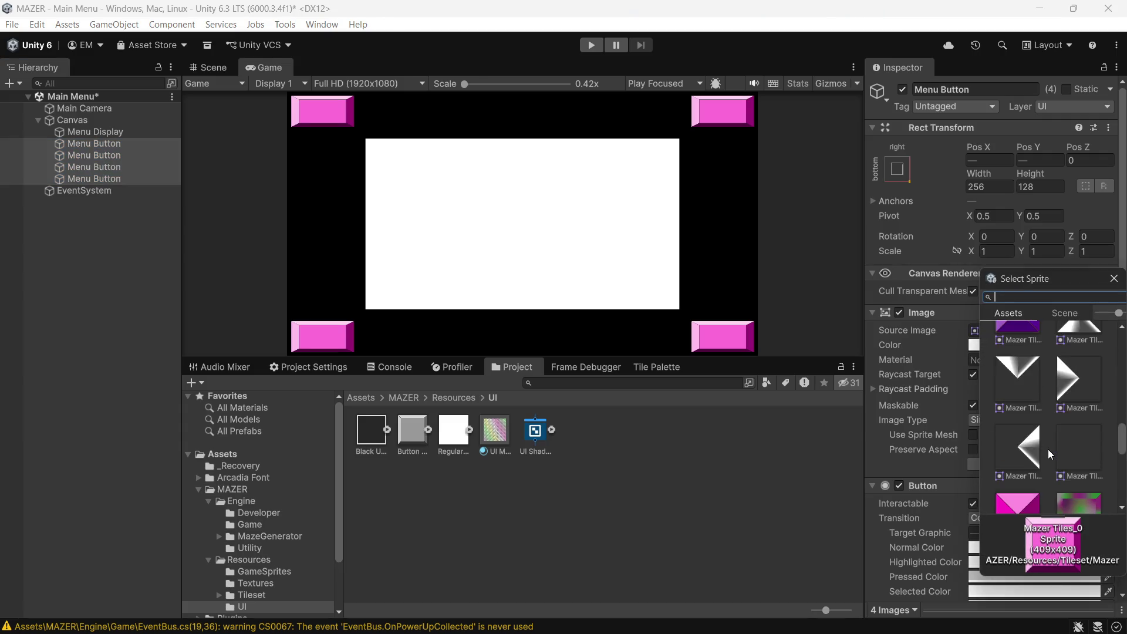
scroll(1048, 449, up, 5)
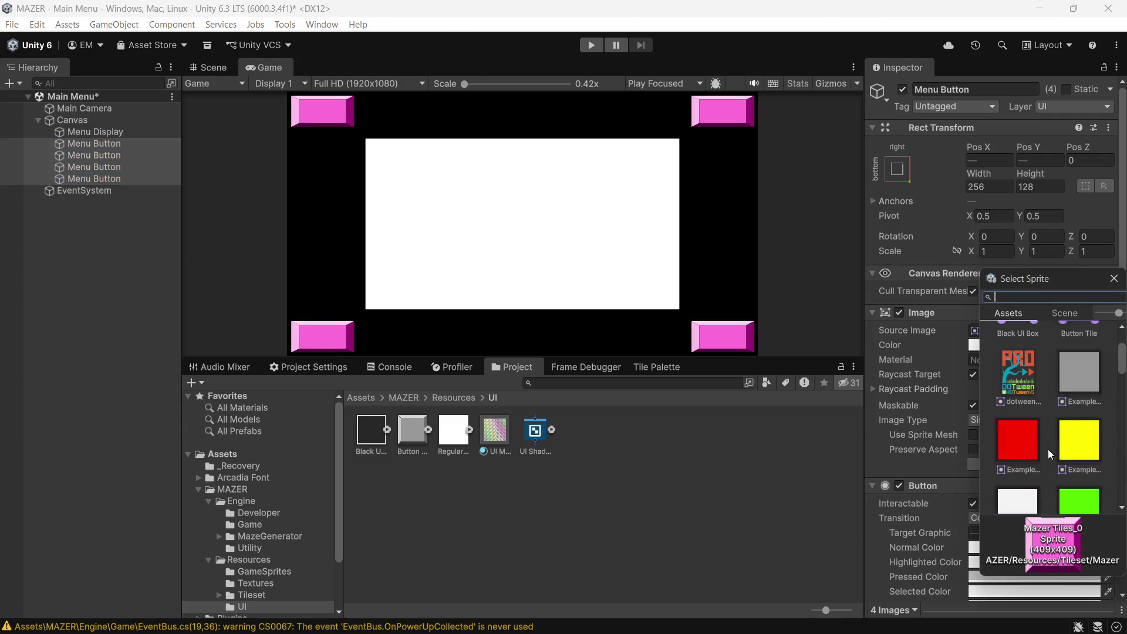
scroll(1038, 452, down, 10)
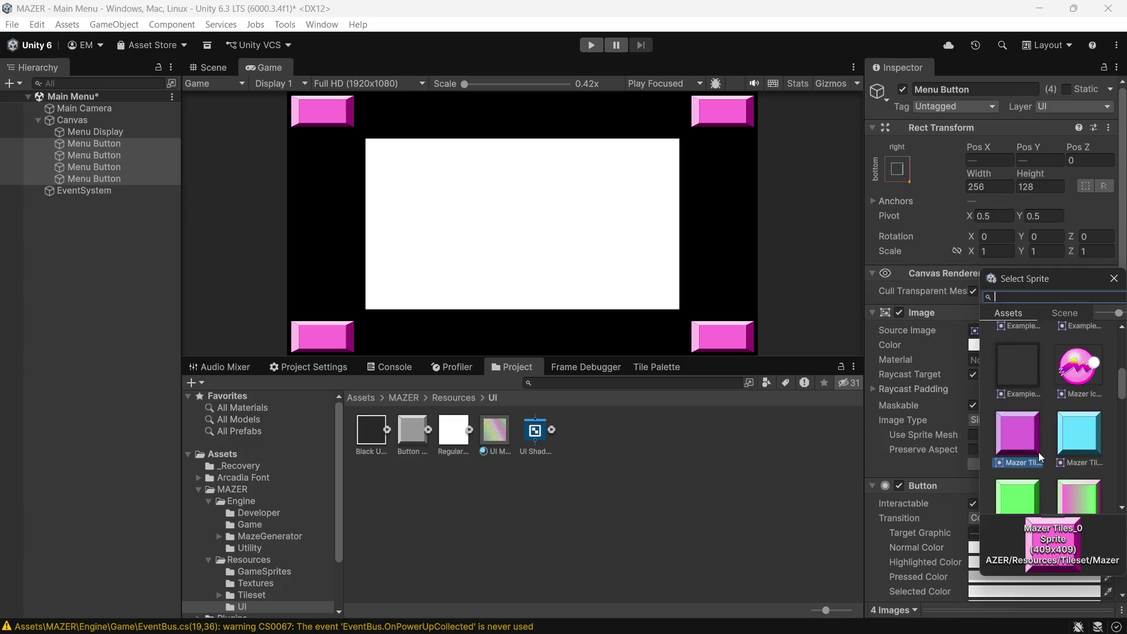
scroll(1038, 452, down, 5)
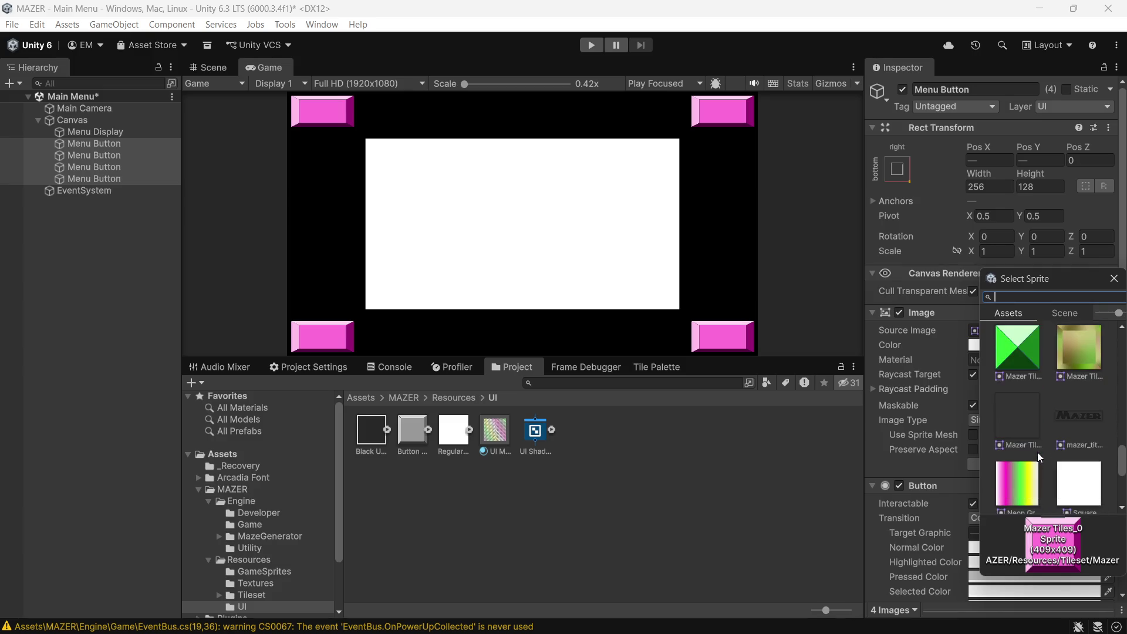
scroll(1038, 468, up, 3)
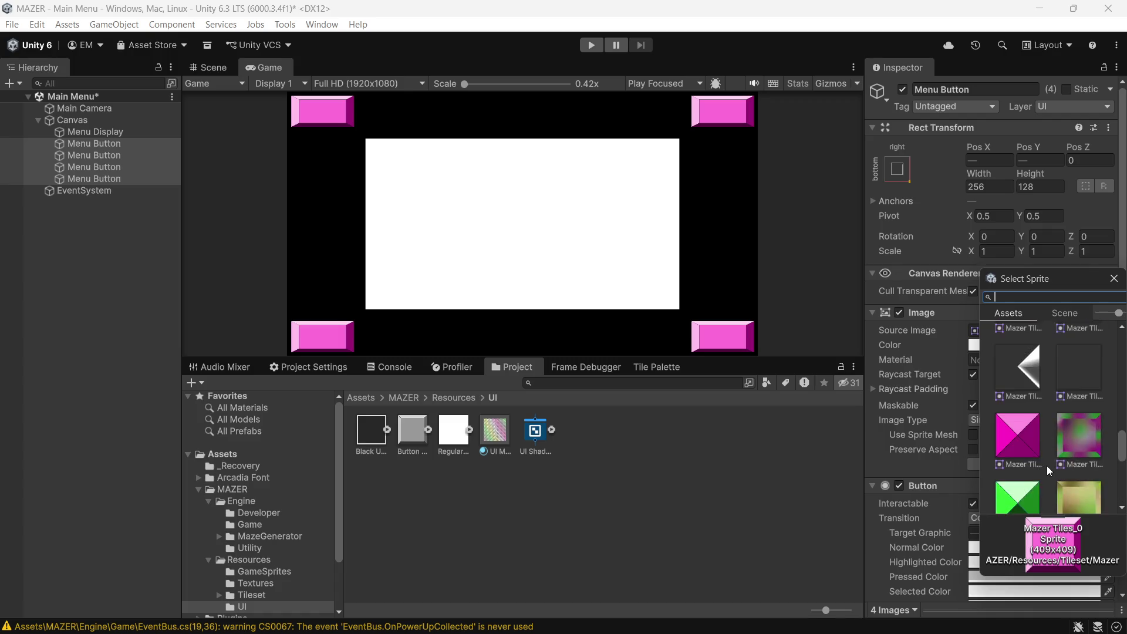
scroll(1029, 487, down, 6)
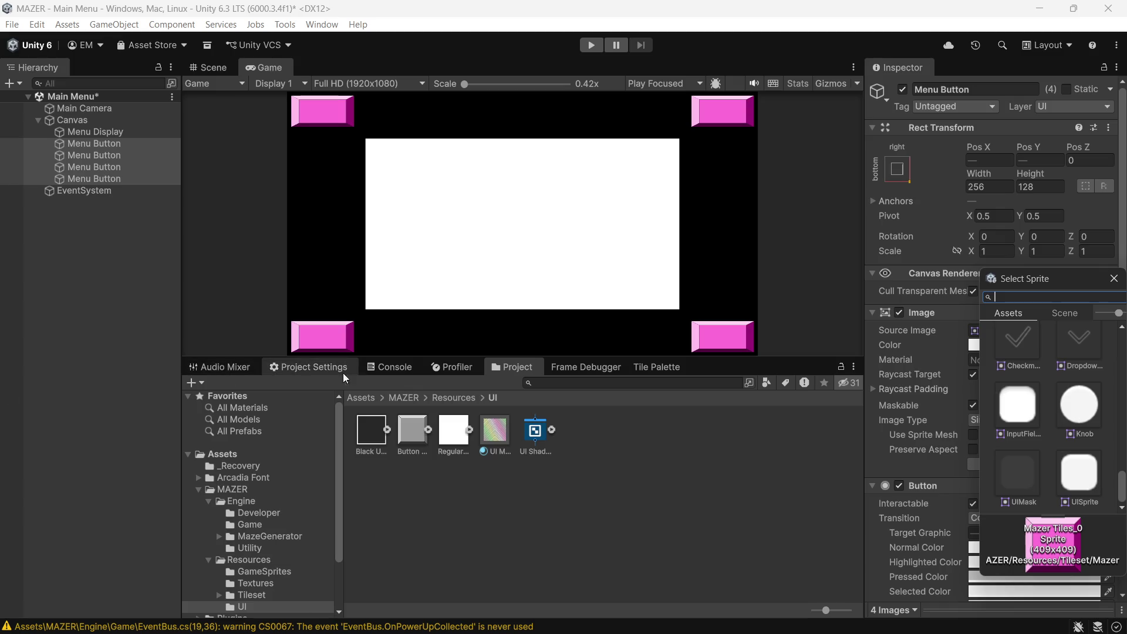
mouse_move(415, 438)
mouse_down()
mouse_move(1033, 331)
mouse_move(1082, 341)
mouse_move(1042, 332)
mouse_up()
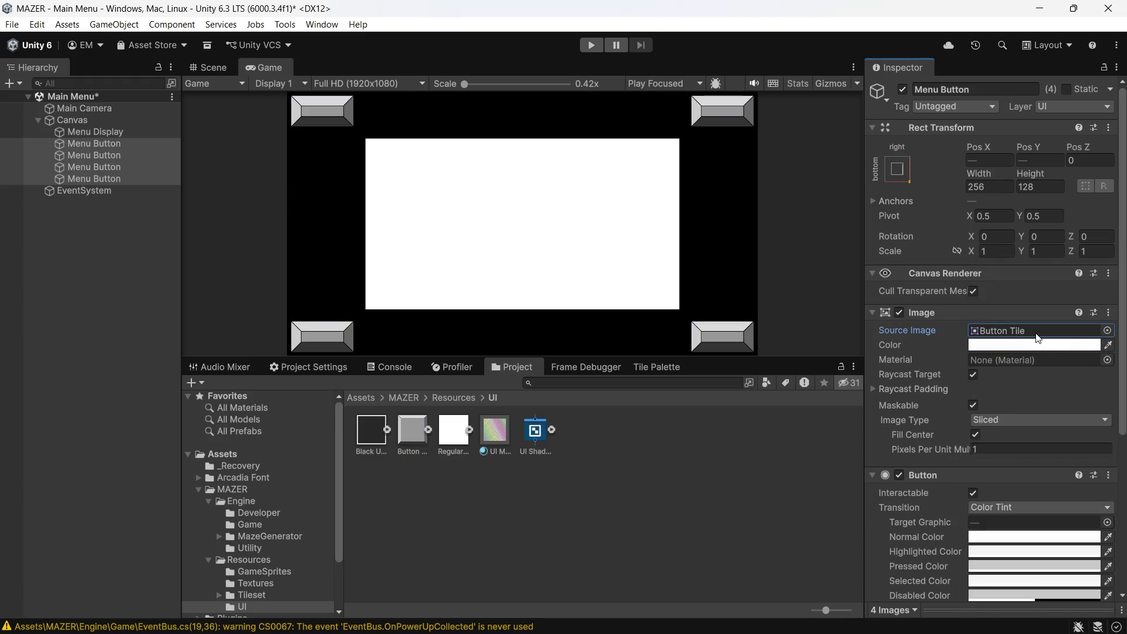
- Keep Image Type Sliced and set the Pixels Per Unit Multiplier to 4
click(1002, 418)
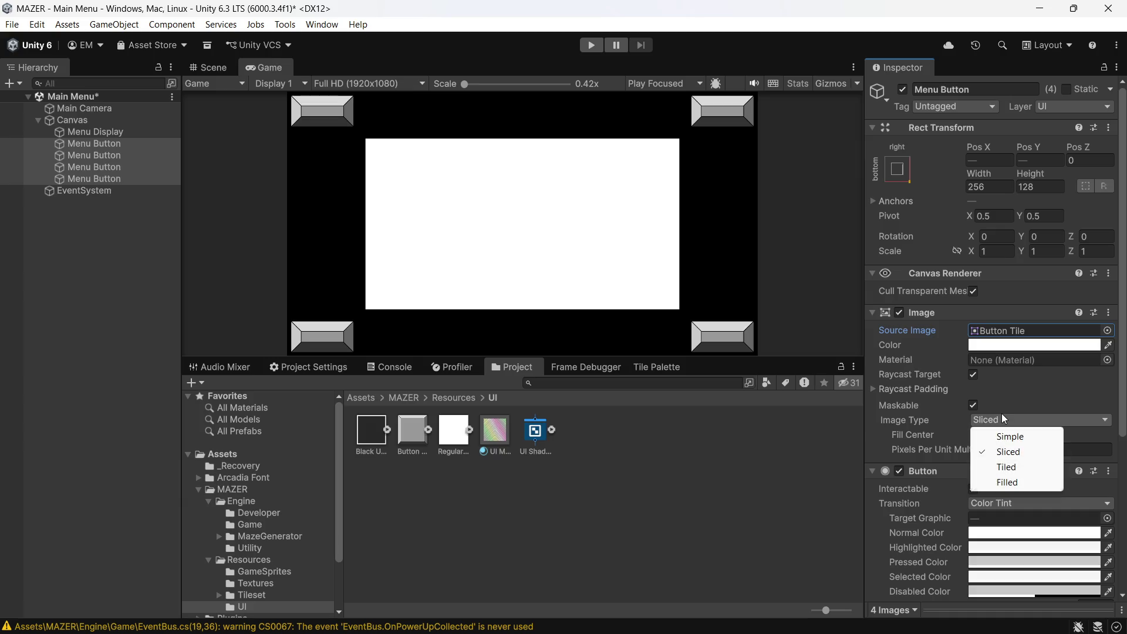
click(1004, 452)
click(1002, 448)
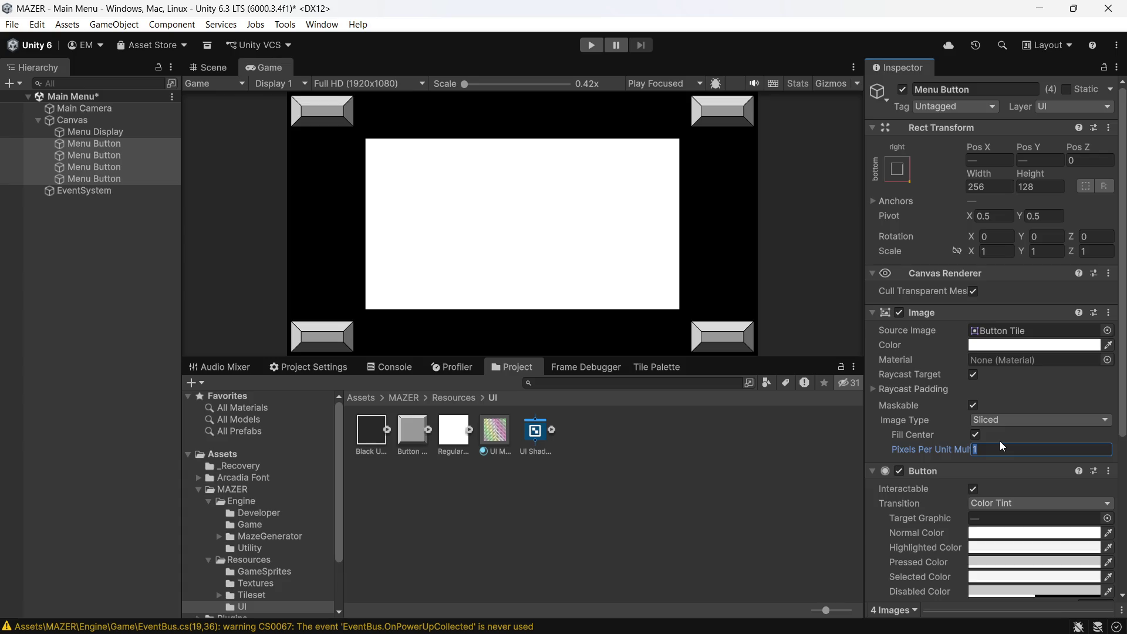
text(3)
key(BackSpace)
text(2)
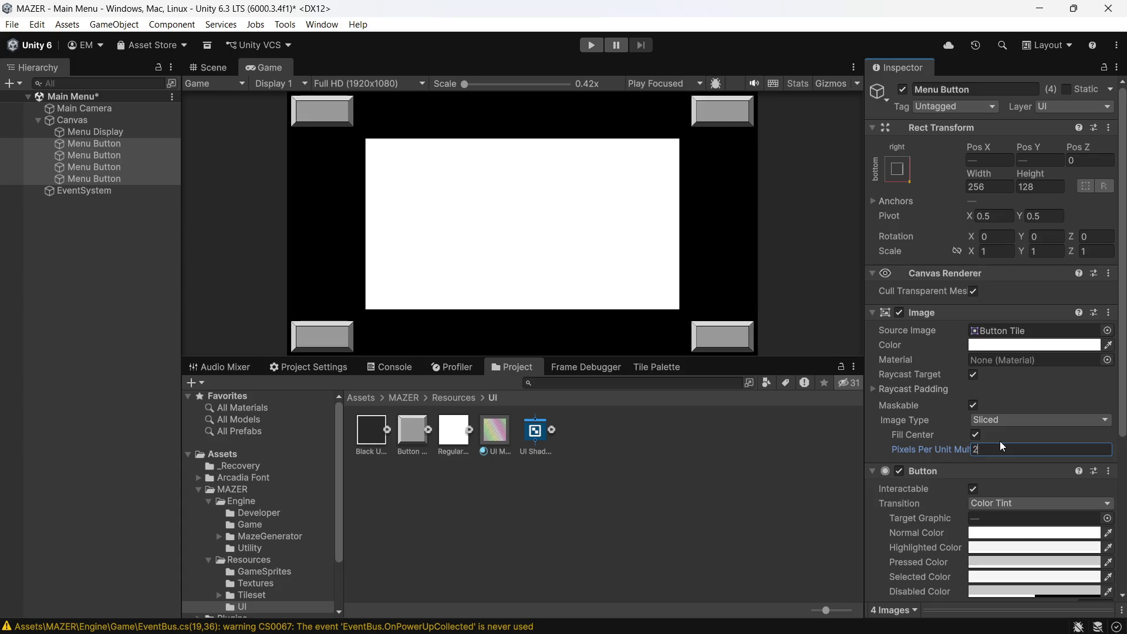
key(BackSpace)
text(4)
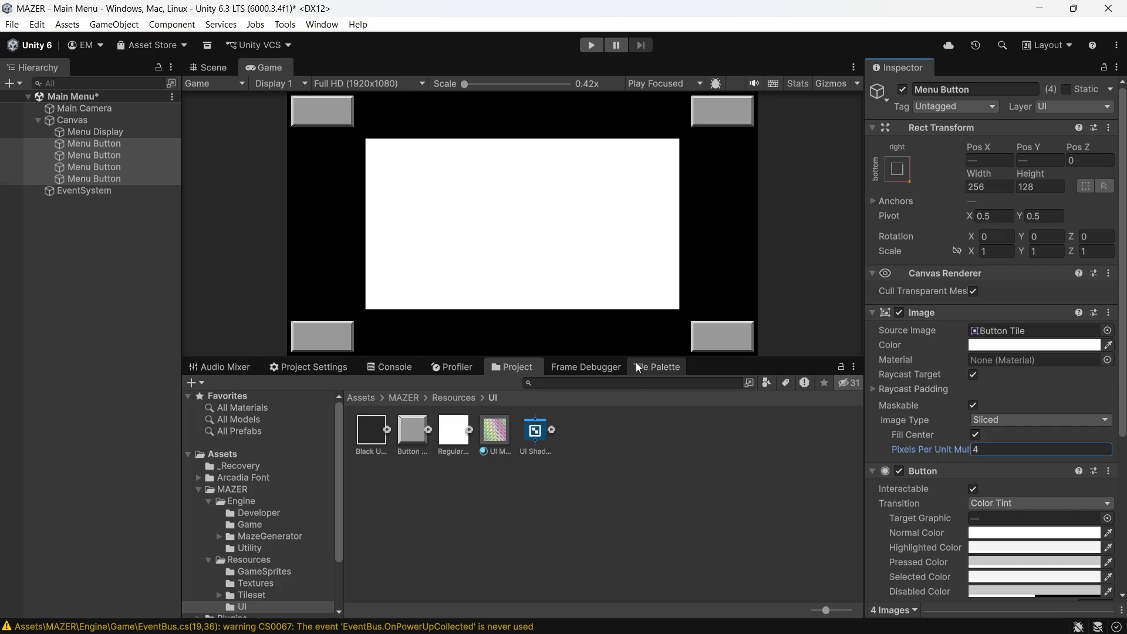
scroll(1037, 442, down, 3)
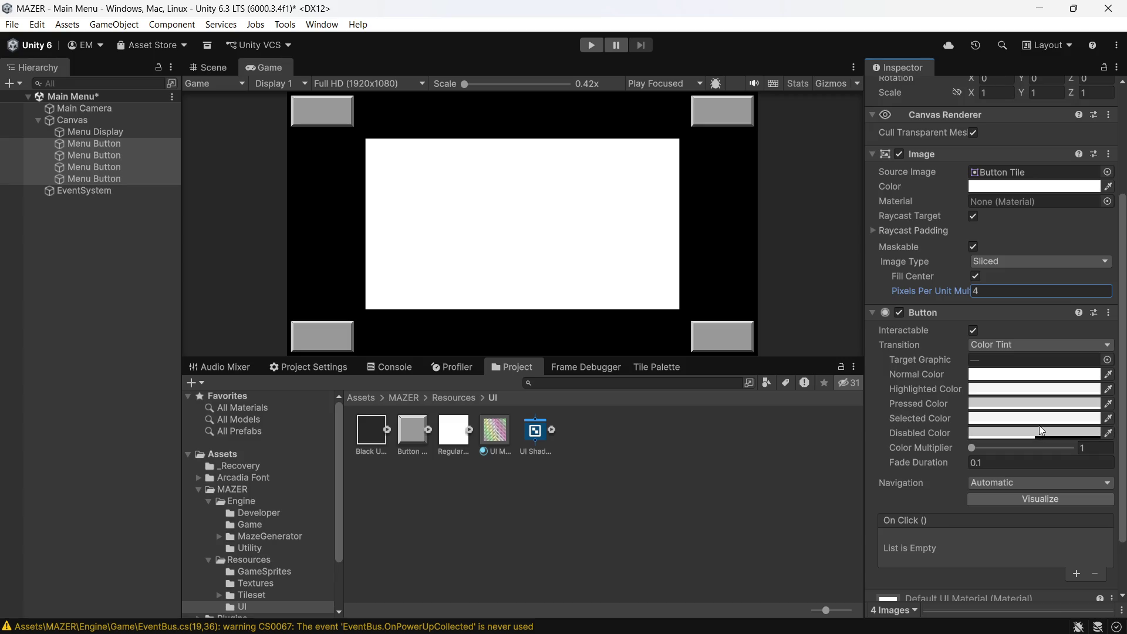
scroll(1039, 425, down, 1)
scroll(1040, 419, up, 1)
scroll(1092, 376, down, 1)
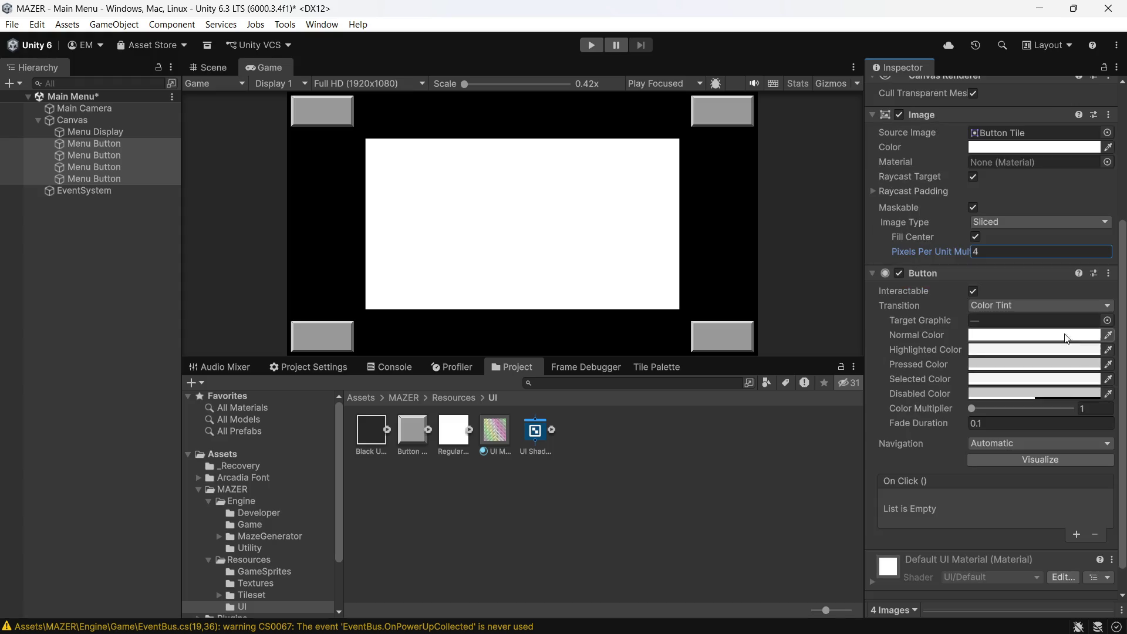
- Switch the Menu Buttons' Button transition from Color Tint to Sprite Swap
click(1104, 307)
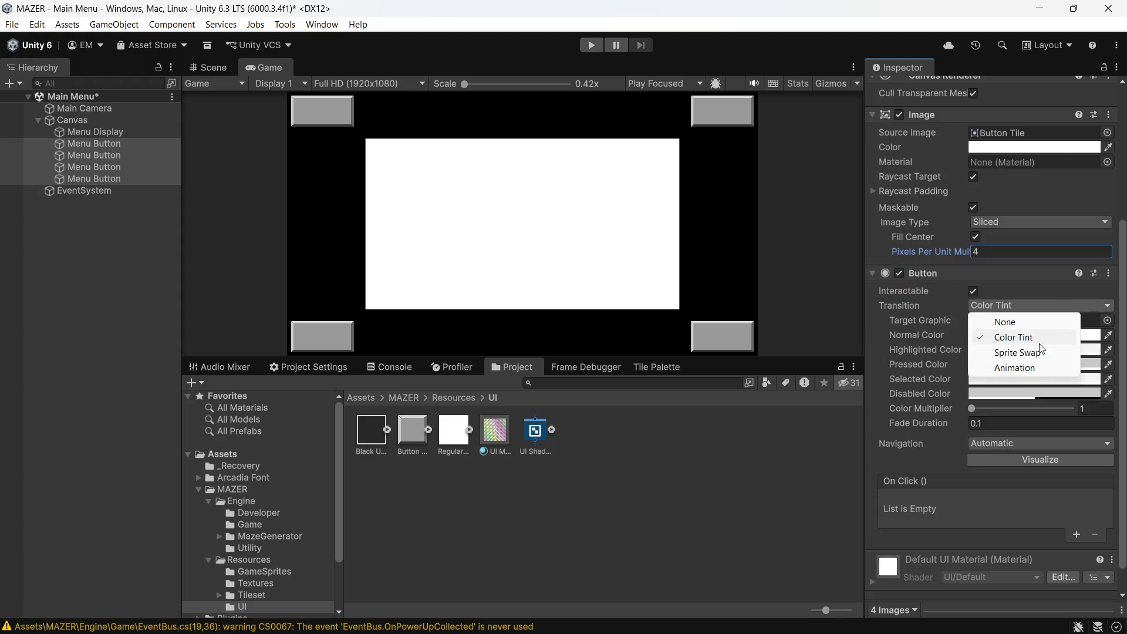
click(1027, 353)
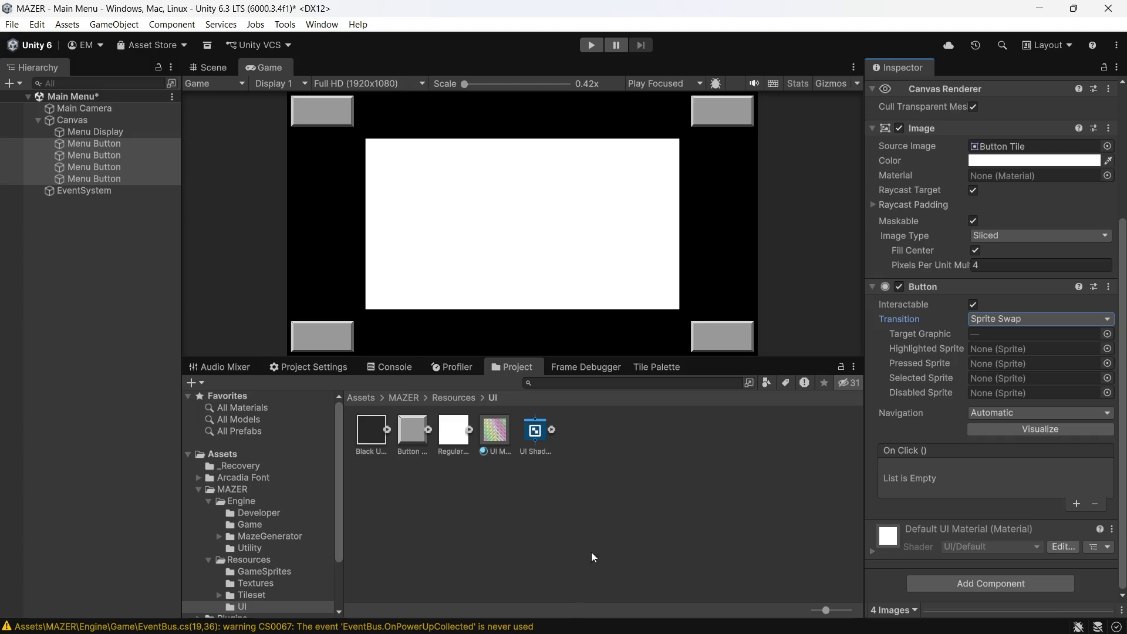
mouse_move(682, 602)
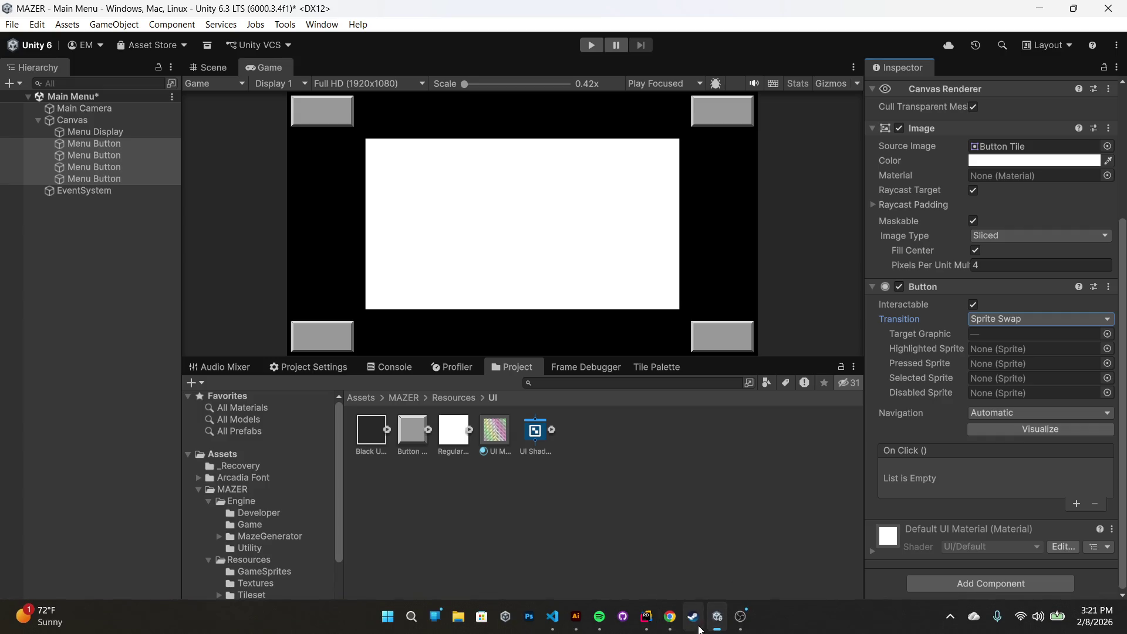
- Back in Illustrator, start saving and browse to Desktop > Current Project > Mazer
click(576, 617)
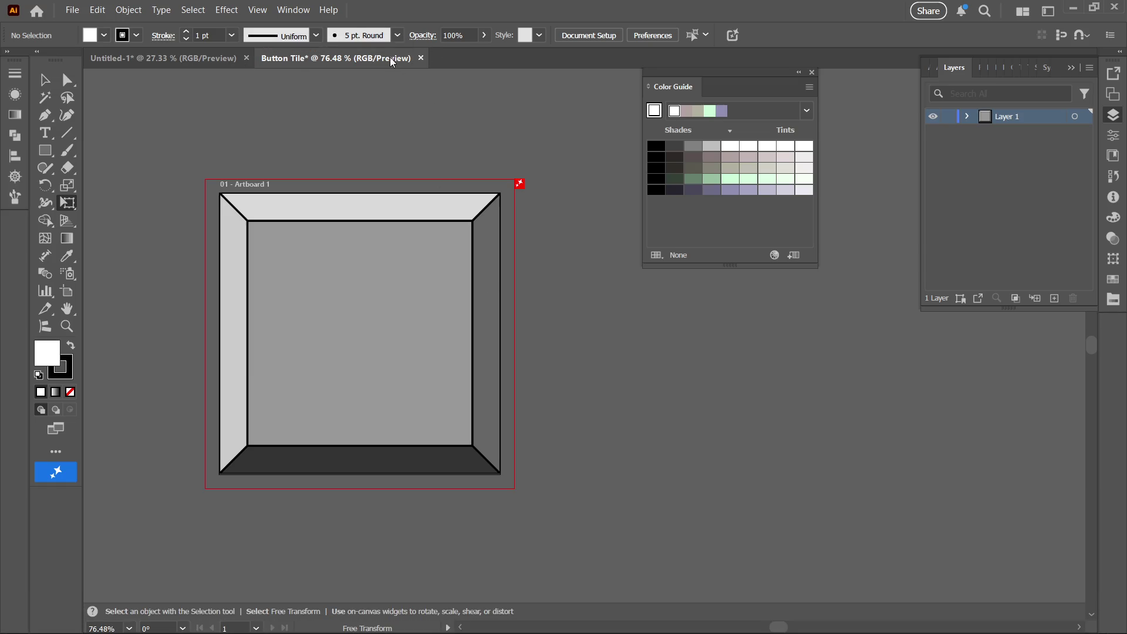
key(ctrl+s)
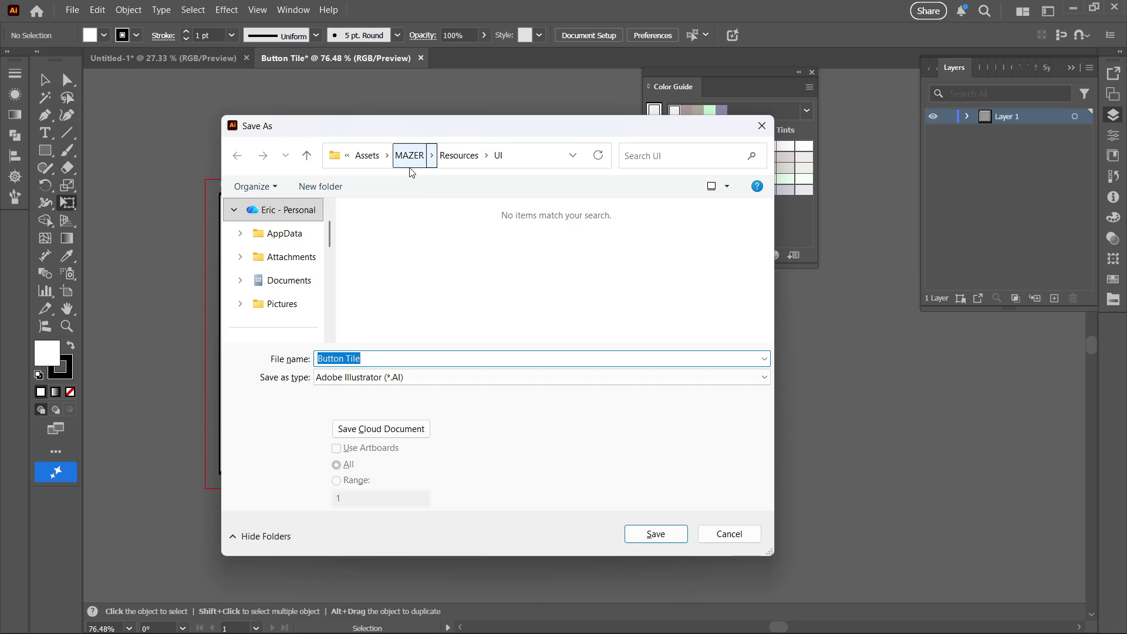
click(361, 161)
click(367, 156)
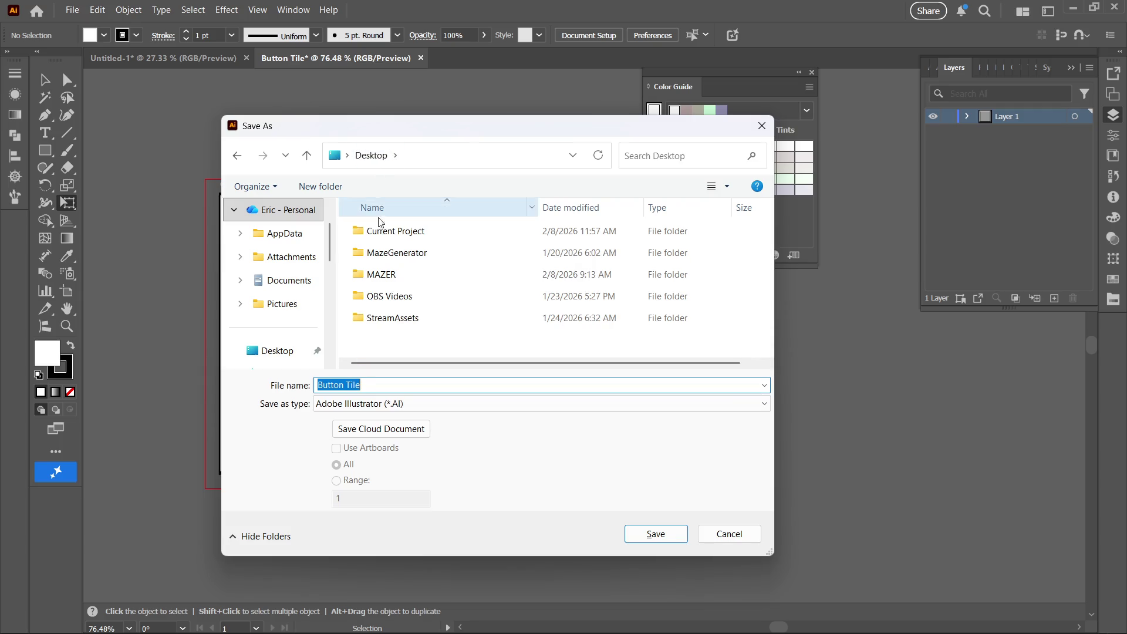
click(386, 235)
double_click(386, 234)
double_click(389, 231)
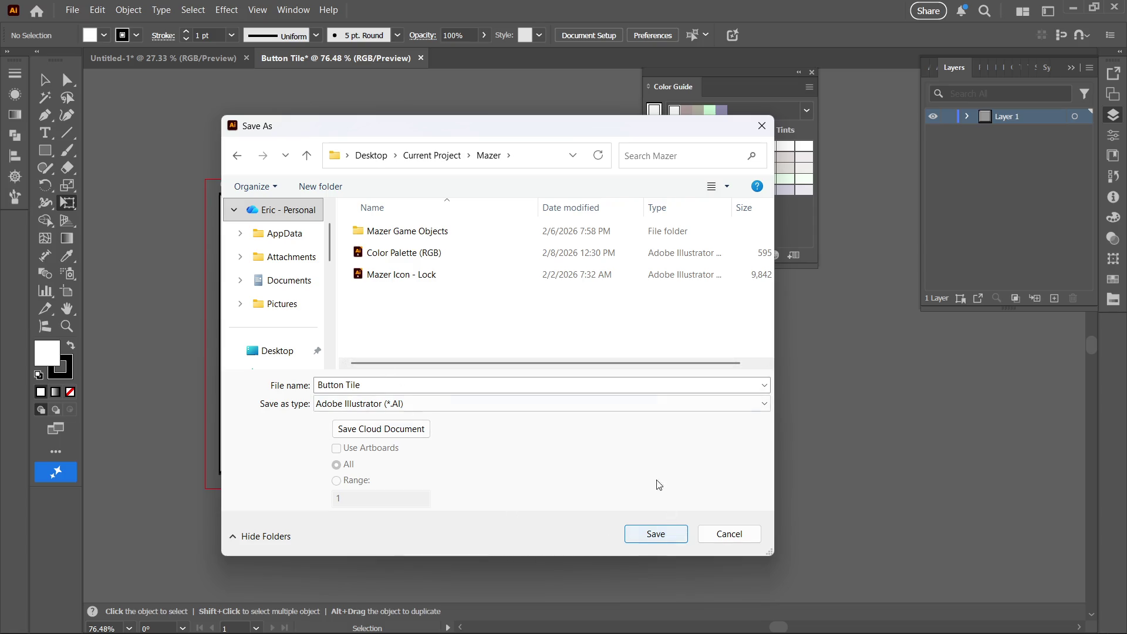
- Create a new folder named UI inside Mazer
right_click(406, 318)
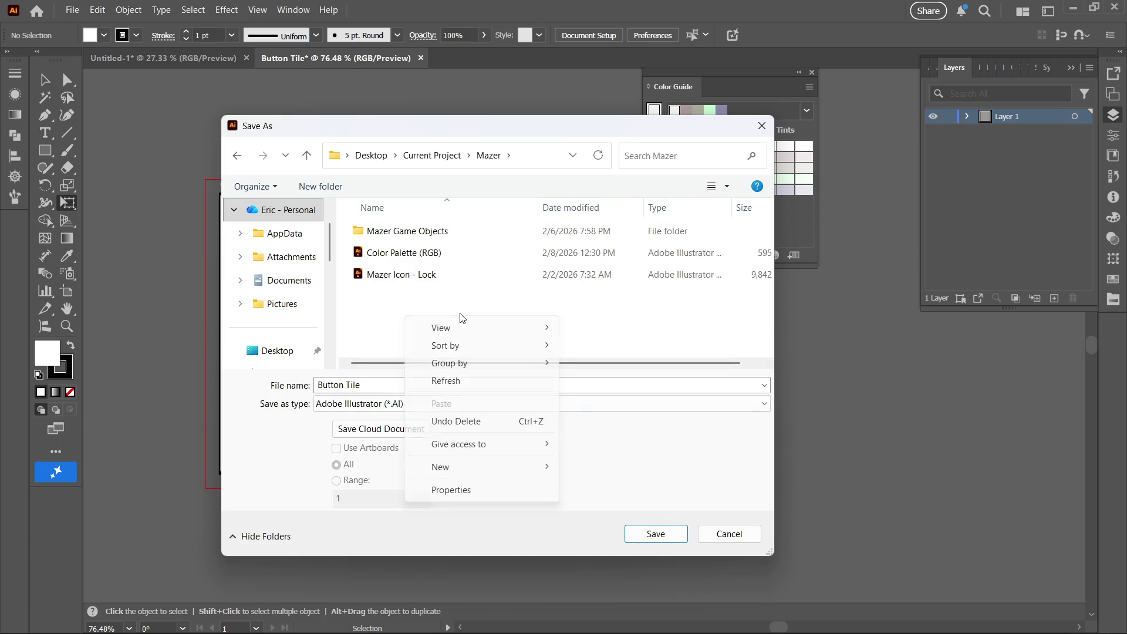
mouse_move(509, 468)
click(589, 466)
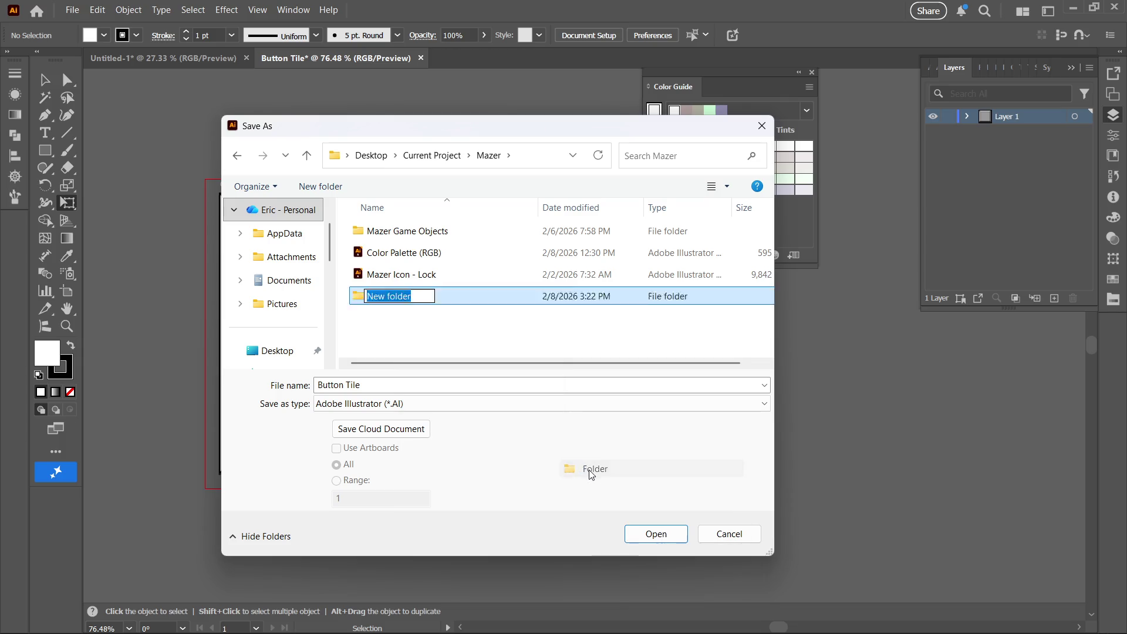
text(Sprites)
key(BackSpace)
key(BackSpace)
key(BackSpace)
text(UI)
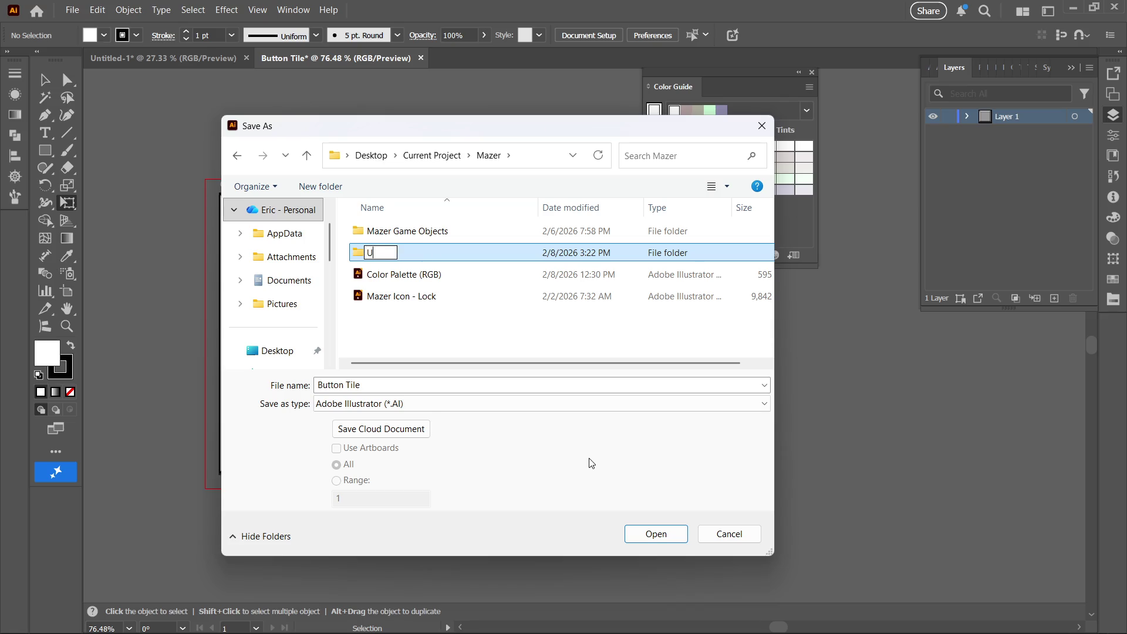
key(Return)
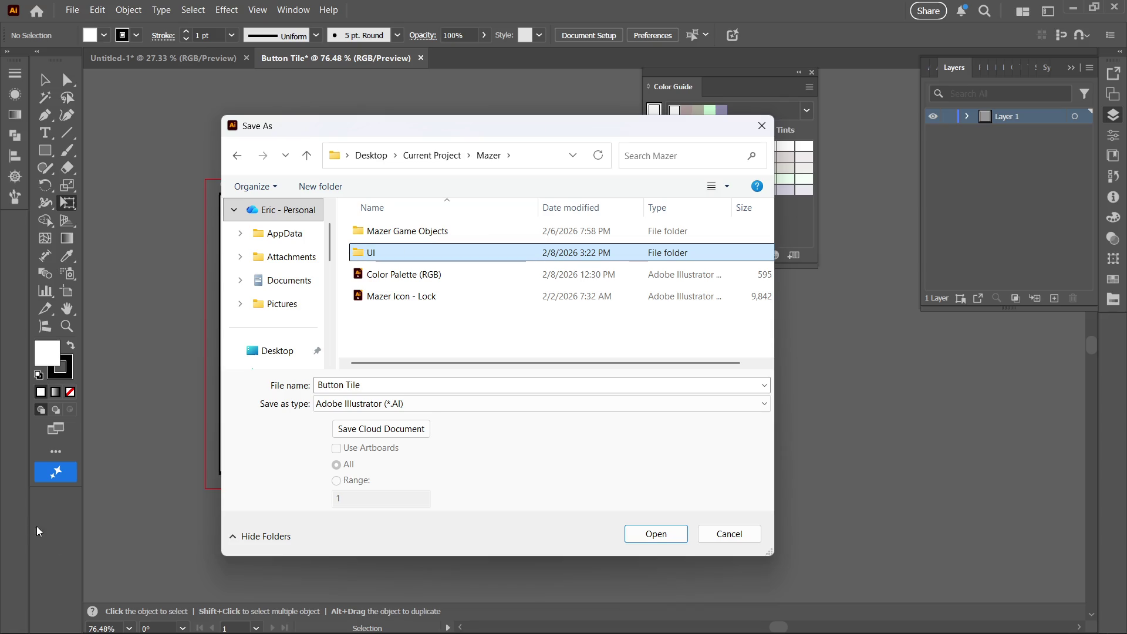
- Save the artwork as Button Tile.ai in the UI folder
double_click(460, 248)
click(656, 534)
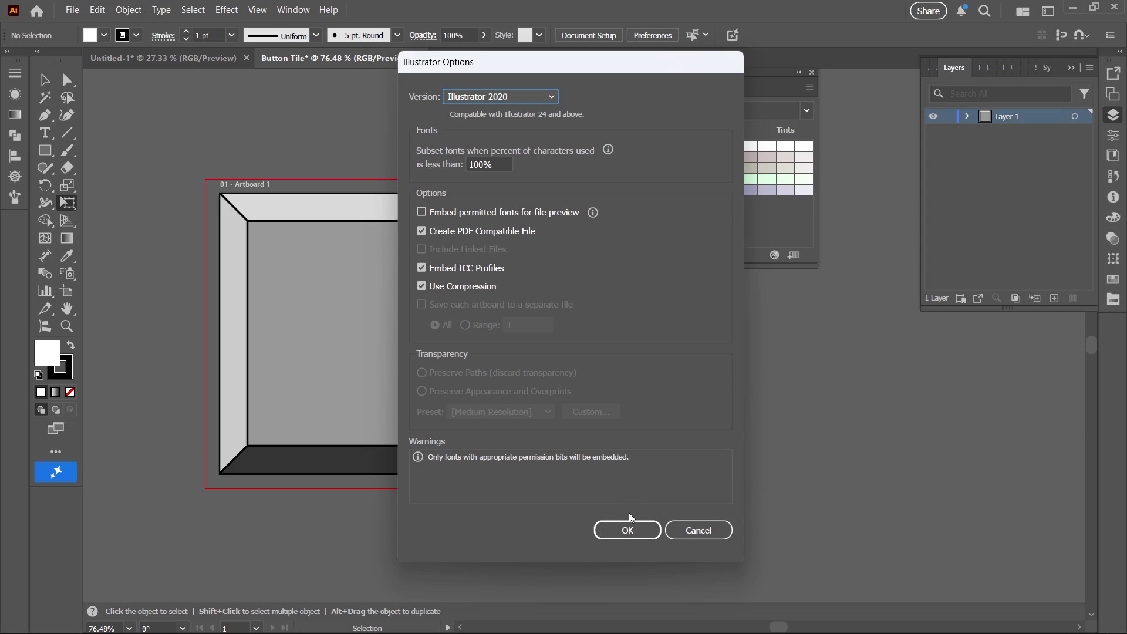
click(626, 528)
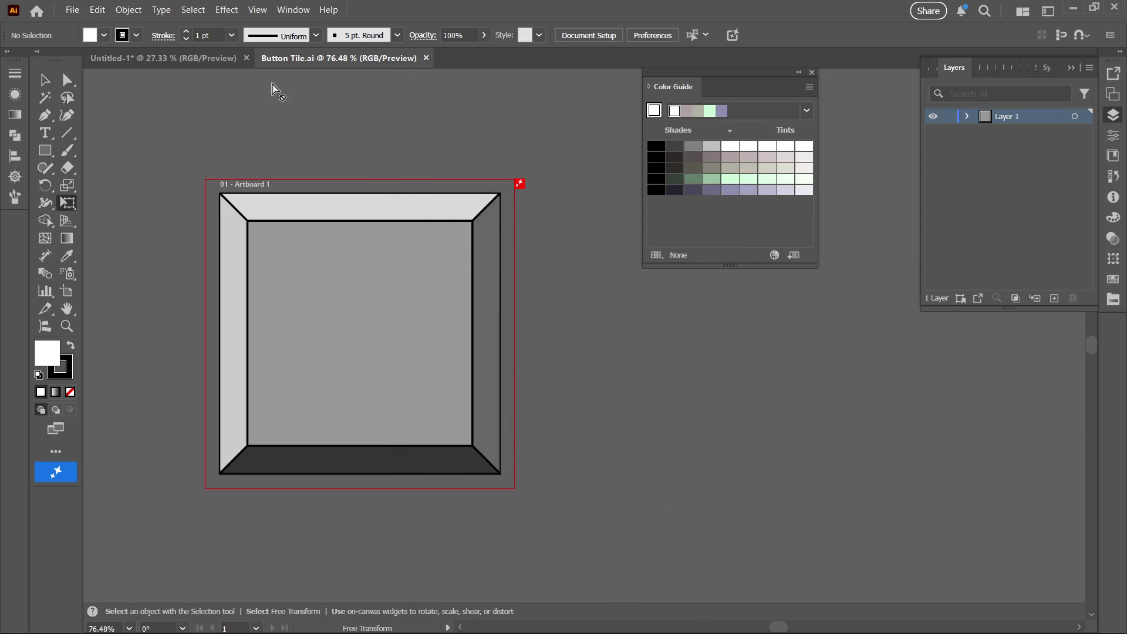
- Save the untitled icons document as Menu Icons.ai with the default Illustrator options
click(179, 57)
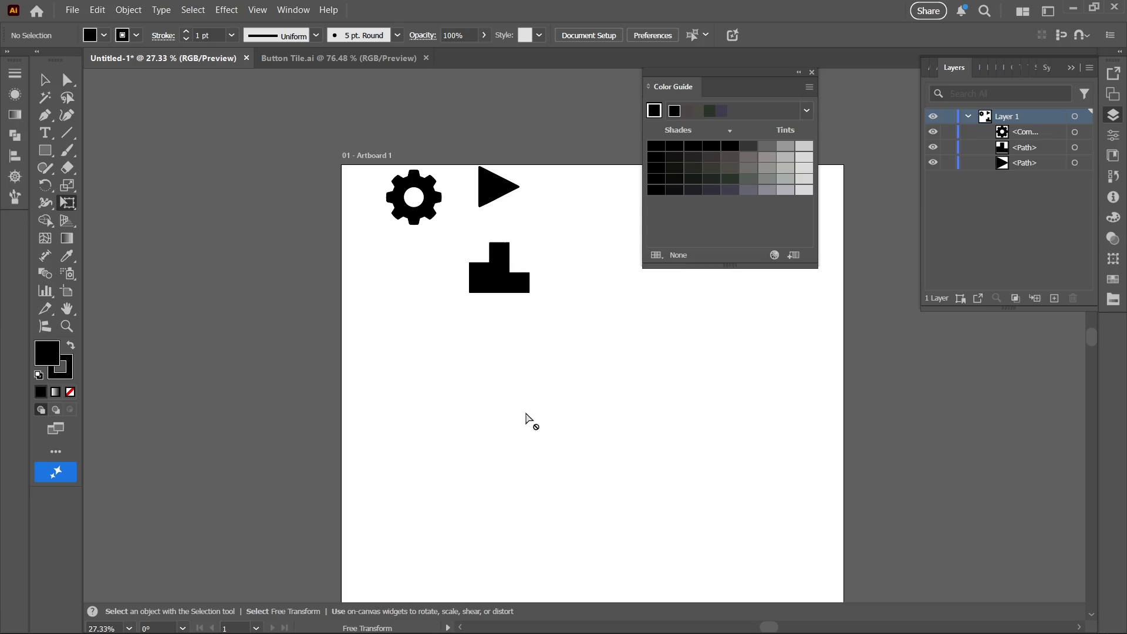
scroll(514, 439, right, 5)
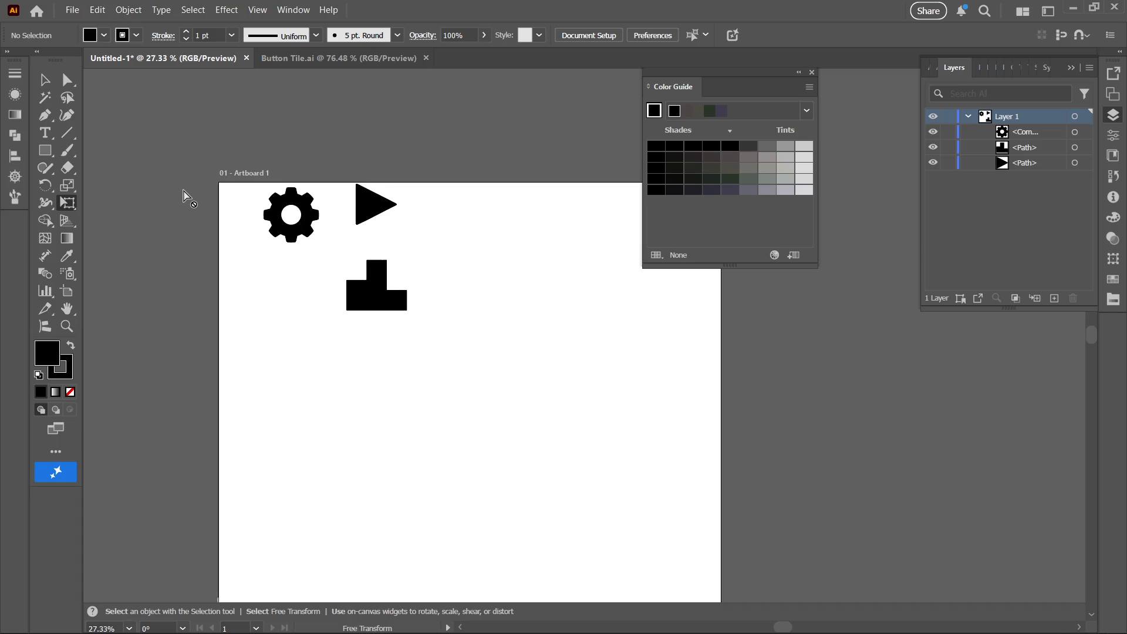
key(ctrl+s)
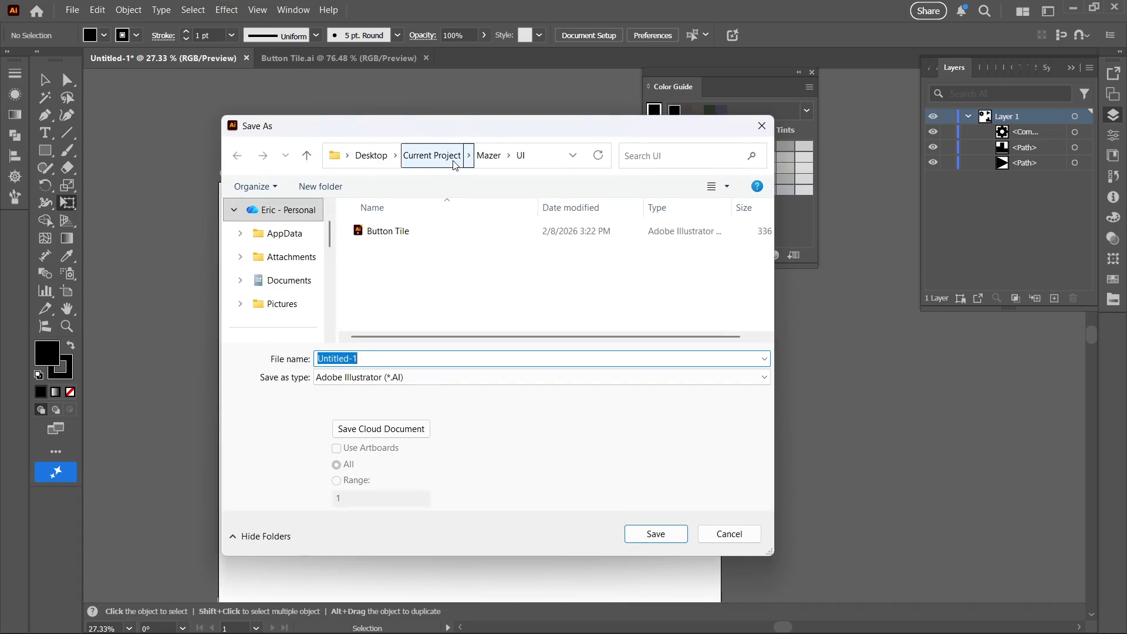
key(BackSpace)
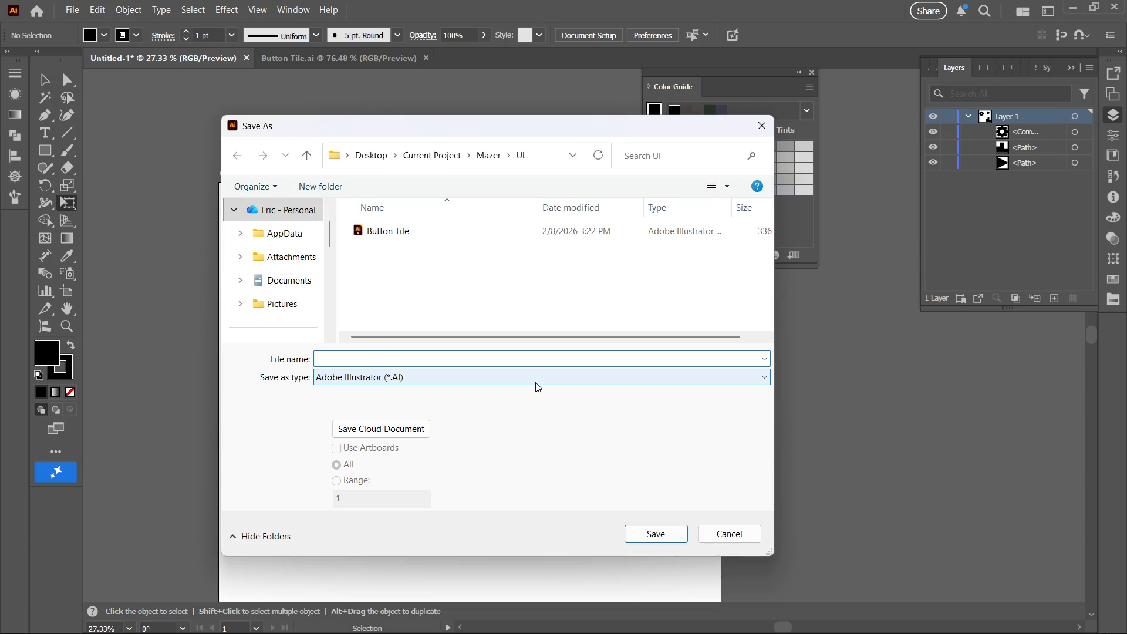
text(Button )
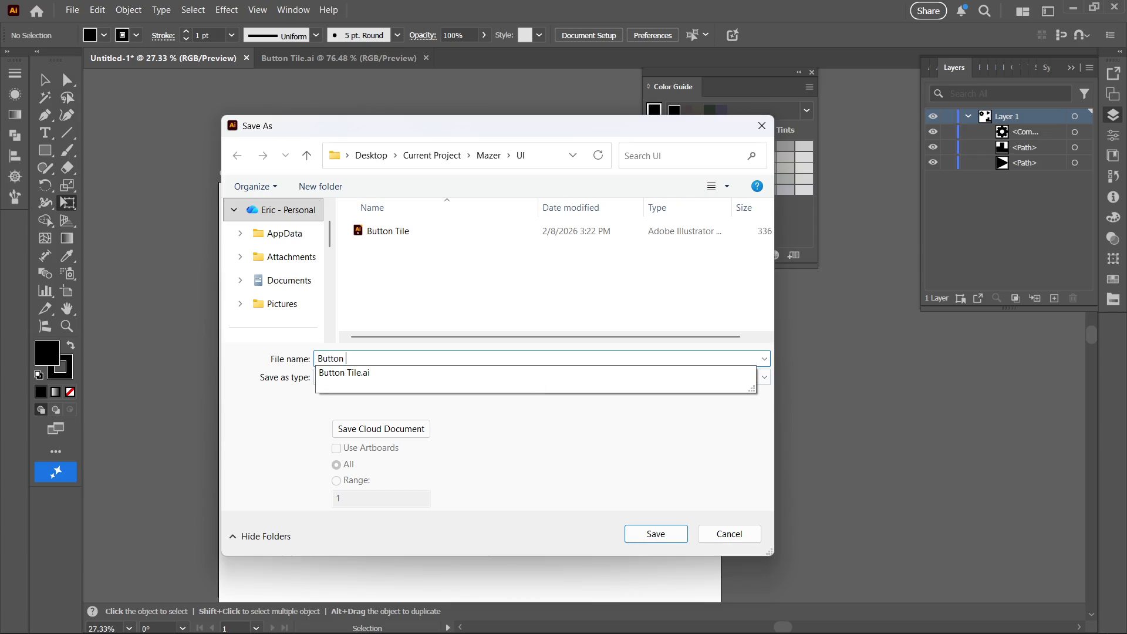
text(Icons)
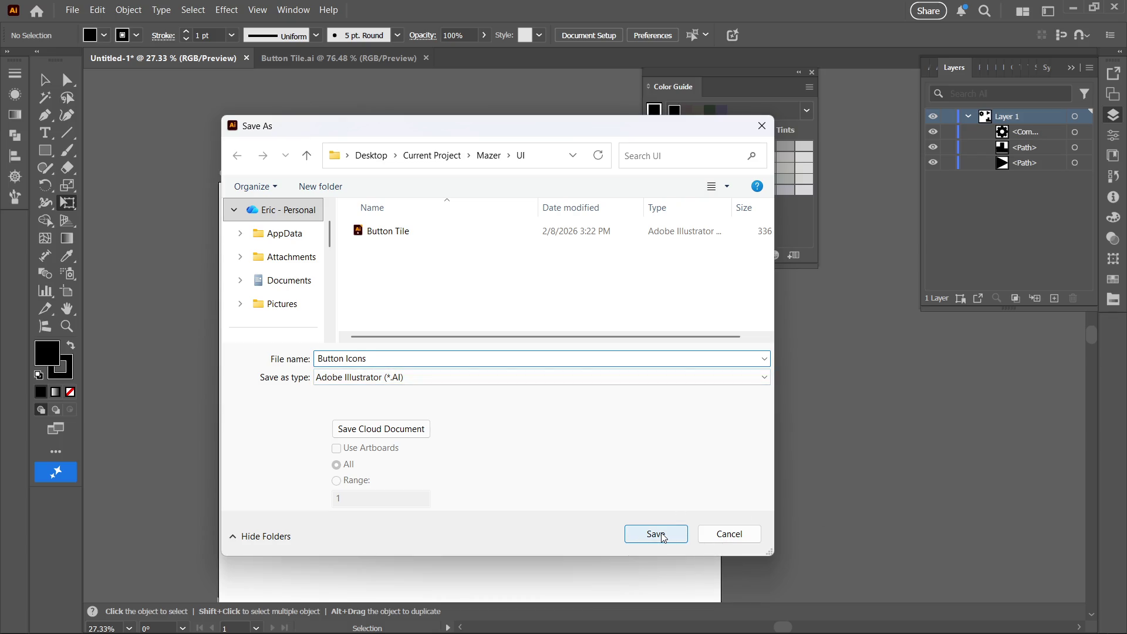
key(BackSpace)
key(BackSpace)
key(BackSpace)
text(Me)
click(661, 533)
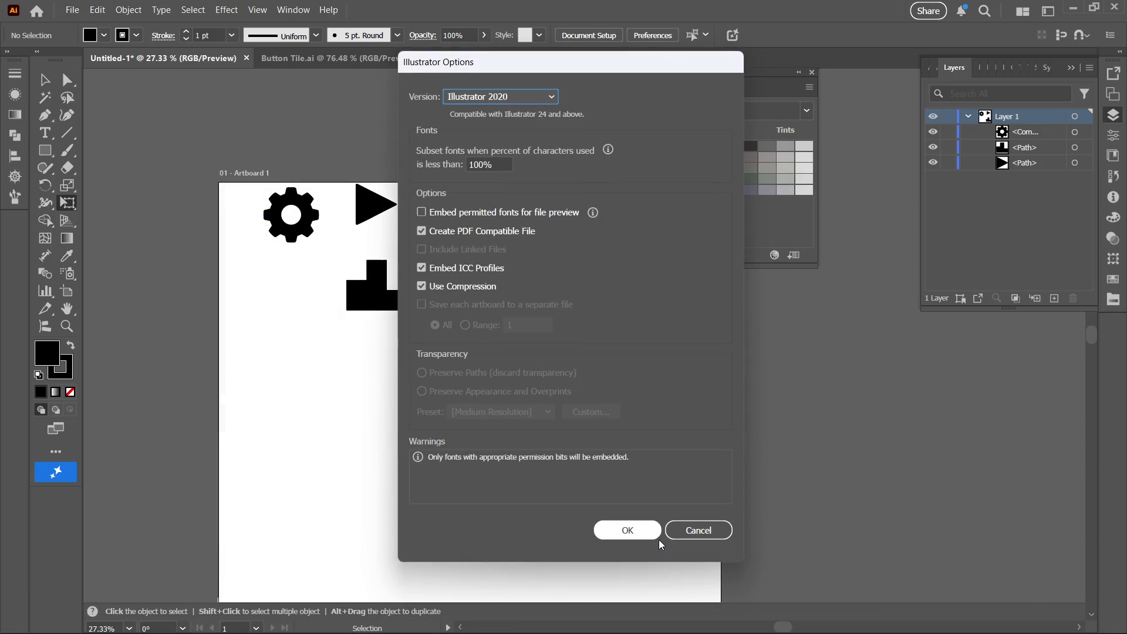
click(640, 541)
click(639, 528)
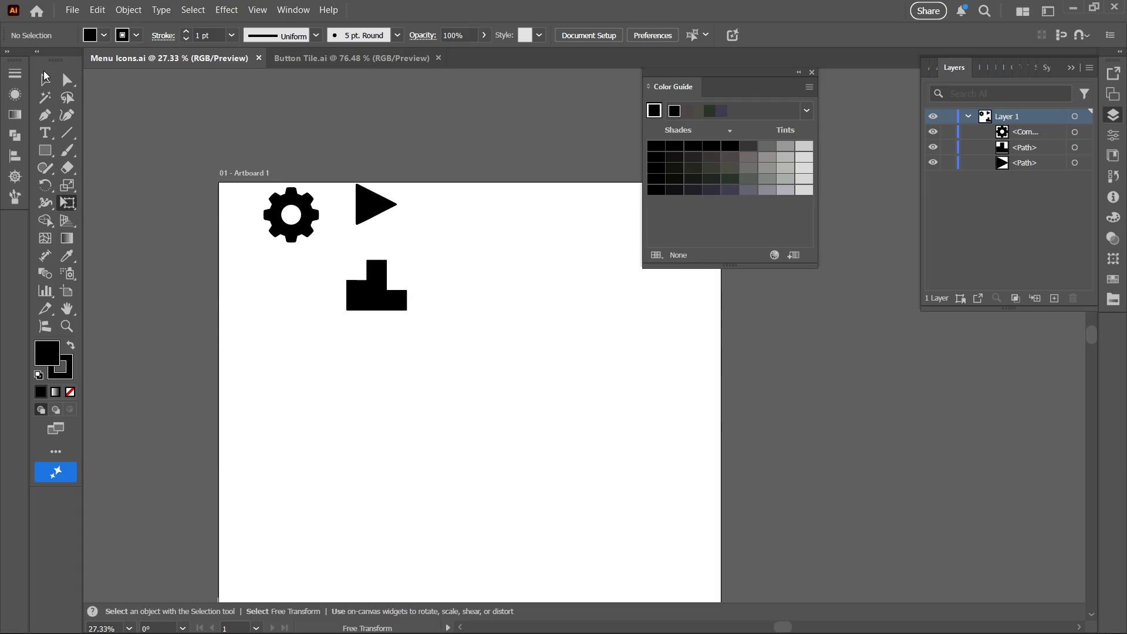
- With the Selection tool, isolate the gear icon, then exit isolation mode again
click(43, 80)
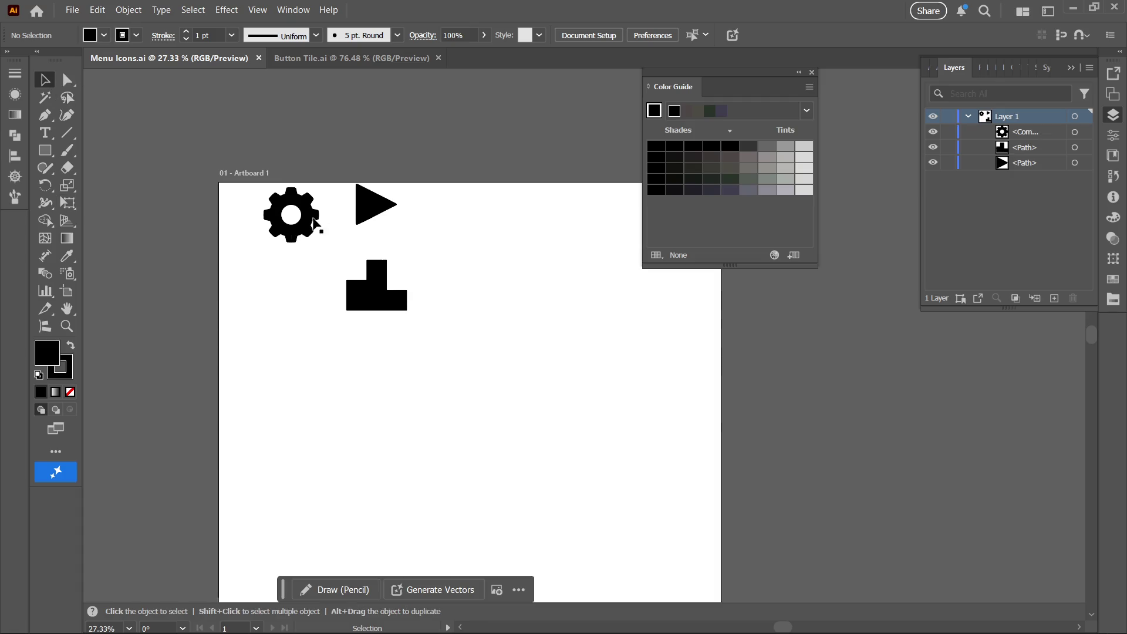
double_click(268, 216)
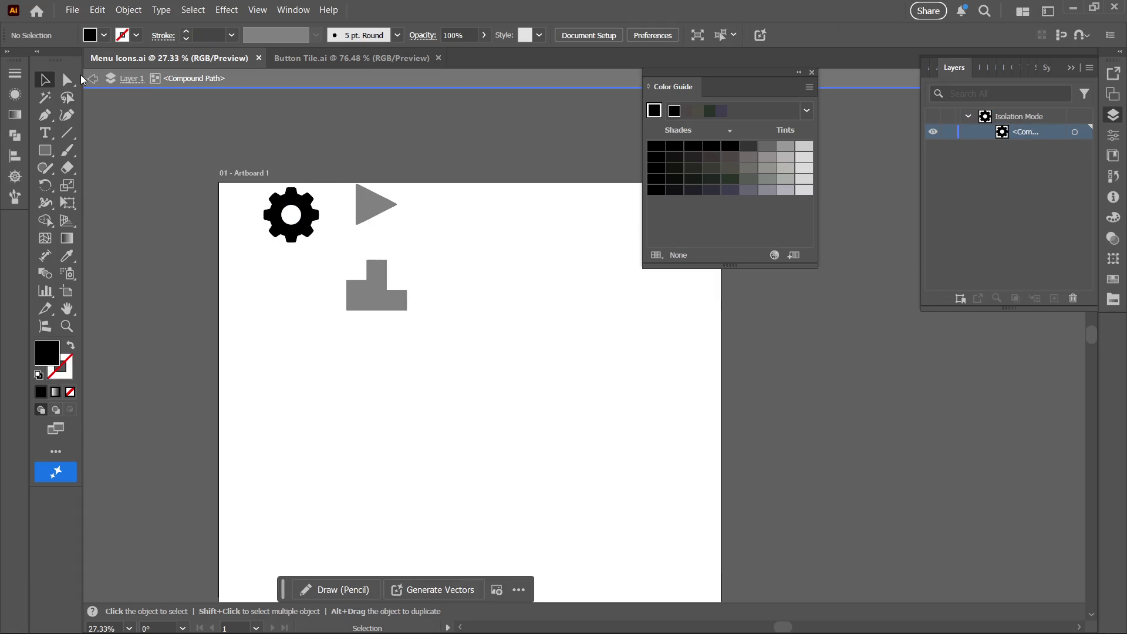
click(92, 78)
click(93, 79)
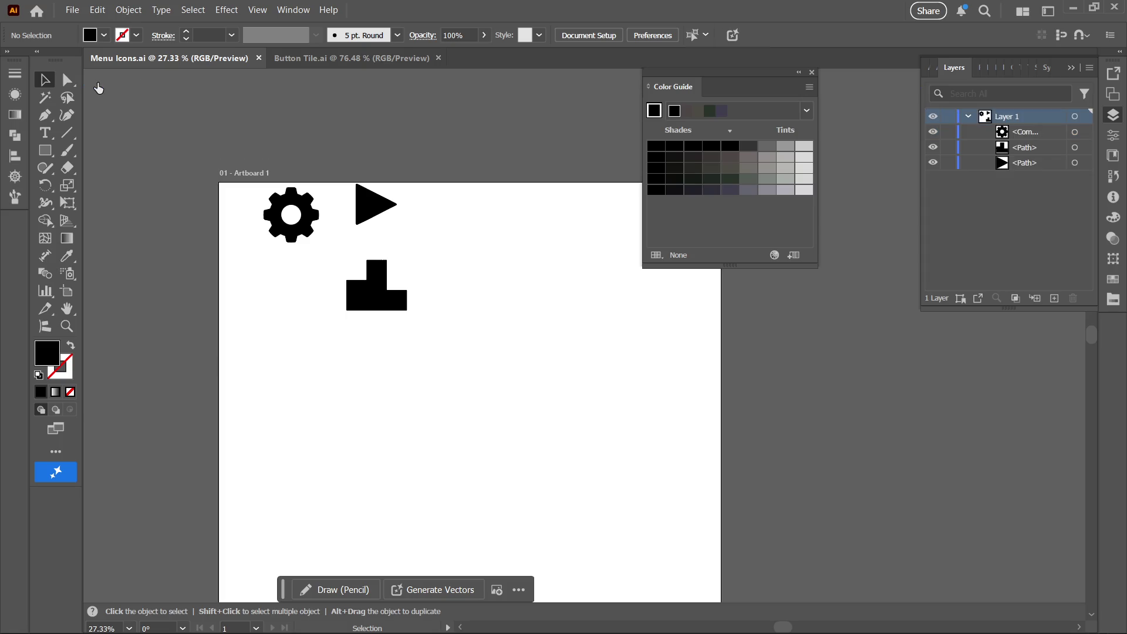
- Turn on the document grid and zoom in around the three icons
click(292, 12)
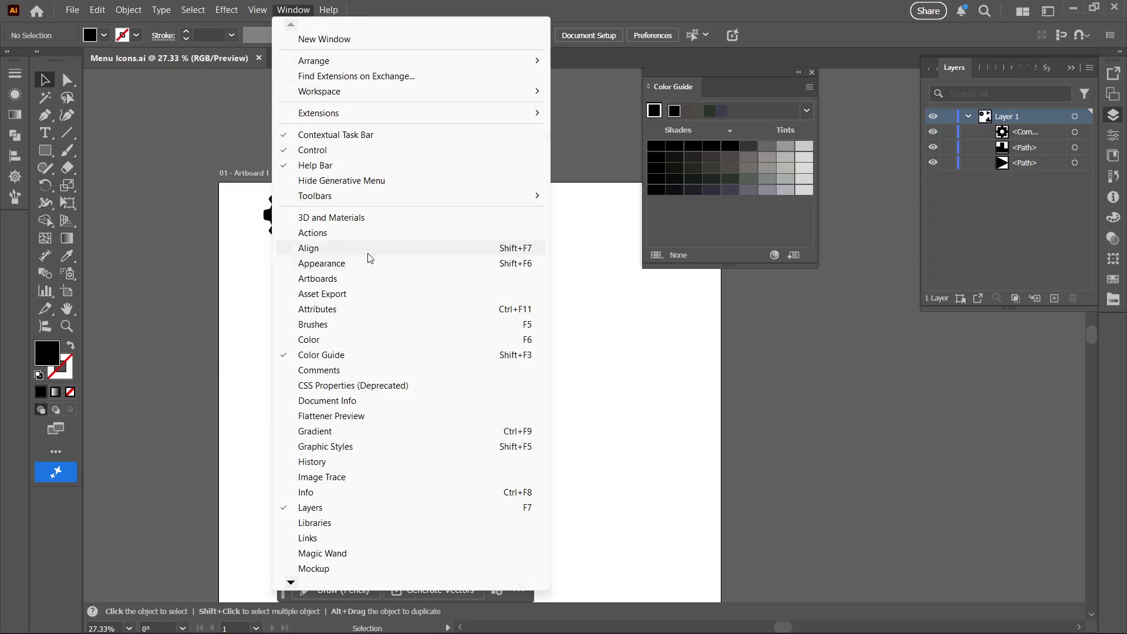
key(Escape)
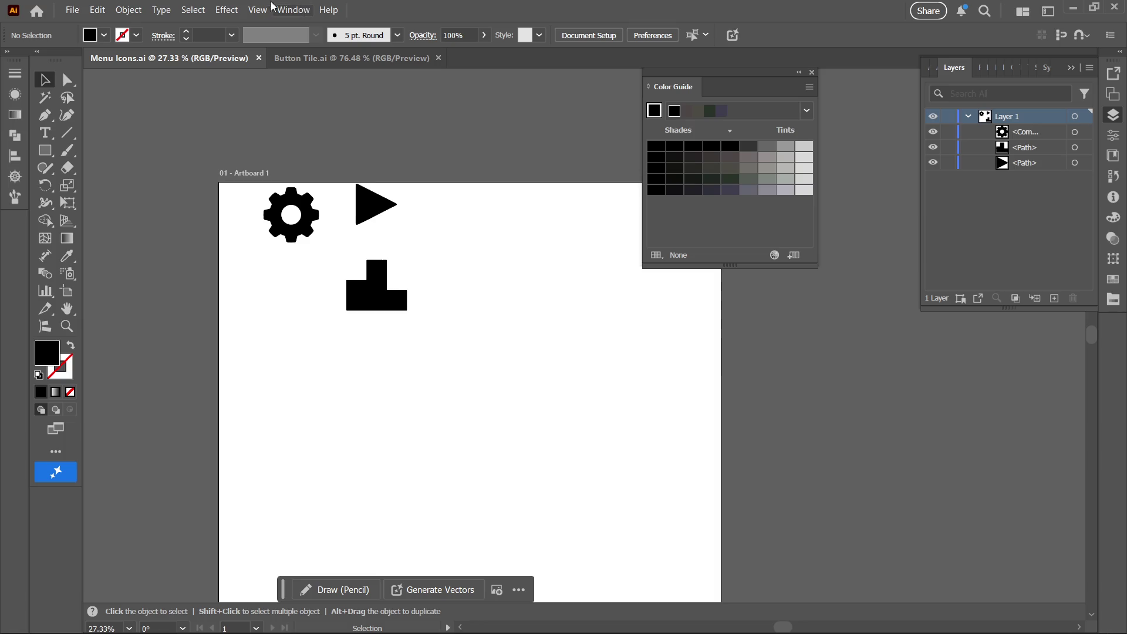
click(257, 10)
click(289, 544)
key(z)
mouse_move(359, 252)
mouse_down()
mouse_move(441, 201)
mouse_move(398, 175)
mouse_move(437, 188)
mouse_up()
- Move the gear to the left and centre the play triangle directly beneath it
key(v)
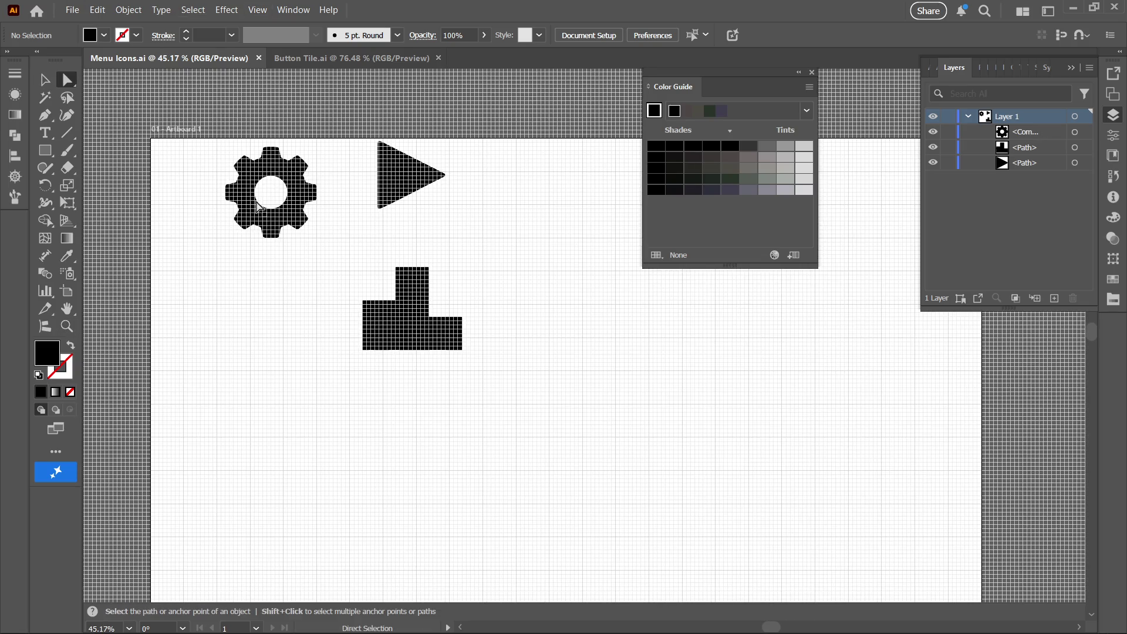
mouse_move(231, 237)
mouse_down()
mouse_move(265, 225)
mouse_move(223, 255)
mouse_up()
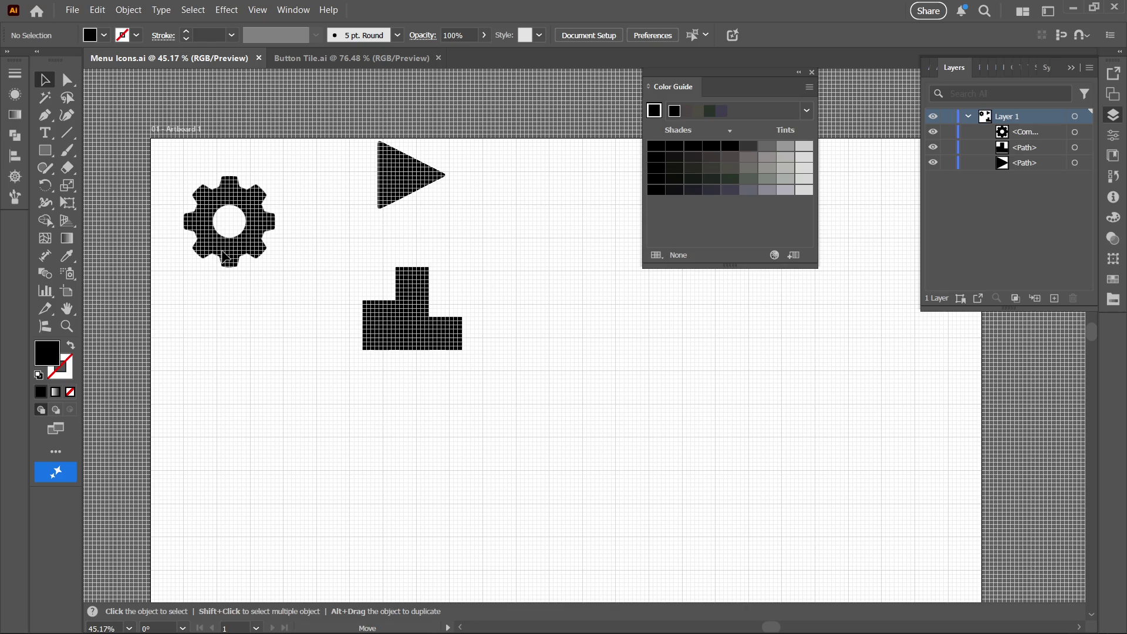
drag(223, 256, 227, 257)
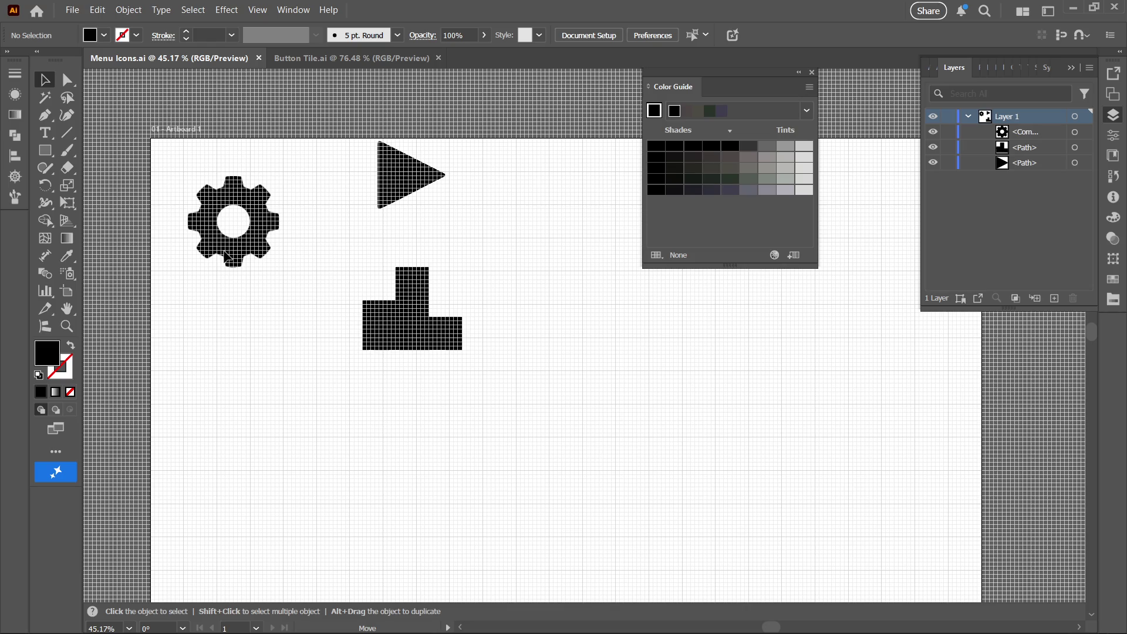
click(227, 256)
mouse_move(397, 170)
mouse_down()
mouse_move(333, 241)
mouse_move(220, 317)
mouse_move(210, 307)
mouse_move(226, 304)
mouse_move(226, 318)
mouse_up()
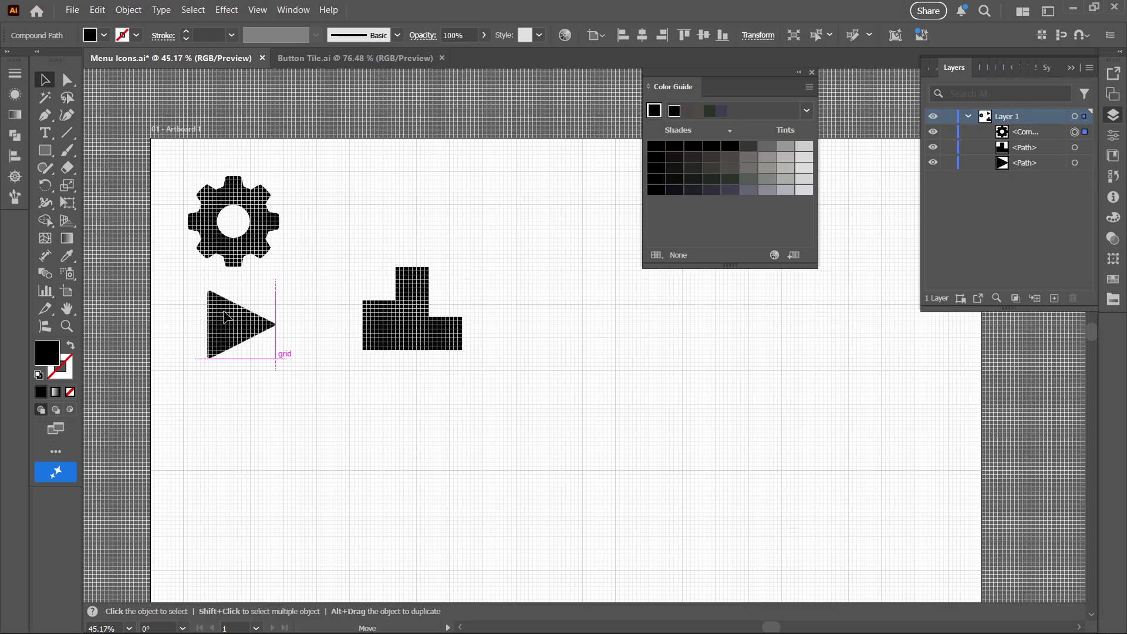
drag(225, 314, 220, 315)
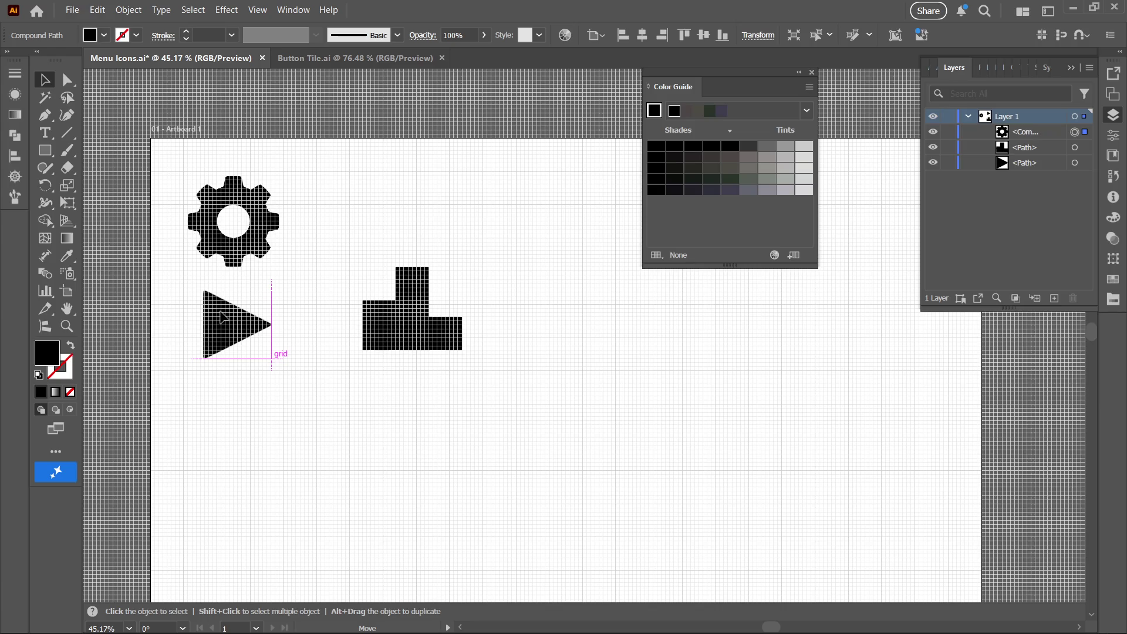
drag(220, 312, 219, 315)
- Drag the podium shape below the play triangle to complete the vertical column
key(z)
click(269, 300)
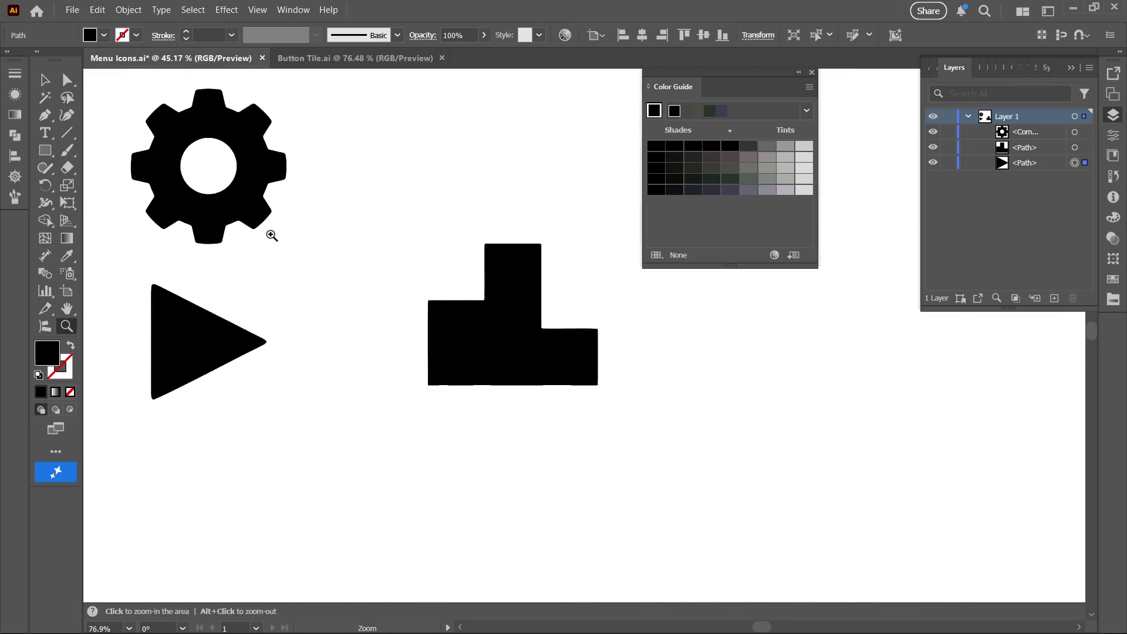
mouse_move(299, 233)
mouse_down()
mouse_move(191, 245)
mouse_move(209, 164)
mouse_move(262, 158)
mouse_move(320, 231)
mouse_up()
key(v)
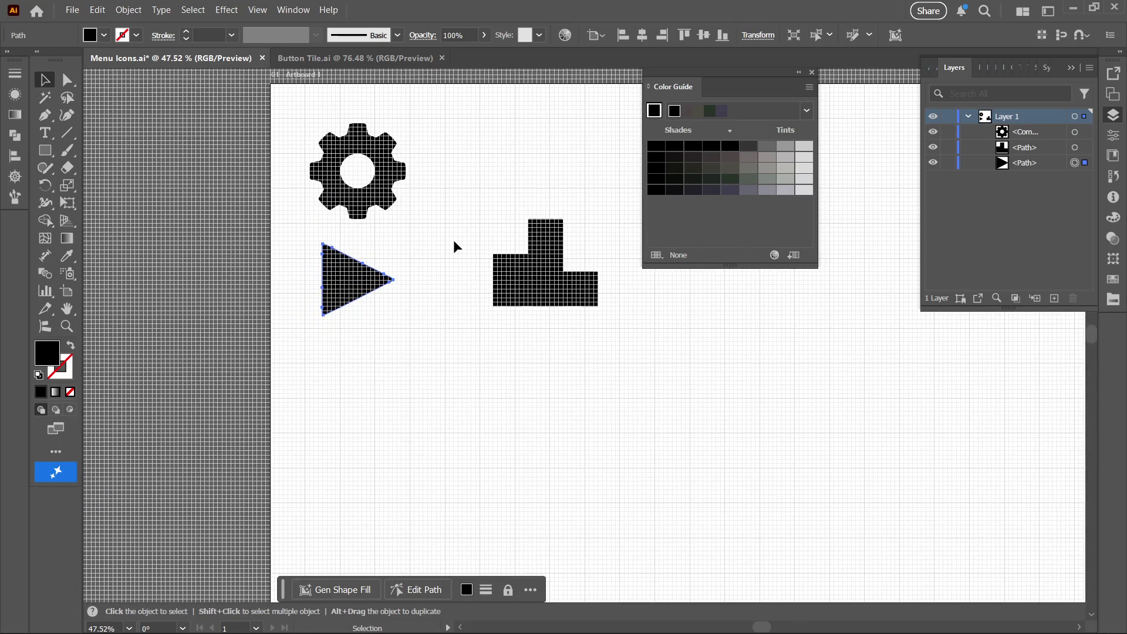
click(535, 261)
mouse_move(534, 261)
mouse_down()
mouse_move(449, 354)
mouse_move(339, 396)
mouse_move(348, 383)
mouse_up()
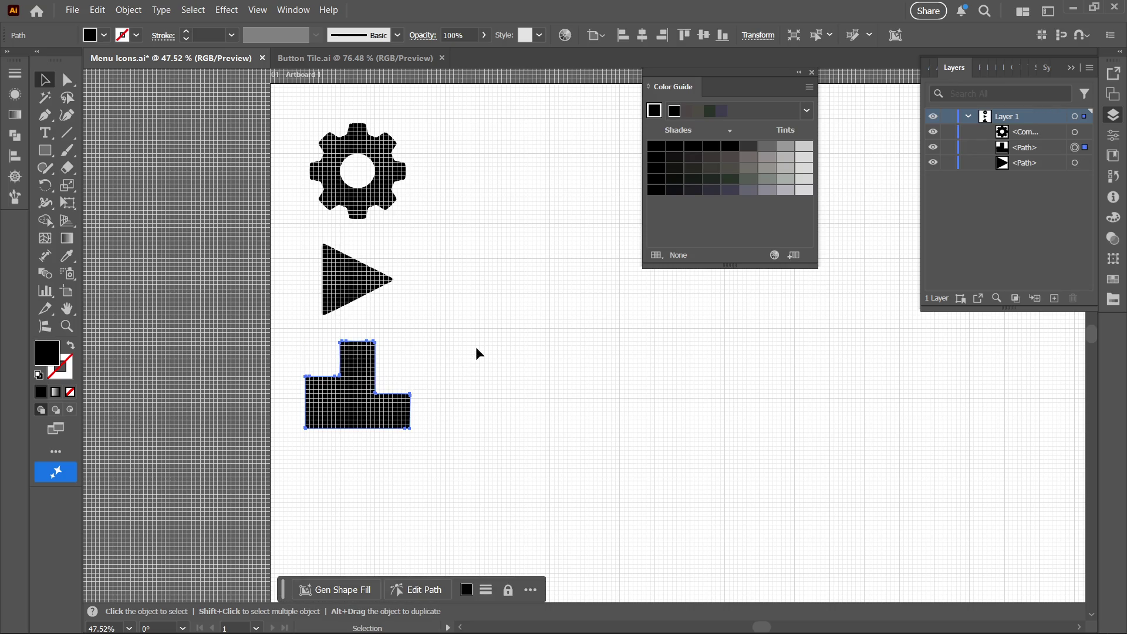
- Hide the document grid with Ctrl+' and recentre the view on the icon column
key(z)
scroll(463, 313, down, 1)
key(space)
mouse_move(468, 290)
mouse_down()
mouse_move(475, 232)
mouse_move(405, 153)
mouse_move(431, 152)
mouse_move(452, 176)
mouse_move(417, 209)
mouse_move(435, 292)
mouse_move(403, 256)
mouse_move(402, 270)
mouse_up()
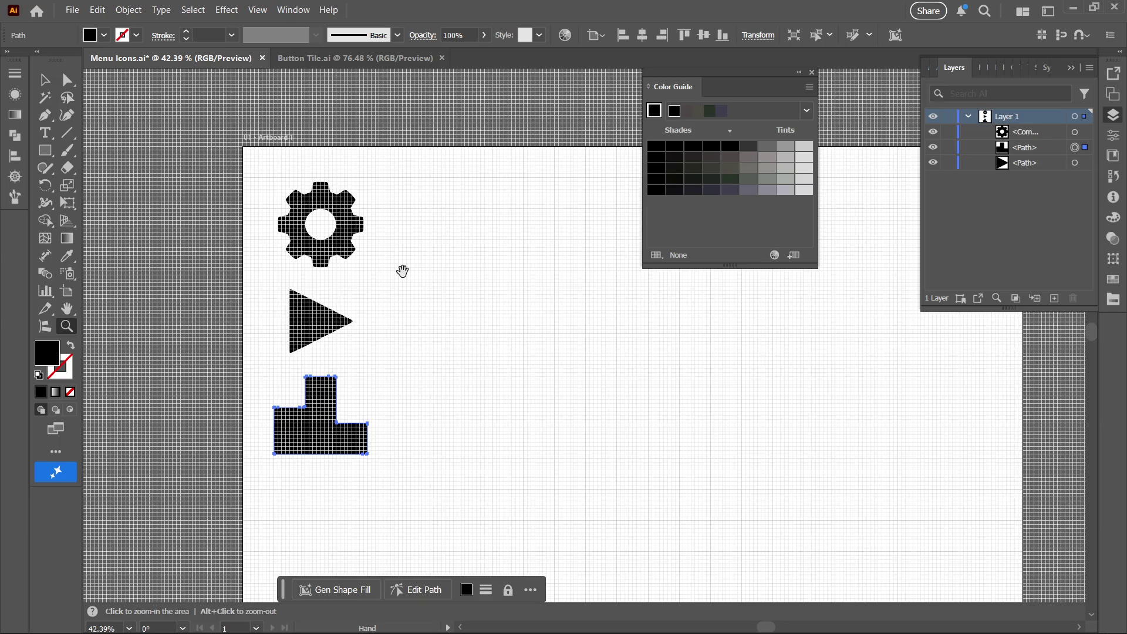
key(ctrl)
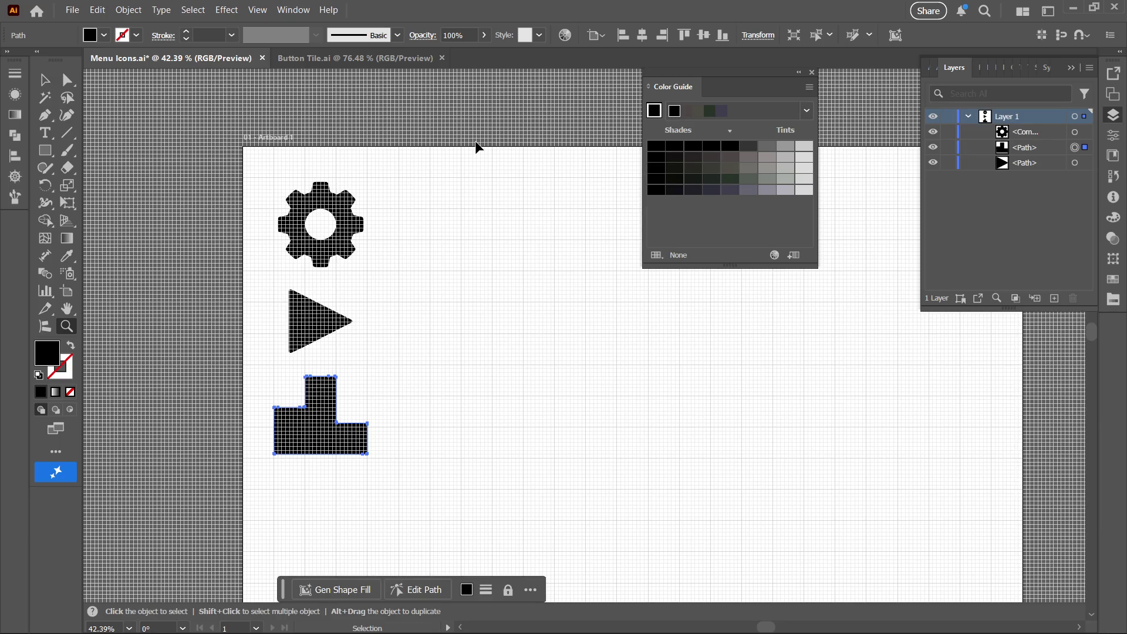
key(ctrl+apostrophe)
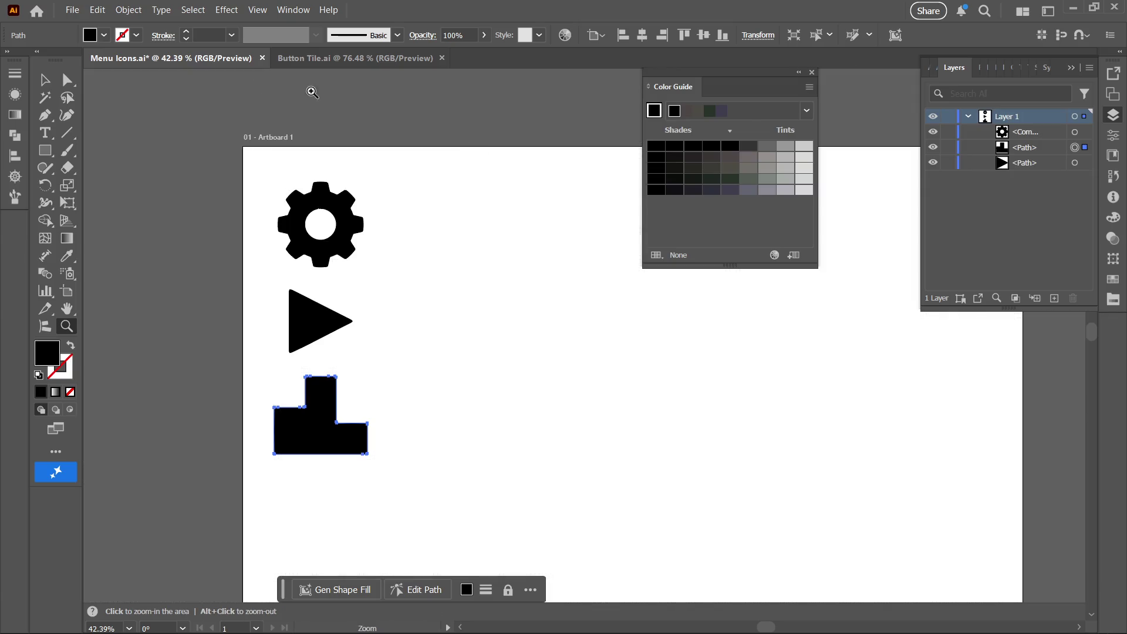
key(space)
mouse_move(368, 251)
mouse_down()
mouse_move(358, 268)
mouse_move(353, 256)
mouse_up()
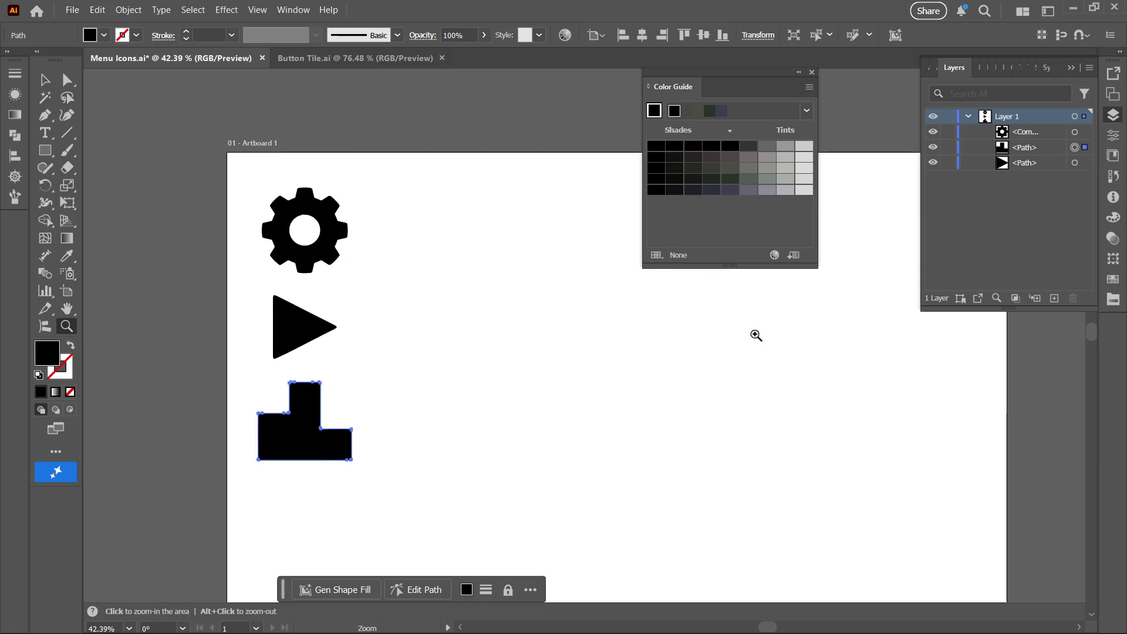
- Drag the artboard's right edge in to 320 × 1600 px around the stacked icons, then deselect
click(67, 291)
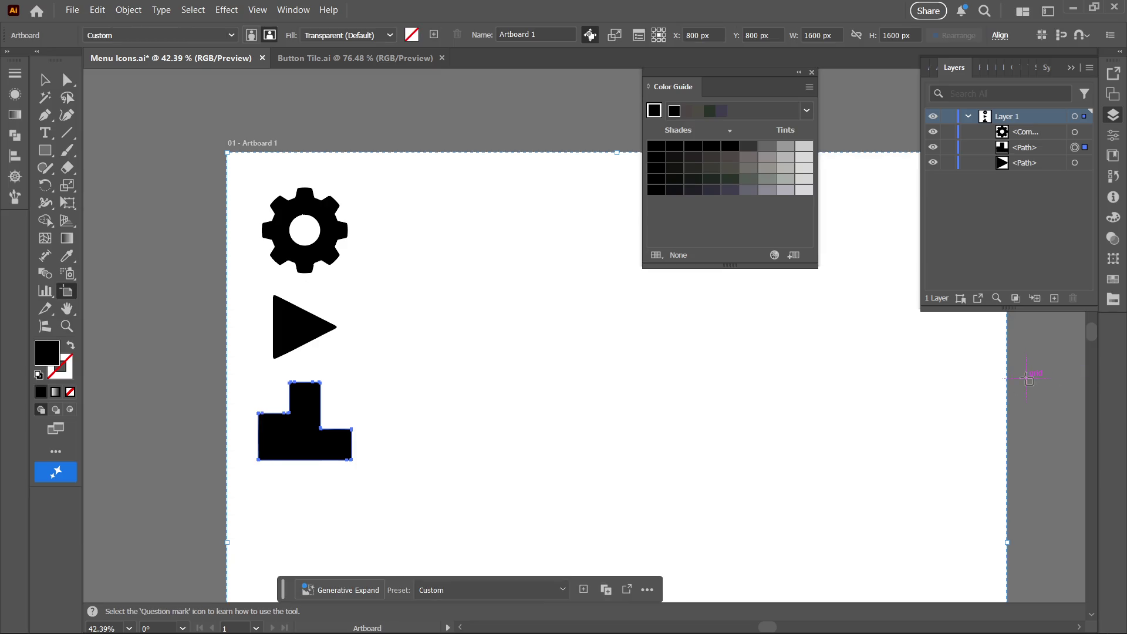
drag(1008, 382, 404, 327)
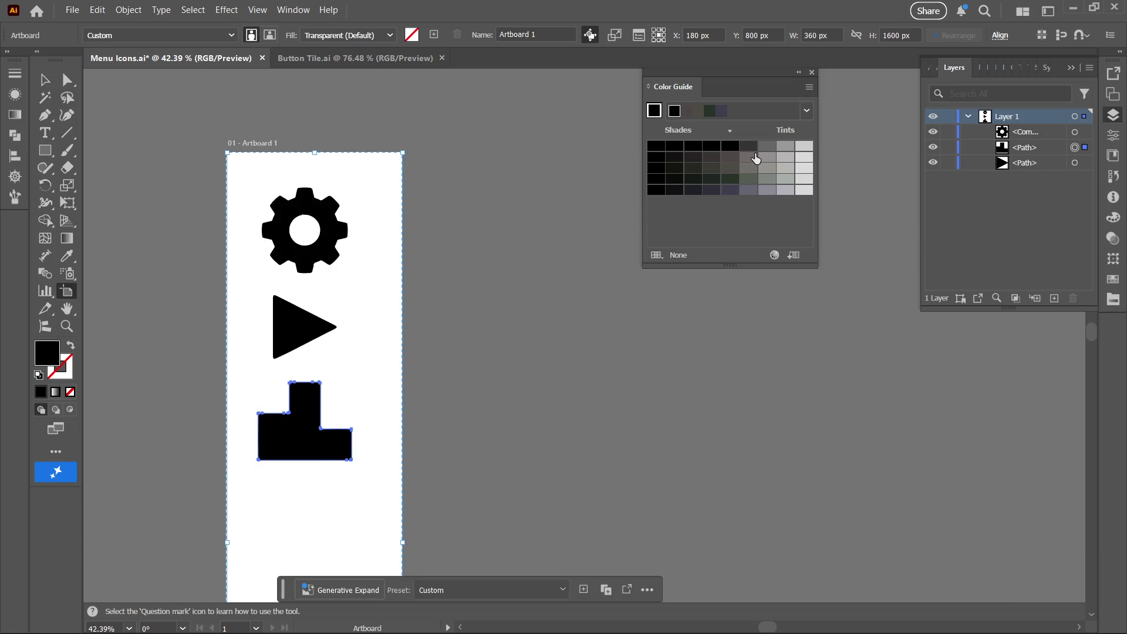
key(ctrl+shift+d)
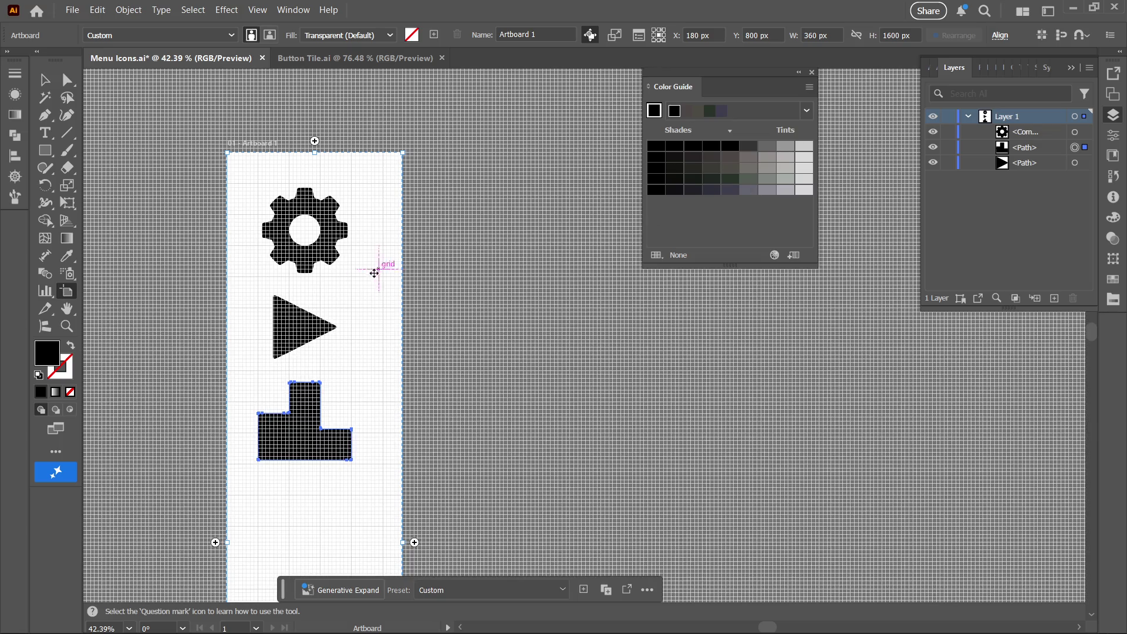
mouse_move(402, 290)
mouse_down()
mouse_move(379, 290)
mouse_move(395, 287)
mouse_move(383, 299)
mouse_up()
scroll(383, 298, down, 5)
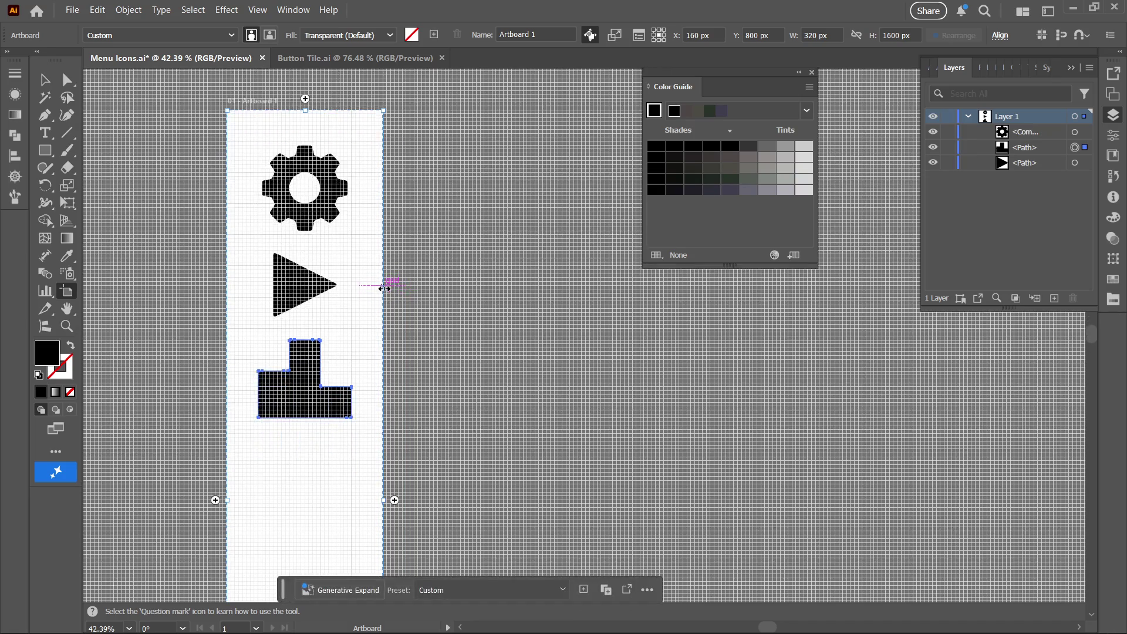
scroll(376, 291, down, 2)
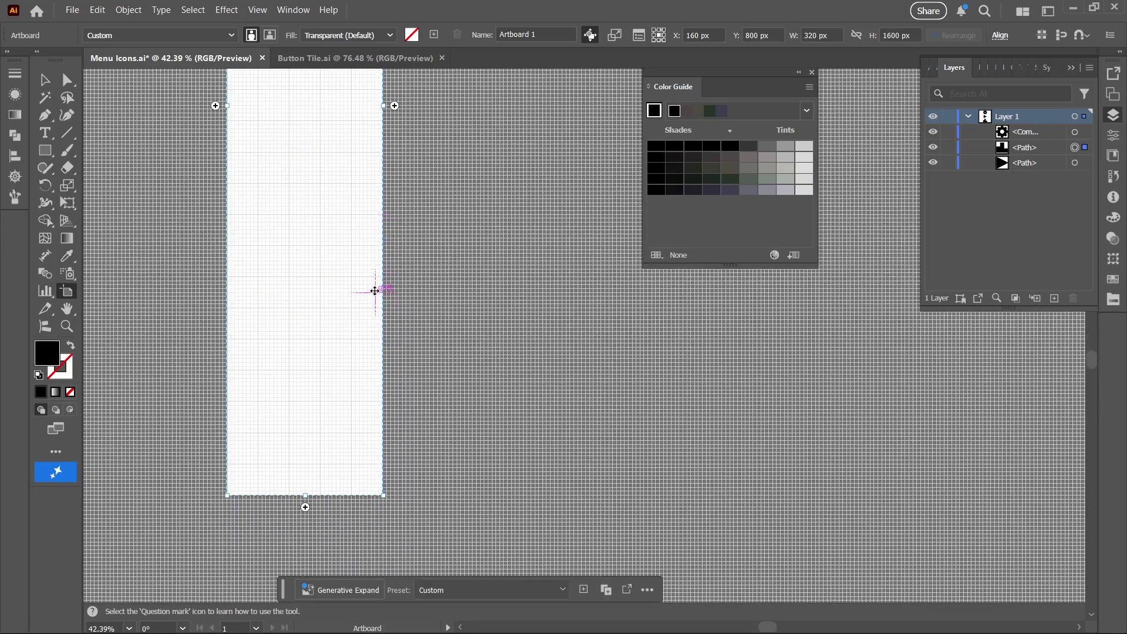
scroll(311, 411, up, 3)
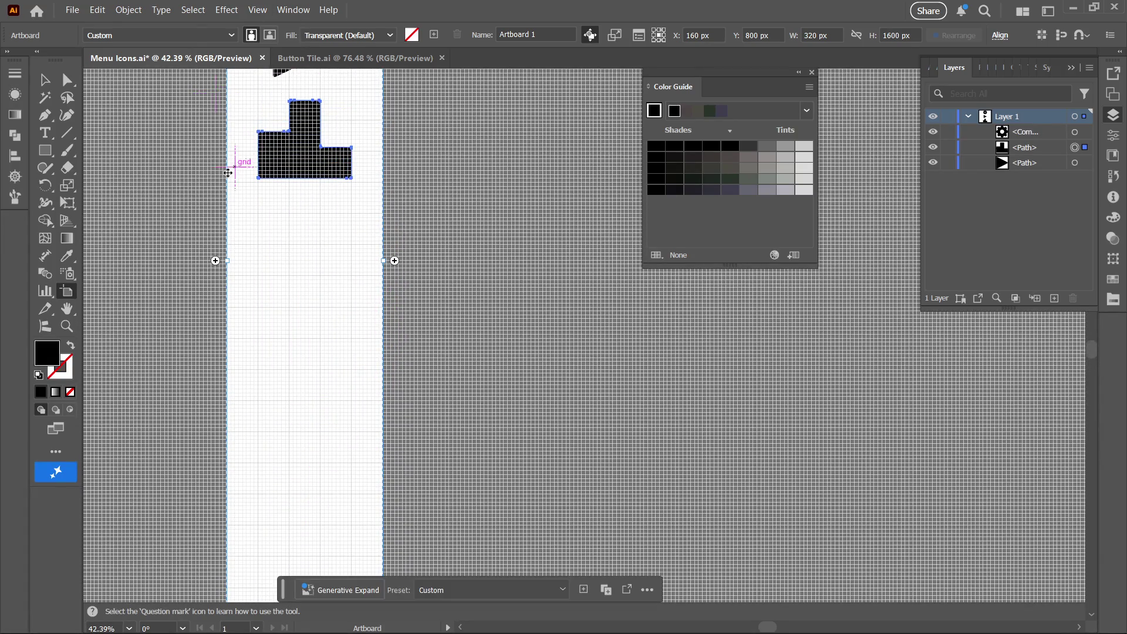
click(135, 144)
scroll(462, 332, up, 5)
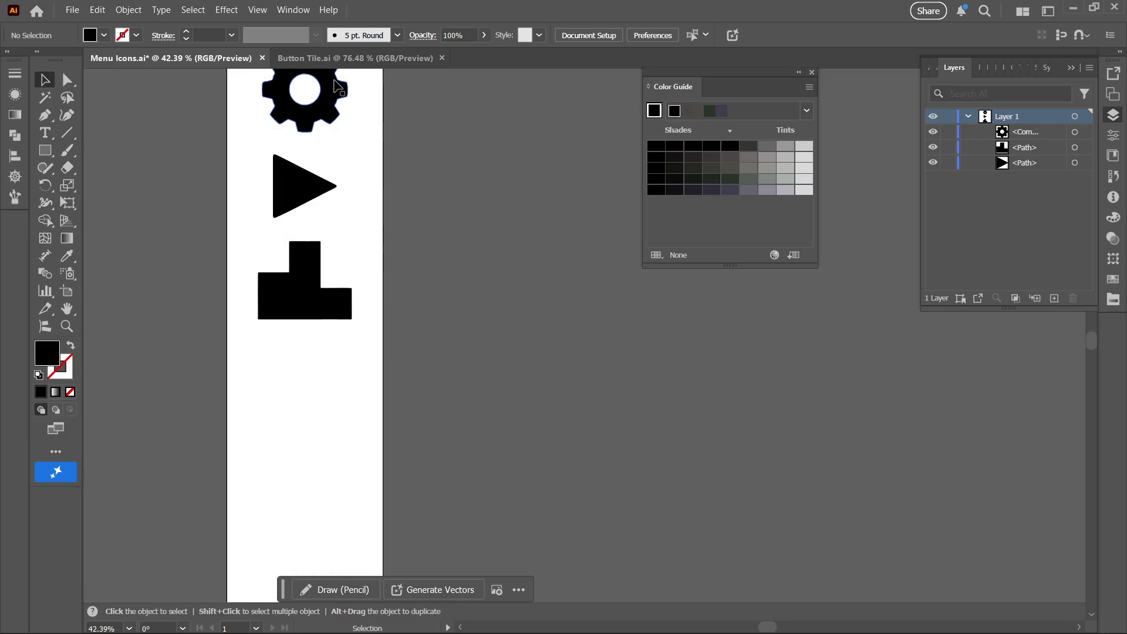
- Create a new layer named Cog Wheel
scroll(742, 276, up, 1)
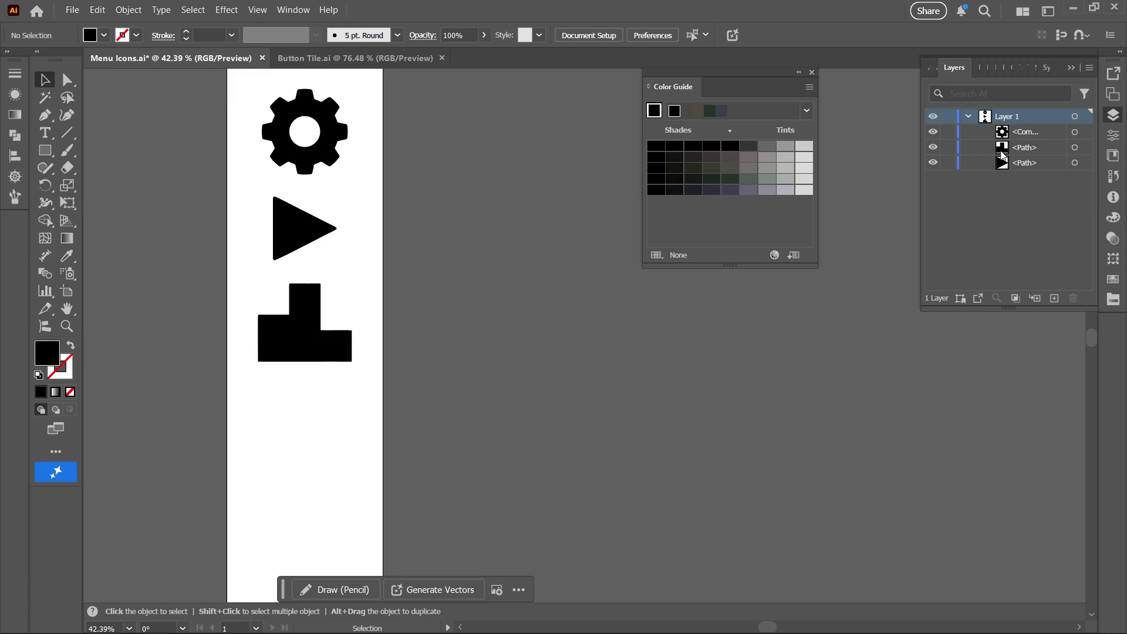
click(1054, 298)
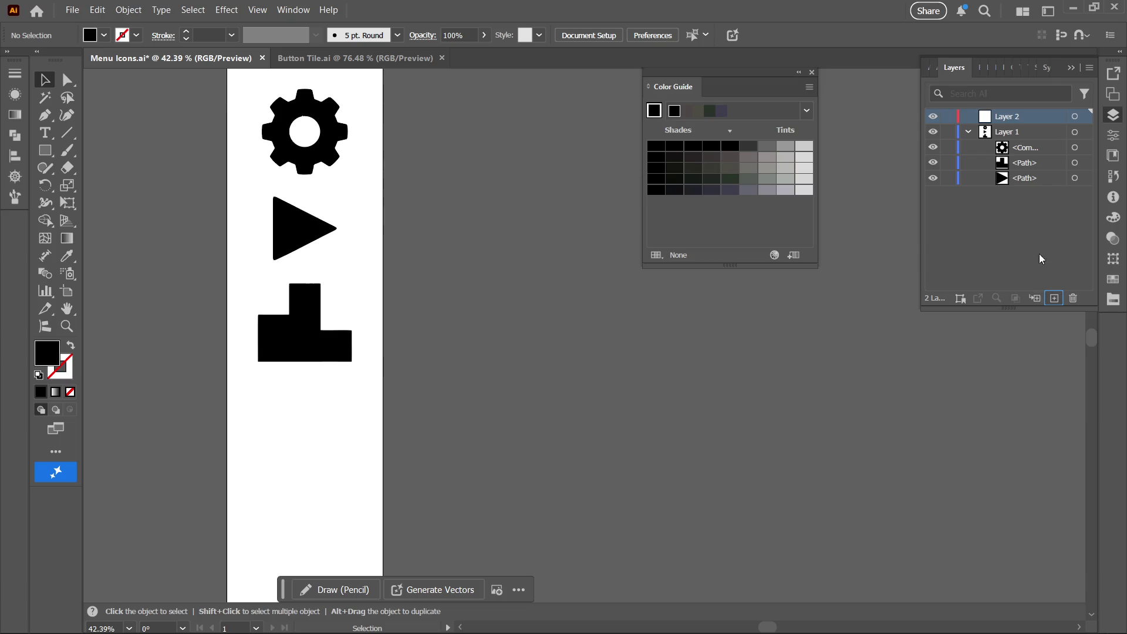
double_click(998, 119)
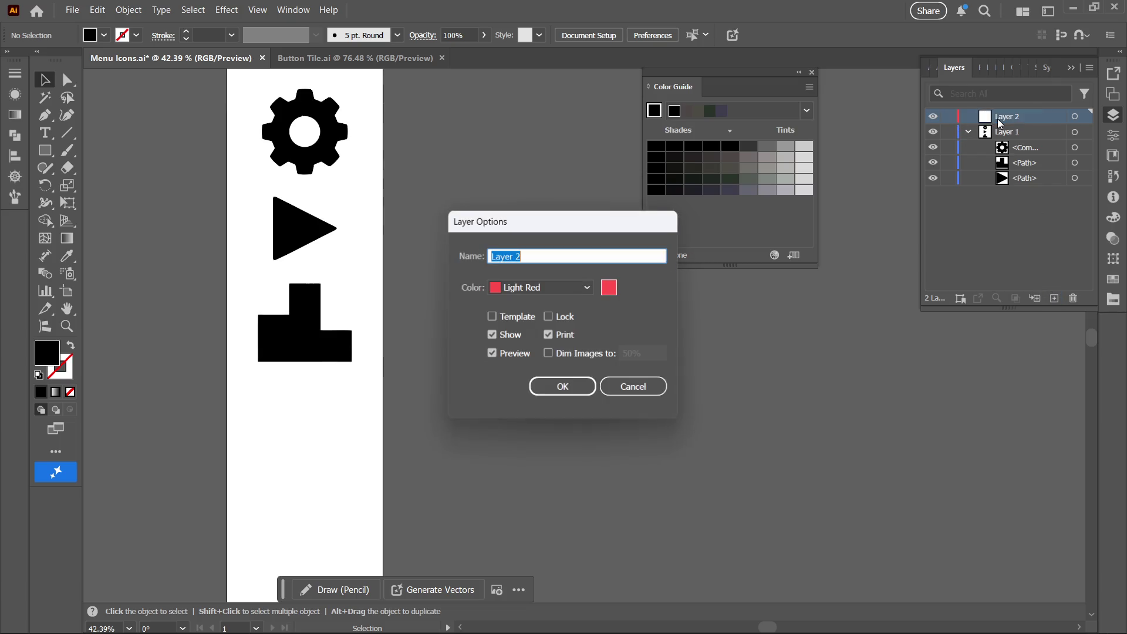
key(BackSpace)
text(Cog Wheel)
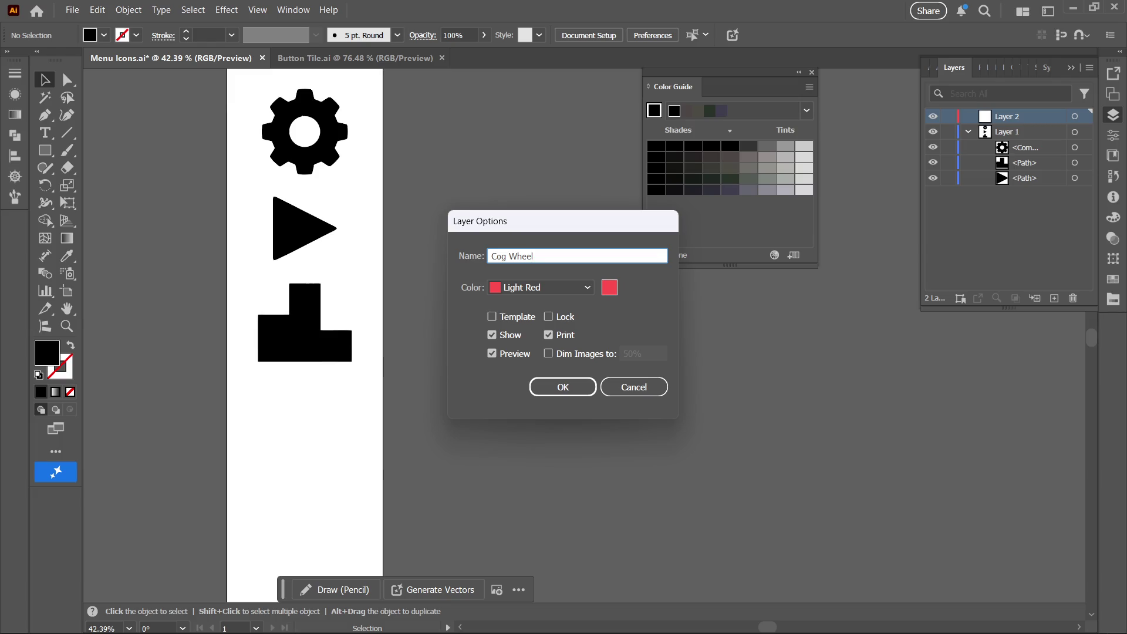
key(Return)
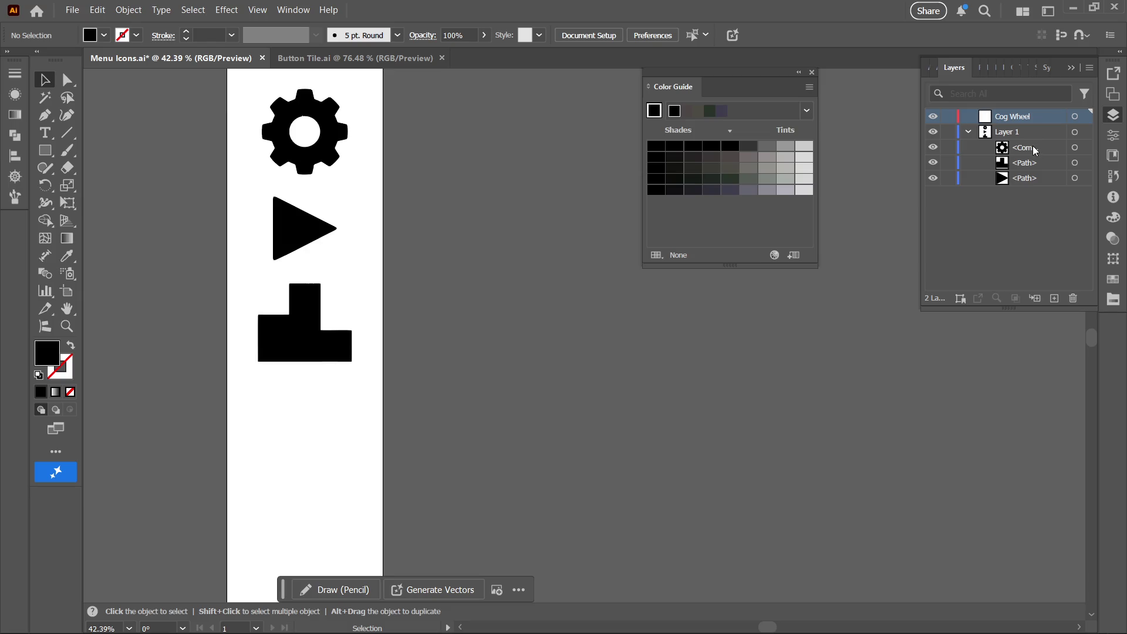
- Move the gear's path into the Cog Wheel layer and lock it
click(1075, 148)
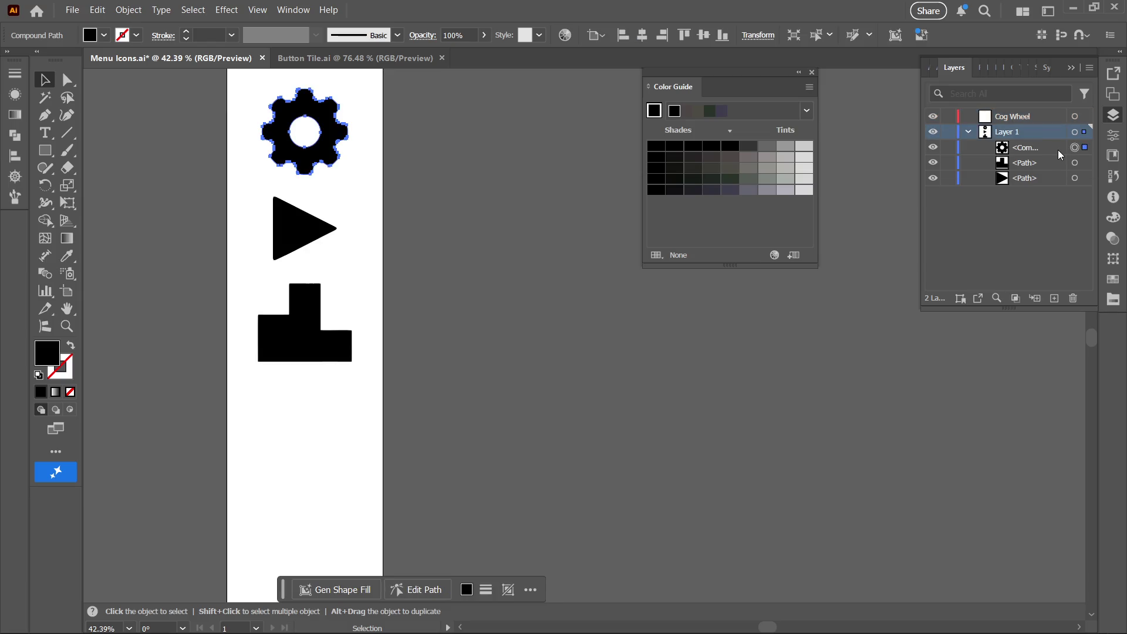
mouse_move(1048, 144)
mouse_down()
mouse_move(1052, 106)
mouse_move(1037, 119)
mouse_up()
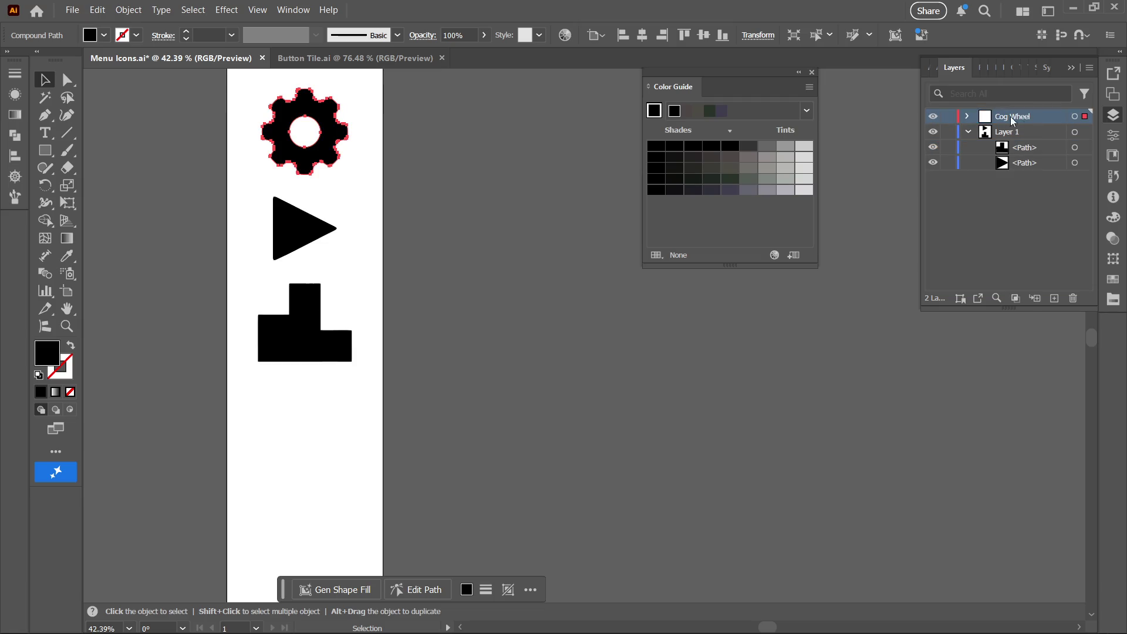
click(947, 117)
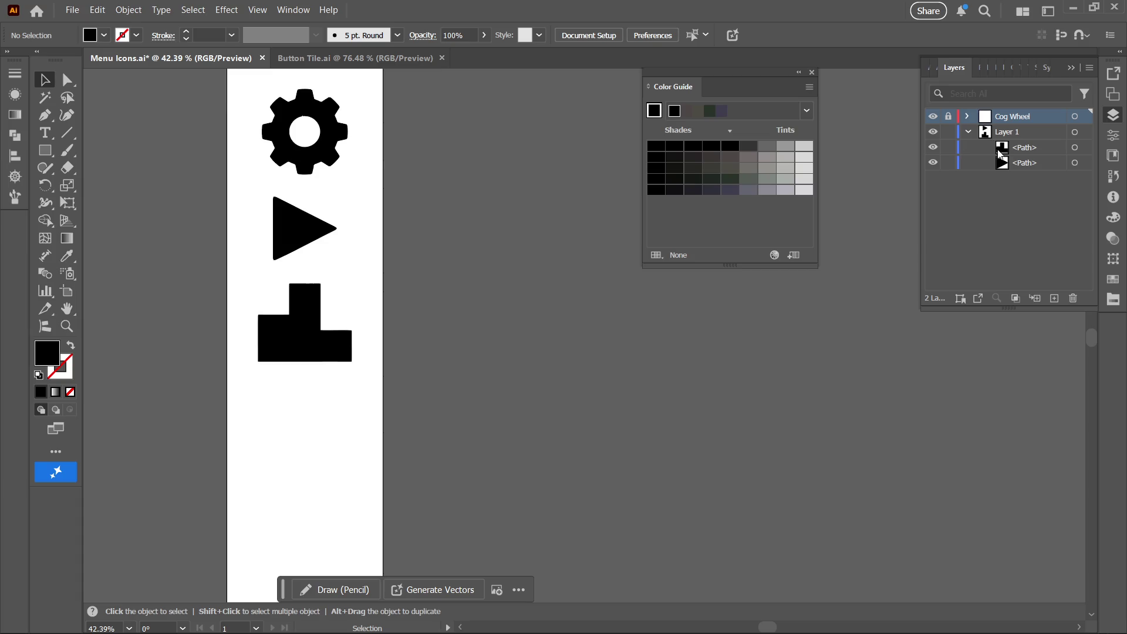
- Create a new layer named Play Button
click(1054, 298)
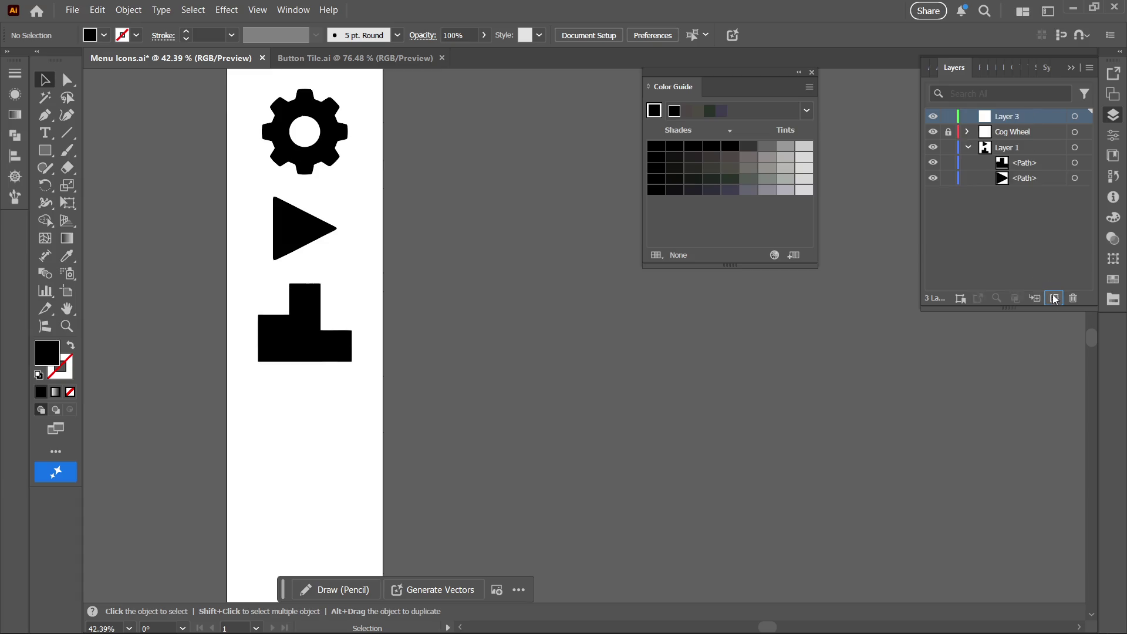
double_click(1034, 115)
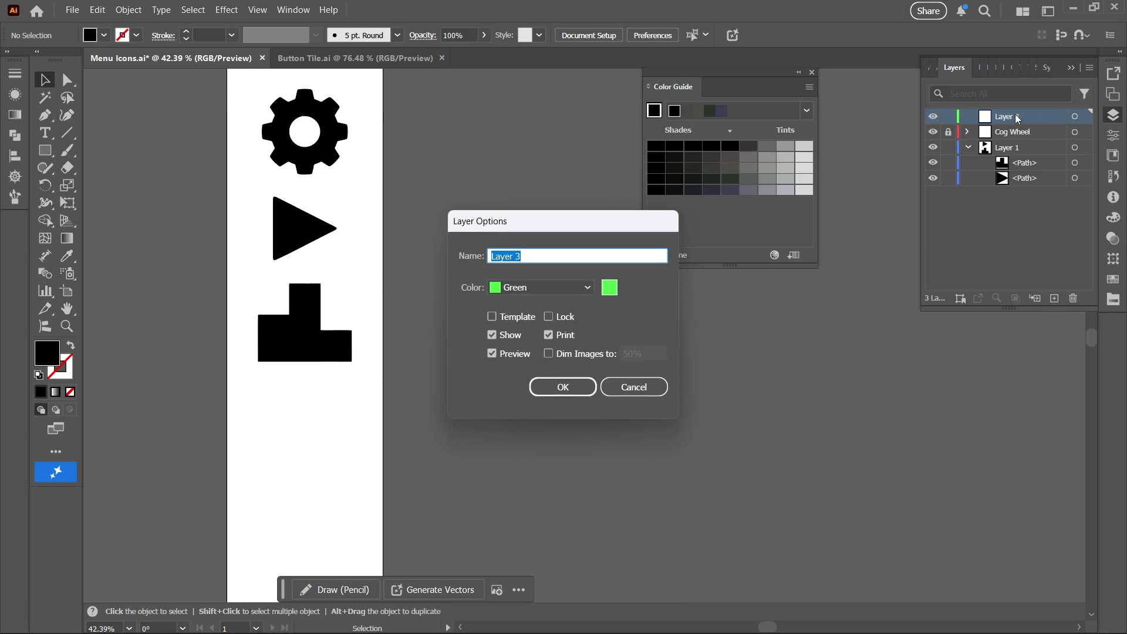
key(BackSpace)
text(Pla)
key(BackSpace)
key(BackSpace)
text(lay )
text(Button)
key(Return)
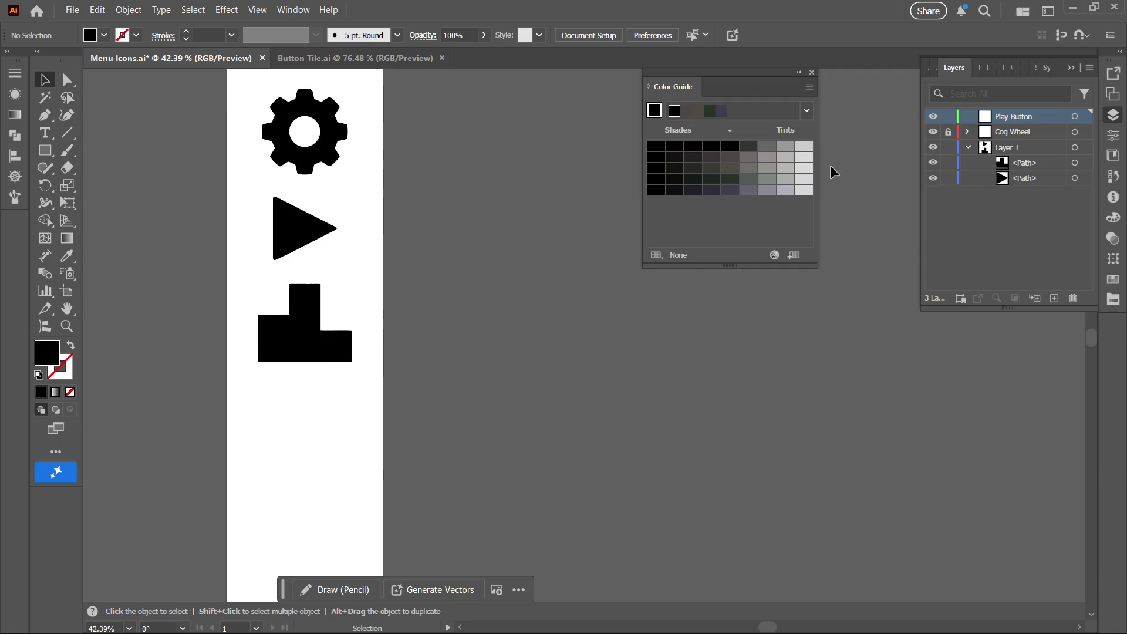
- Create another new layer named Podeum at the top of the stack
click(1057, 296)
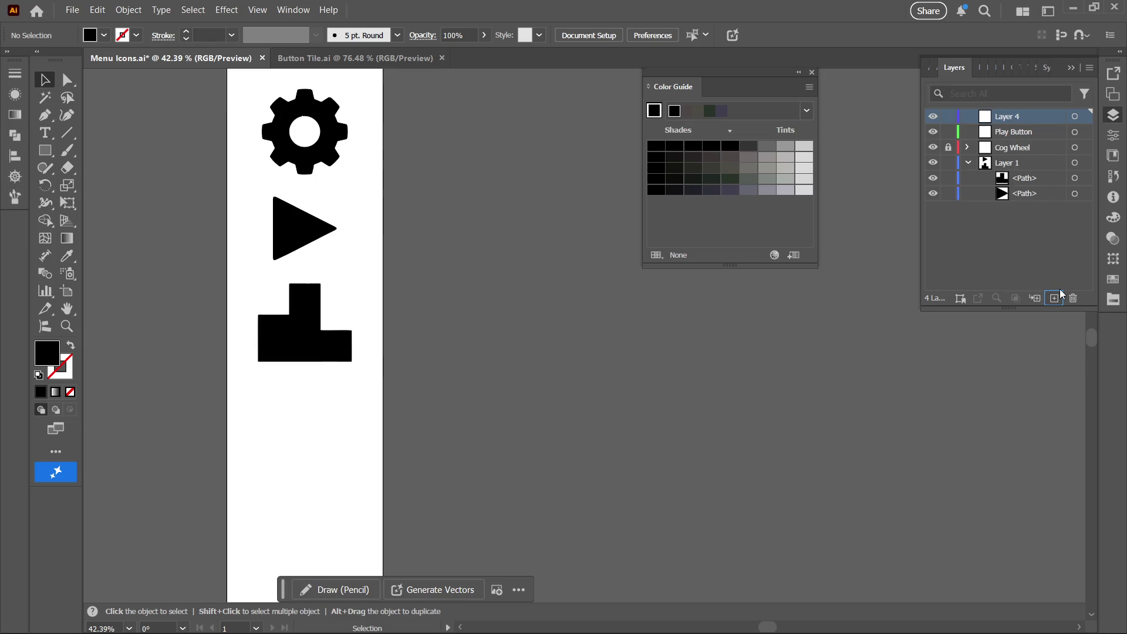
double_click(1019, 117)
key(BackSpace)
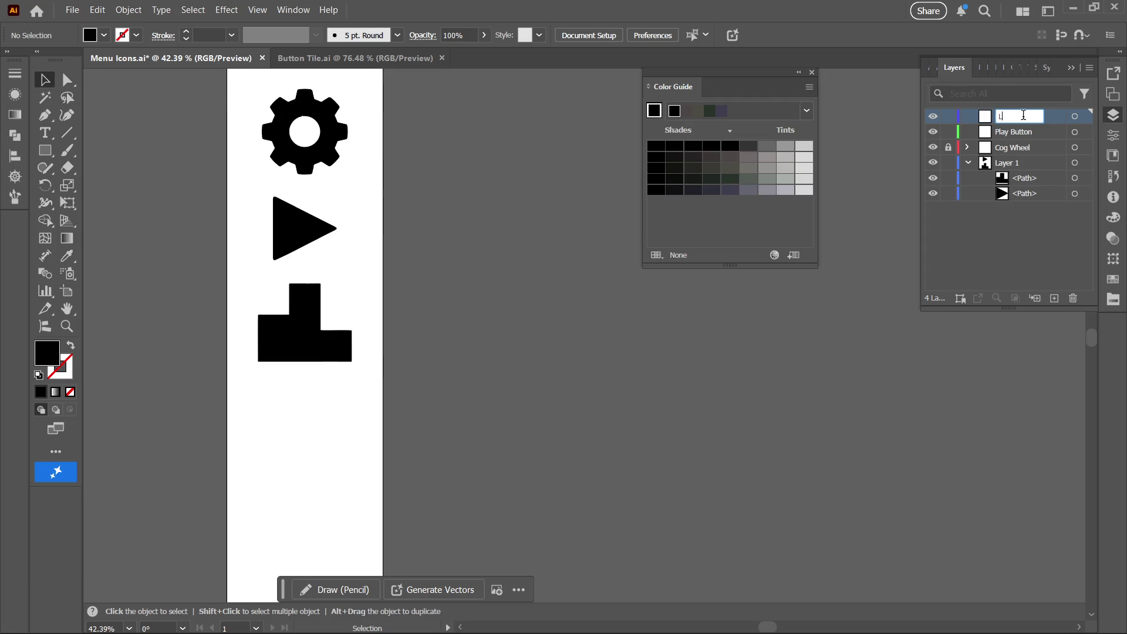
text(Podeum)
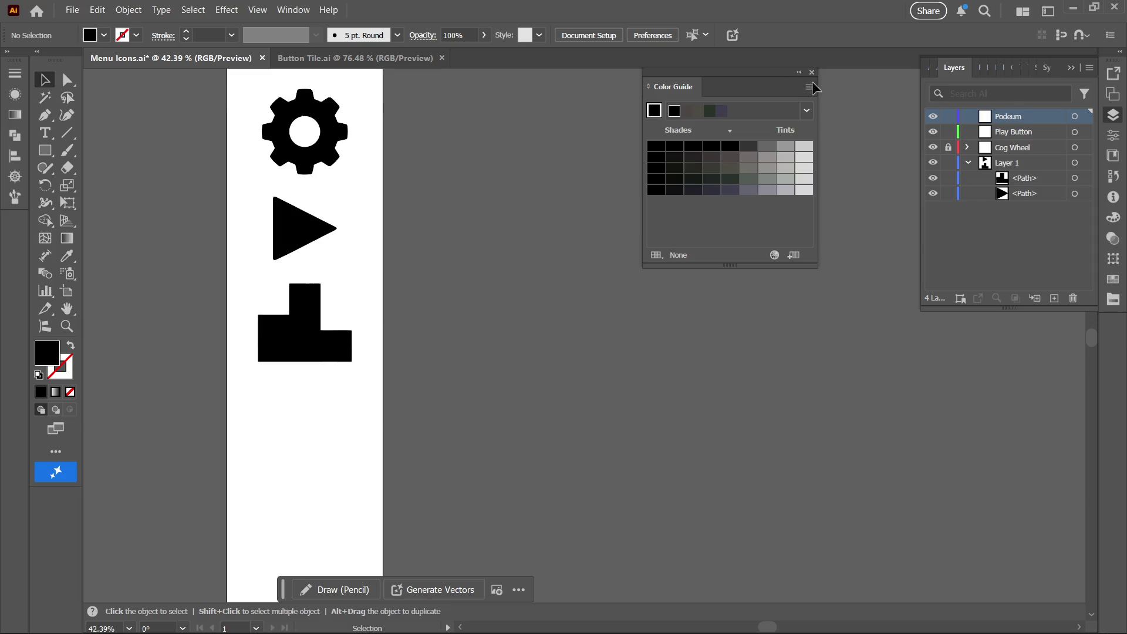
scroll(442, 189, up, 2)
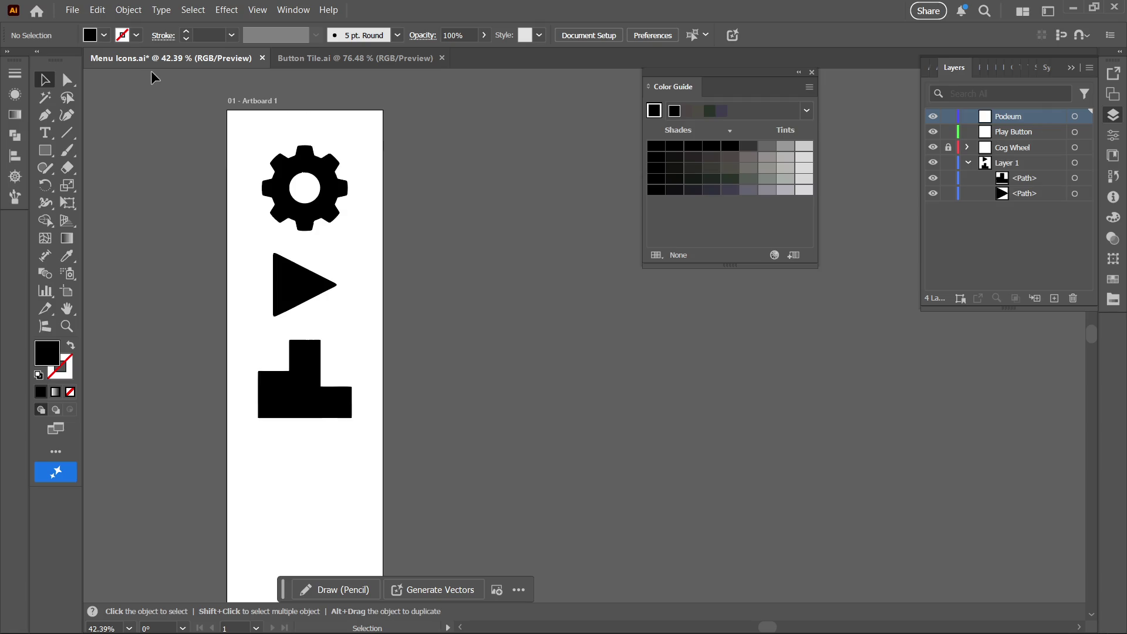
- Save, then move the podium and play paths into Podeum and Play Button and lock both
key(ctrl+s)
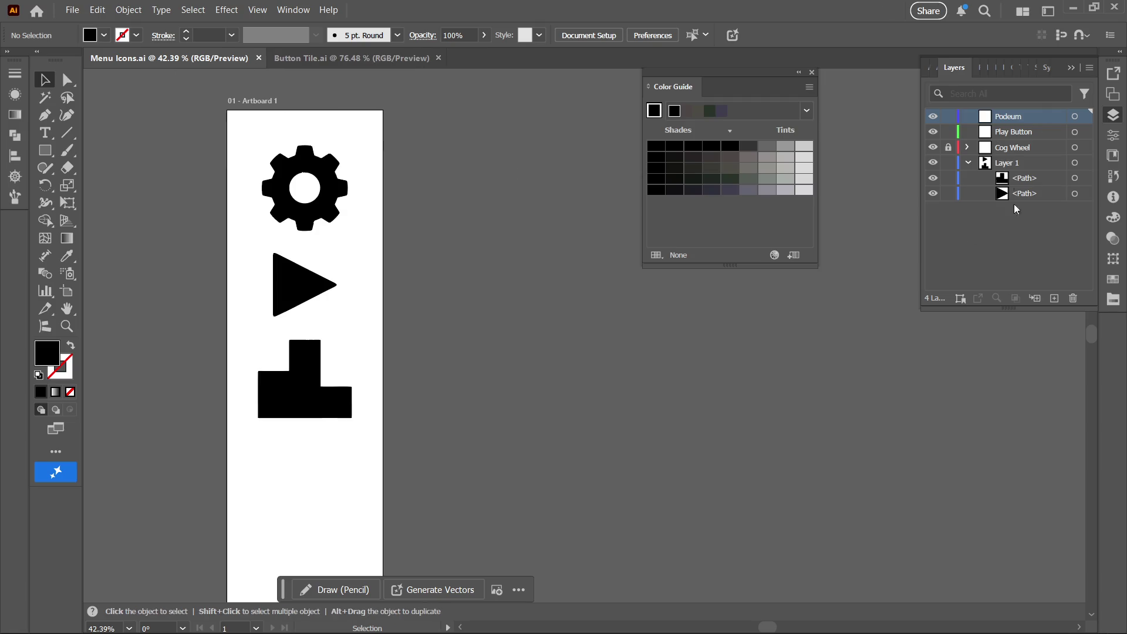
drag(1016, 177, 1021, 120)
click(949, 116)
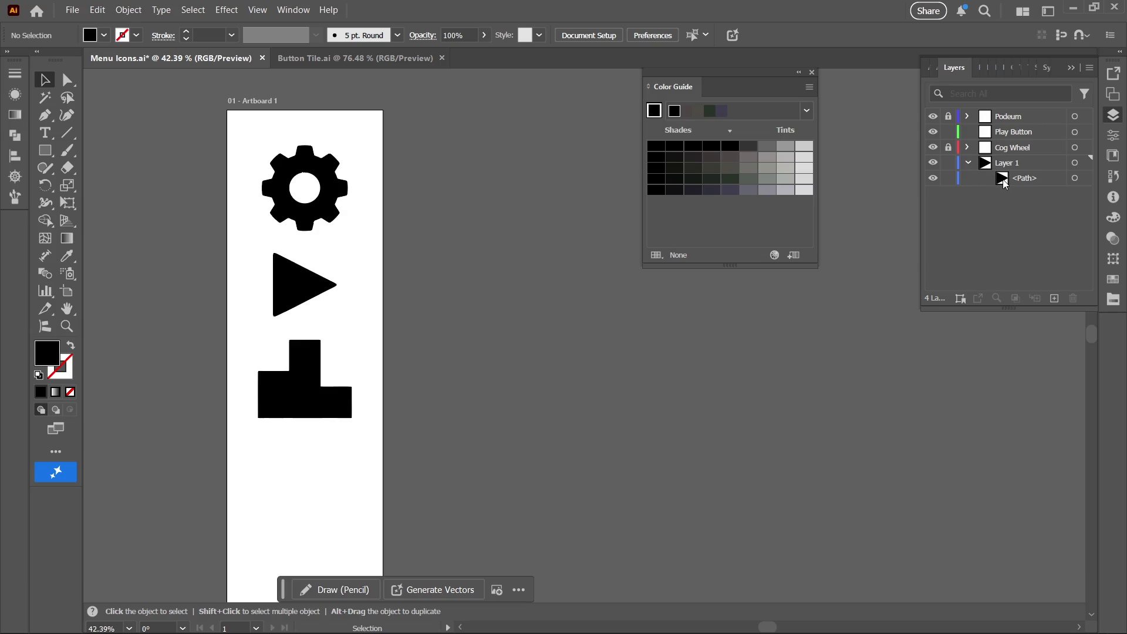
drag(1016, 180, 1021, 132)
click(949, 131)
- Delete the empty Layer 1, then briefly hide and reshow the play and cog icons
click(984, 167)
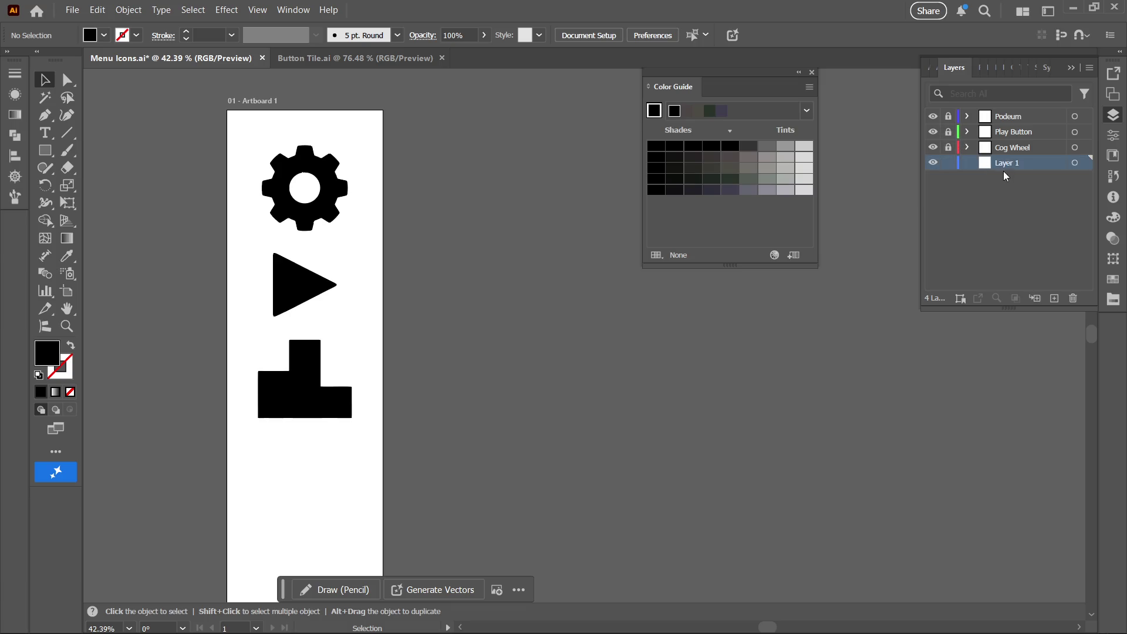
click(1074, 299)
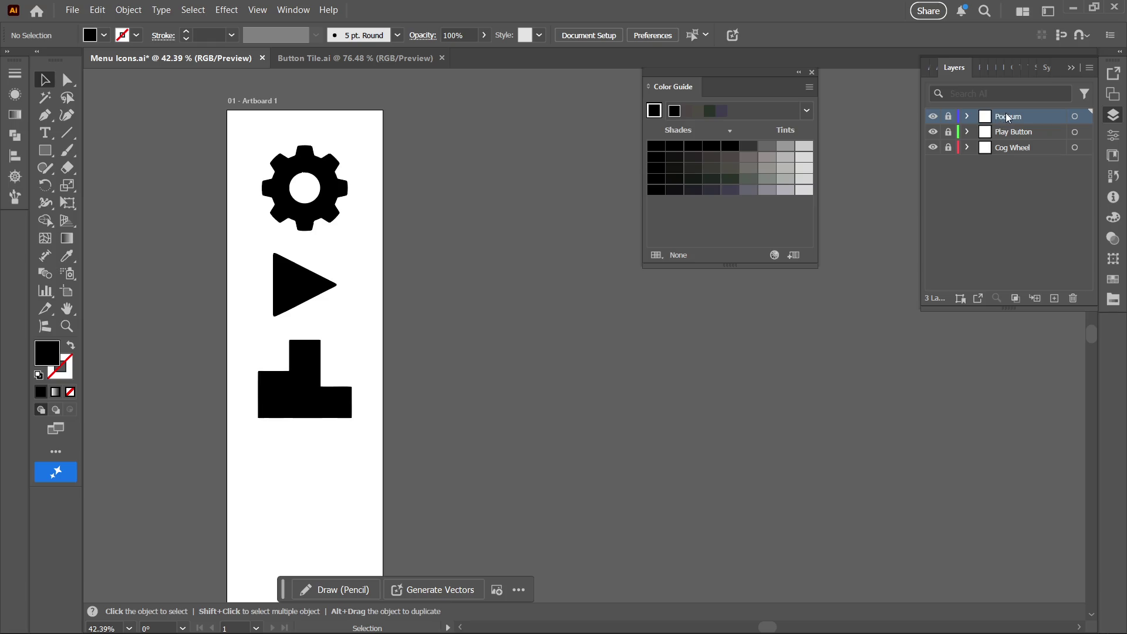
click(933, 132)
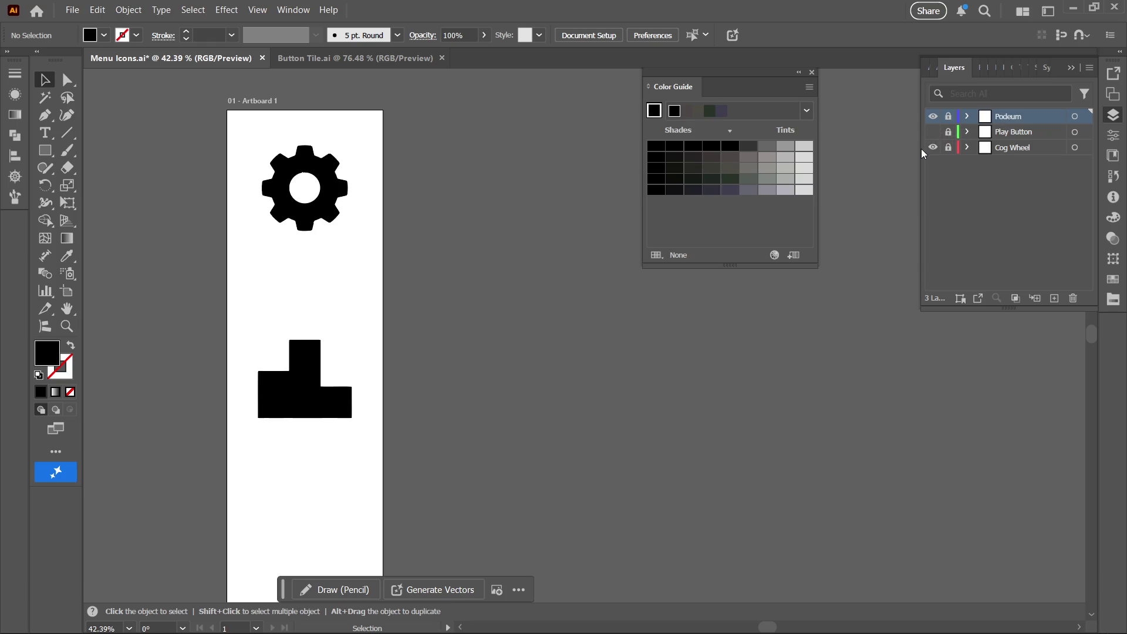
click(933, 148)
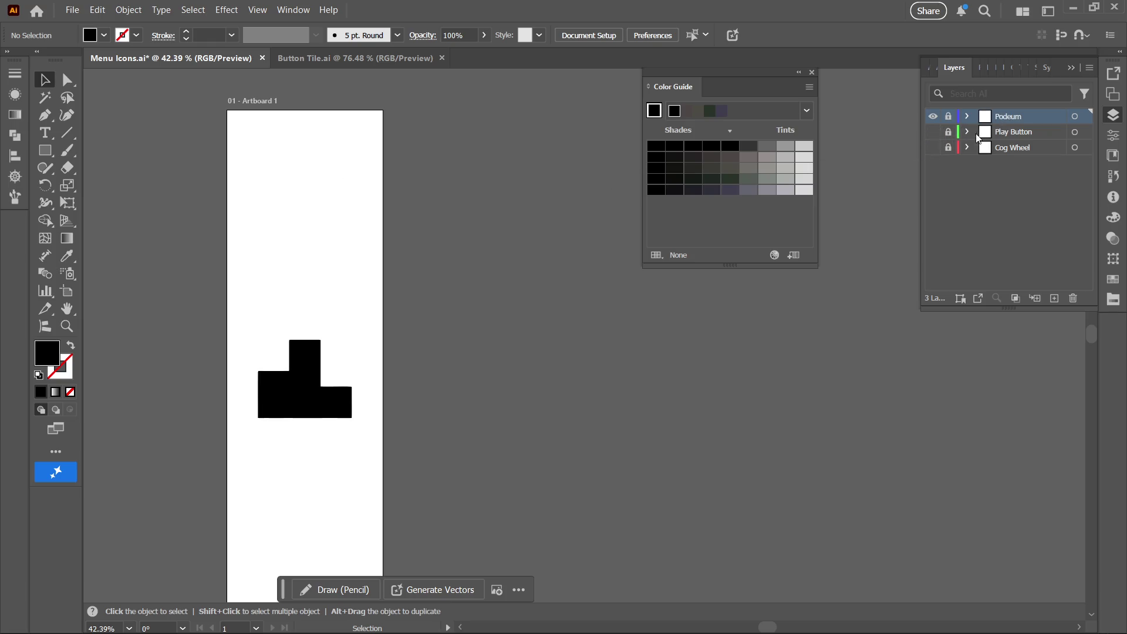
click(935, 144)
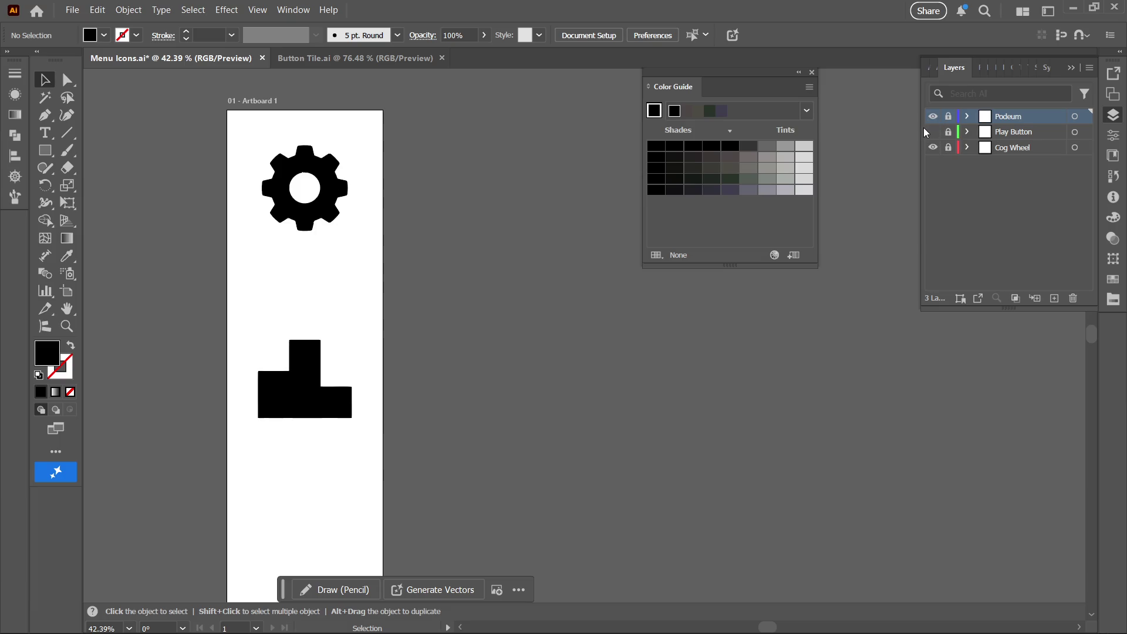
click(932, 133)
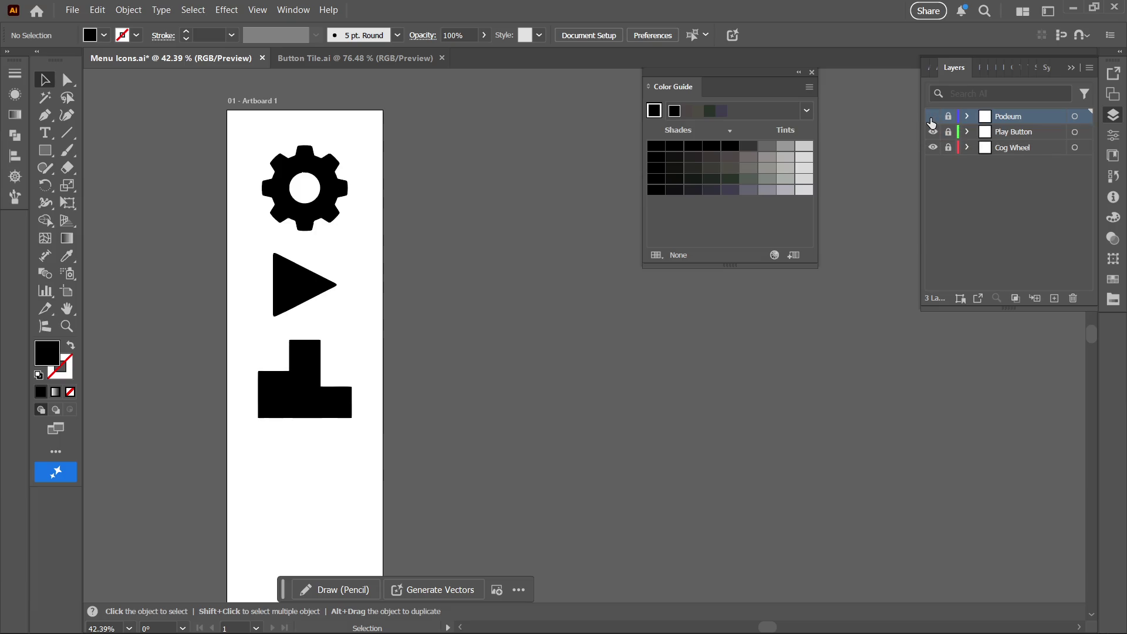
- Hide the Podeum and Cog Wheel layers and start Export As for the play triangle
click(932, 118)
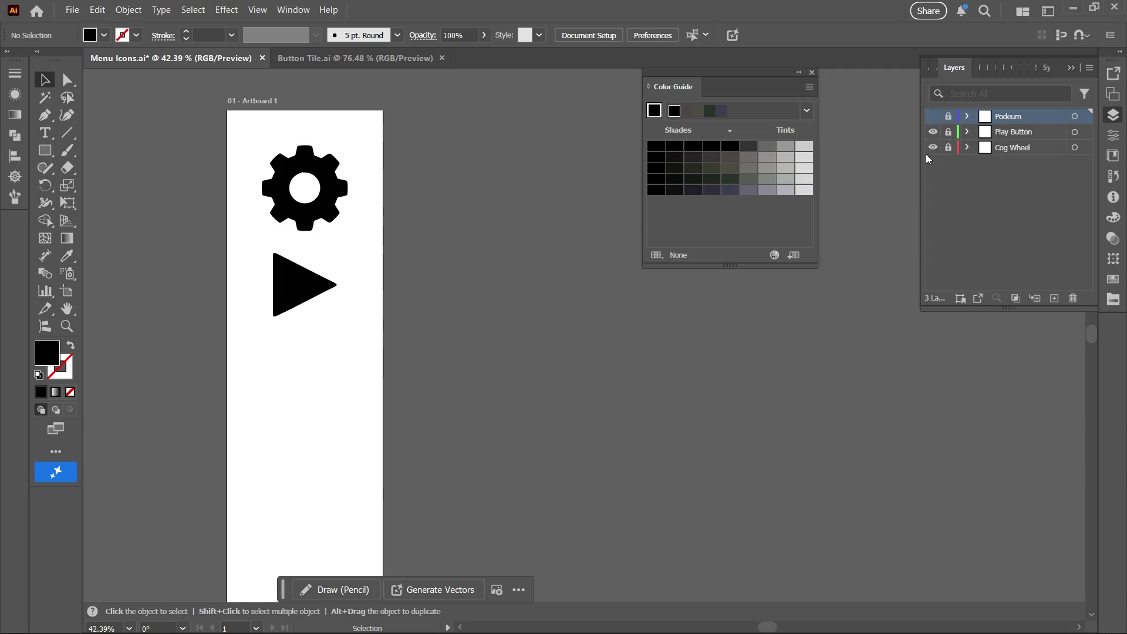
click(933, 148)
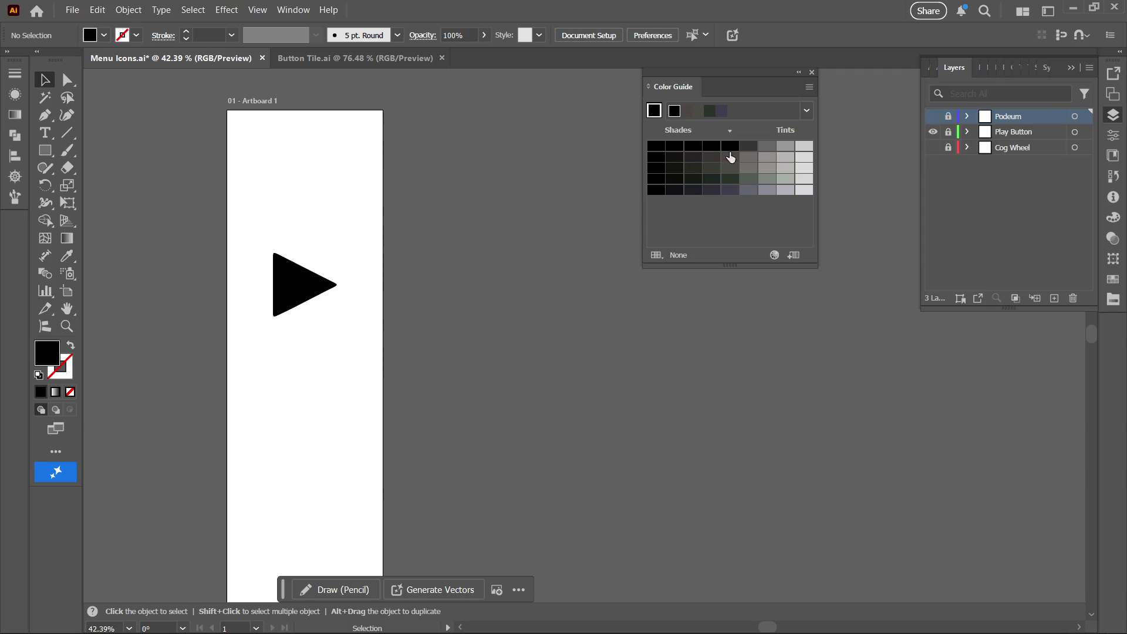
click(66, 15)
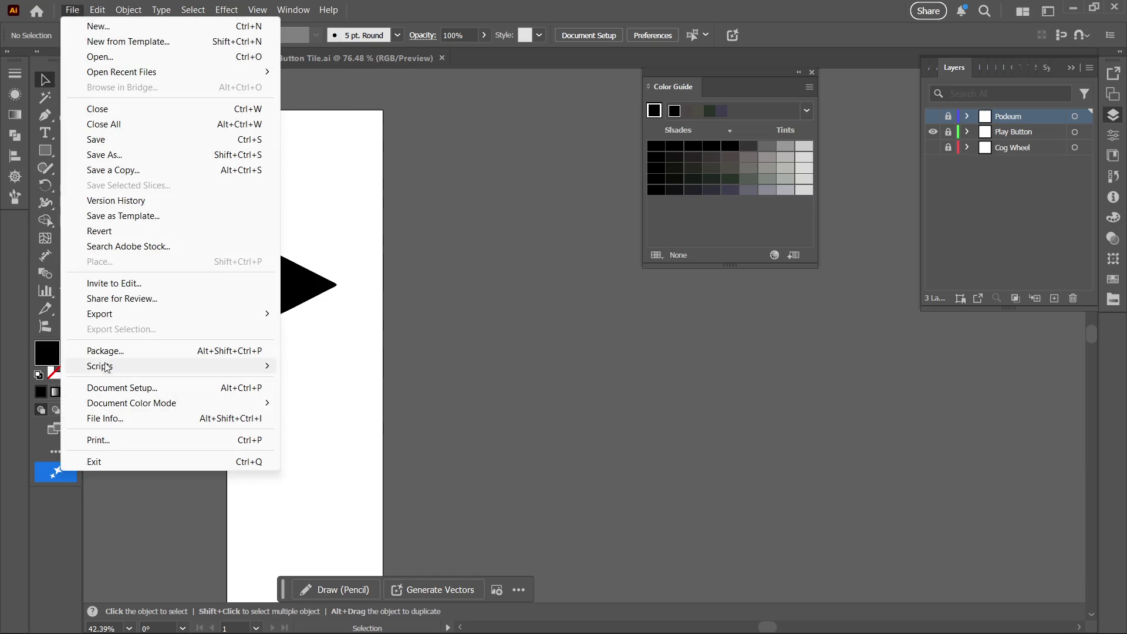
mouse_move(198, 315)
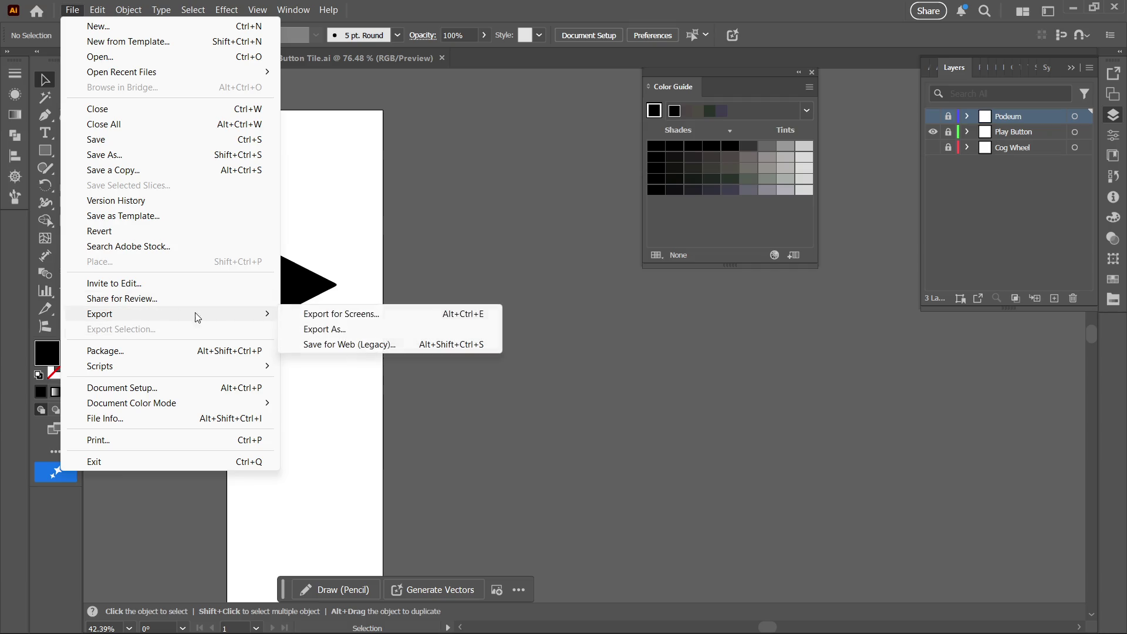
click(324, 329)
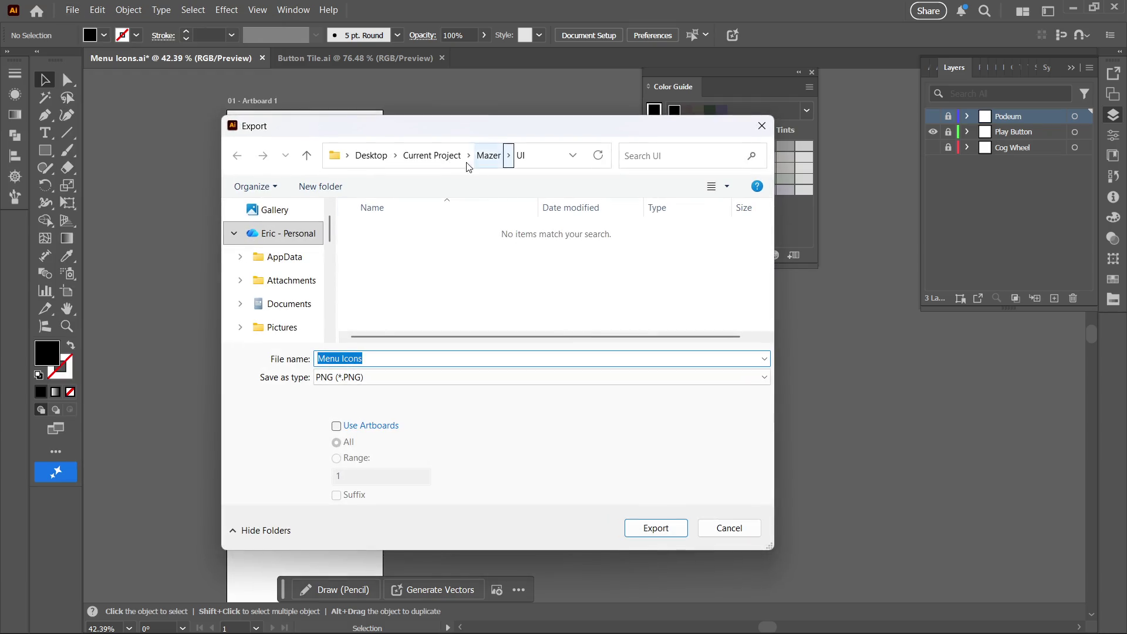
- Browse to MAZER/Assets/MAZER/Resources/UI as the export destination
click(371, 155)
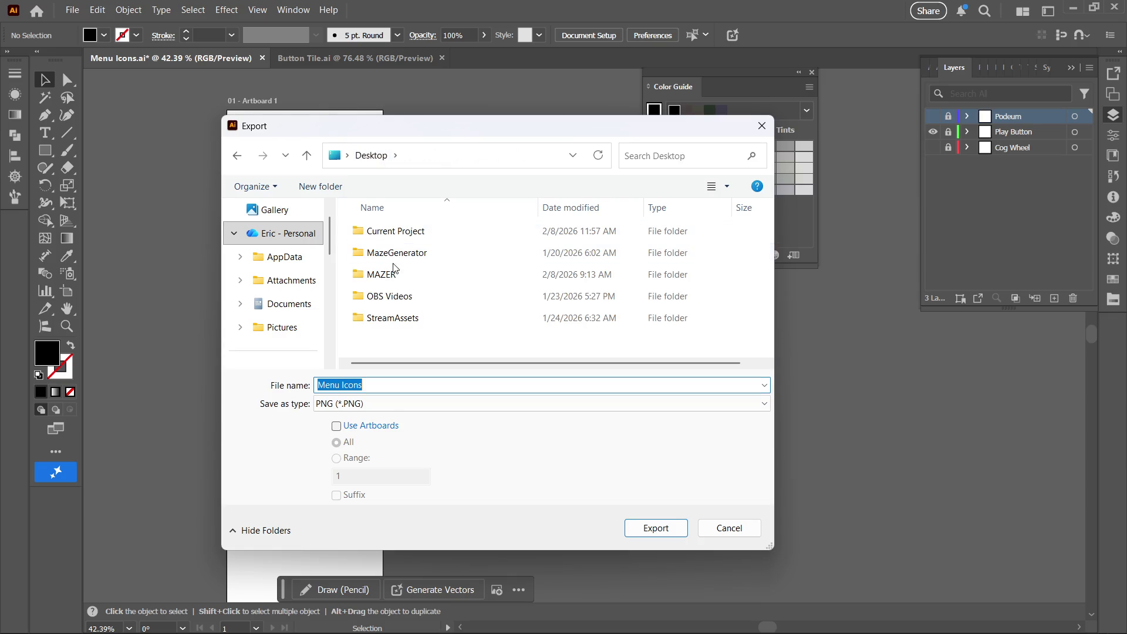
double_click(396, 271)
double_click(391, 299)
double_click(458, 274)
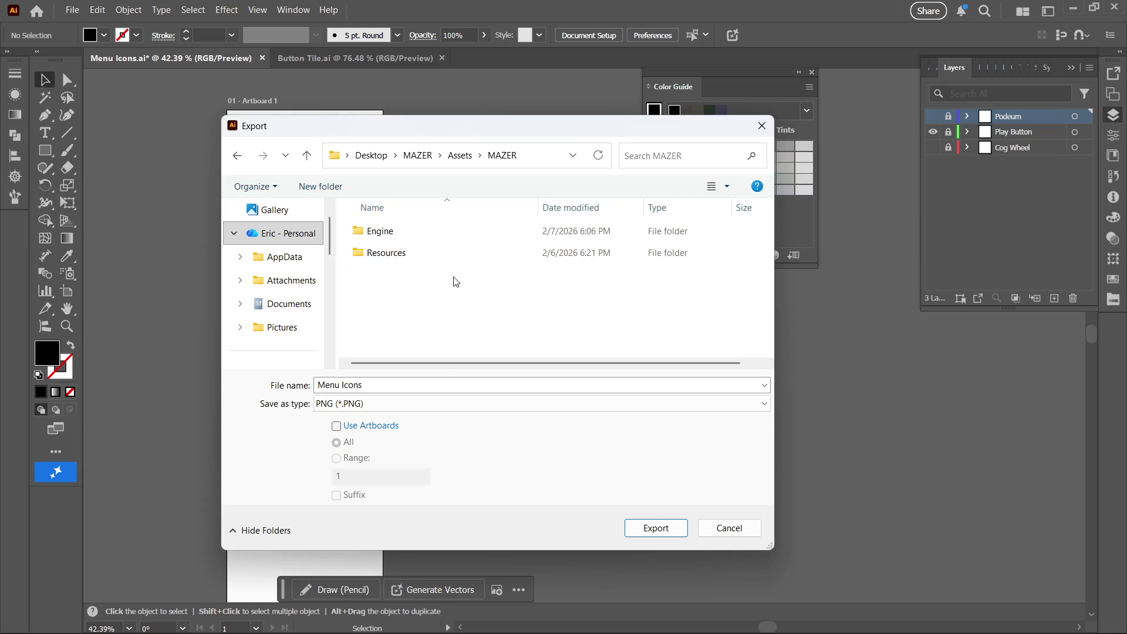
double_click(446, 251)
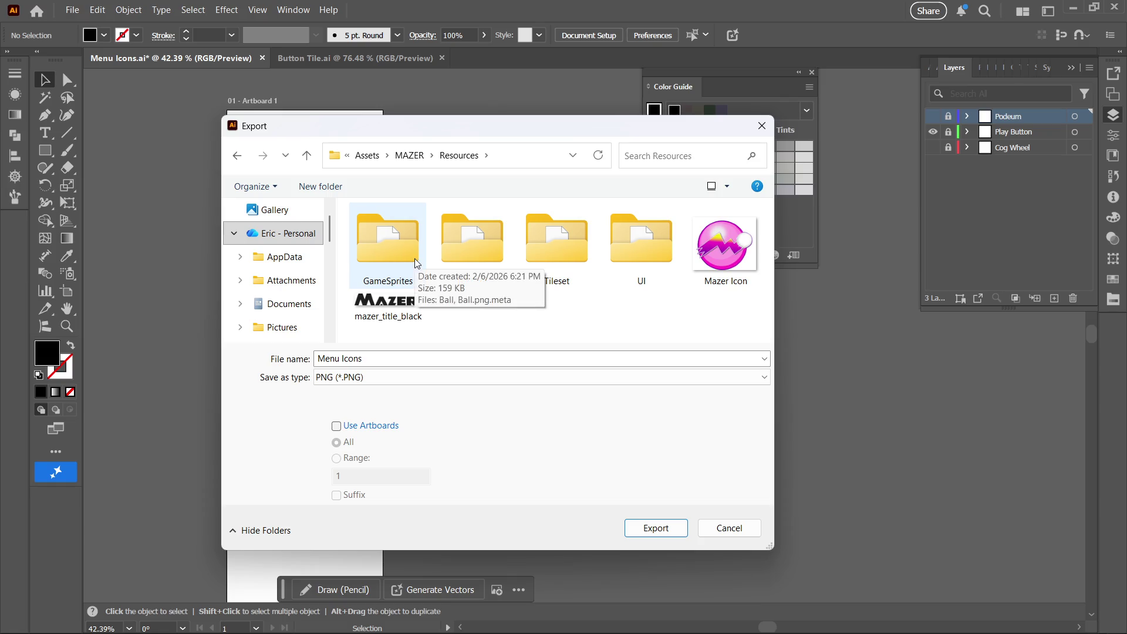
double_click(642, 226)
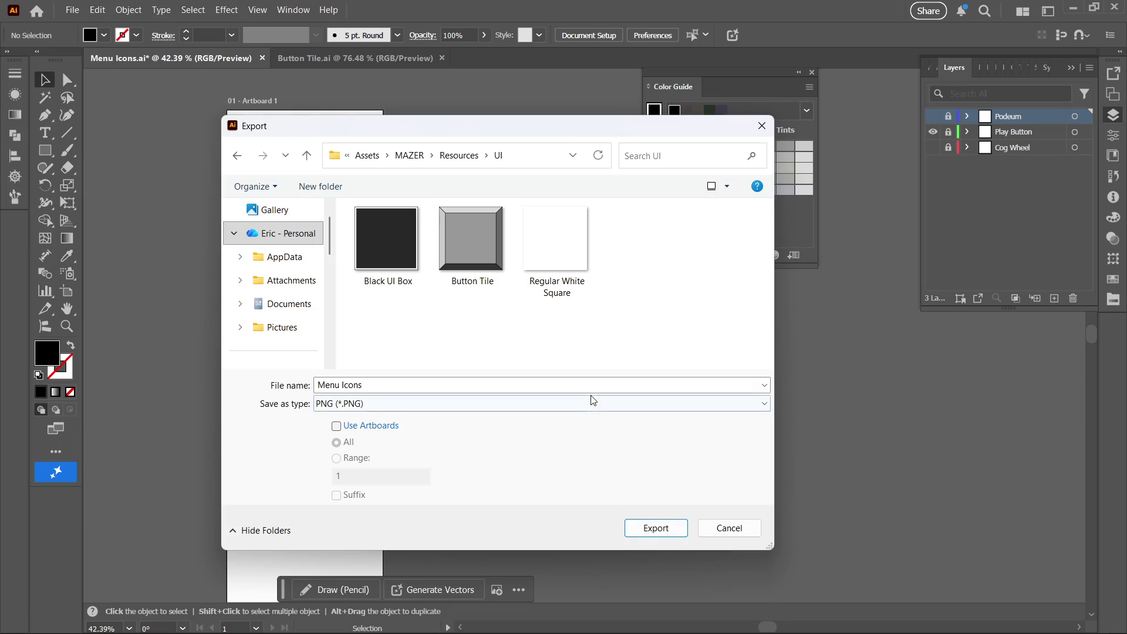
- Export it as Play Icon.png with the default PNG options
click(546, 383)
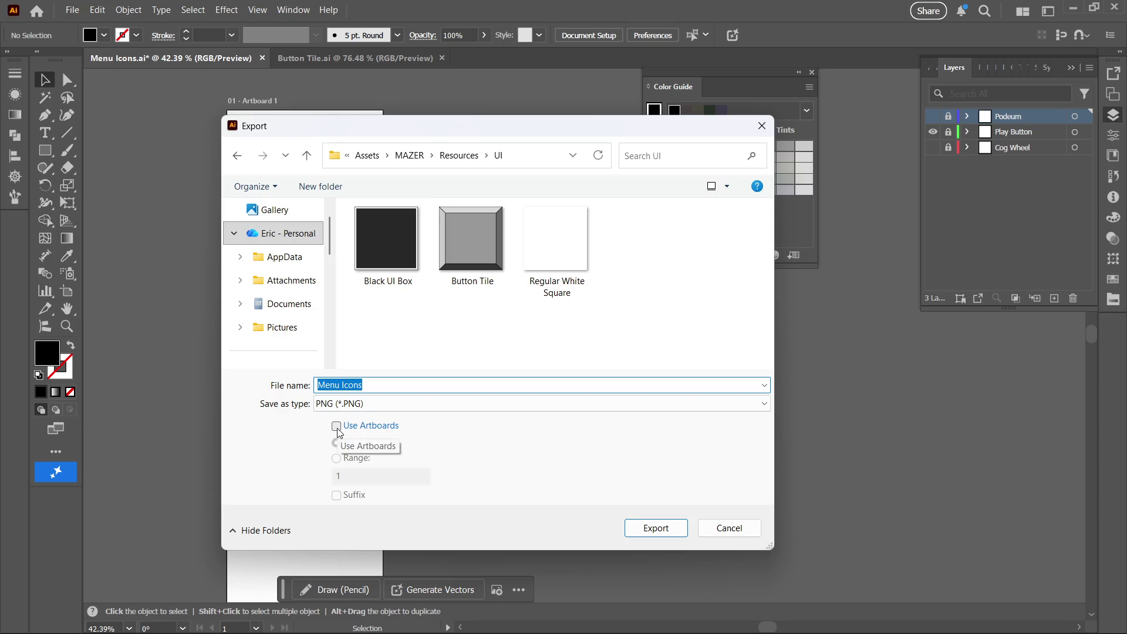
key(BackSpace)
text(Play I)
text(con)
click(658, 529)
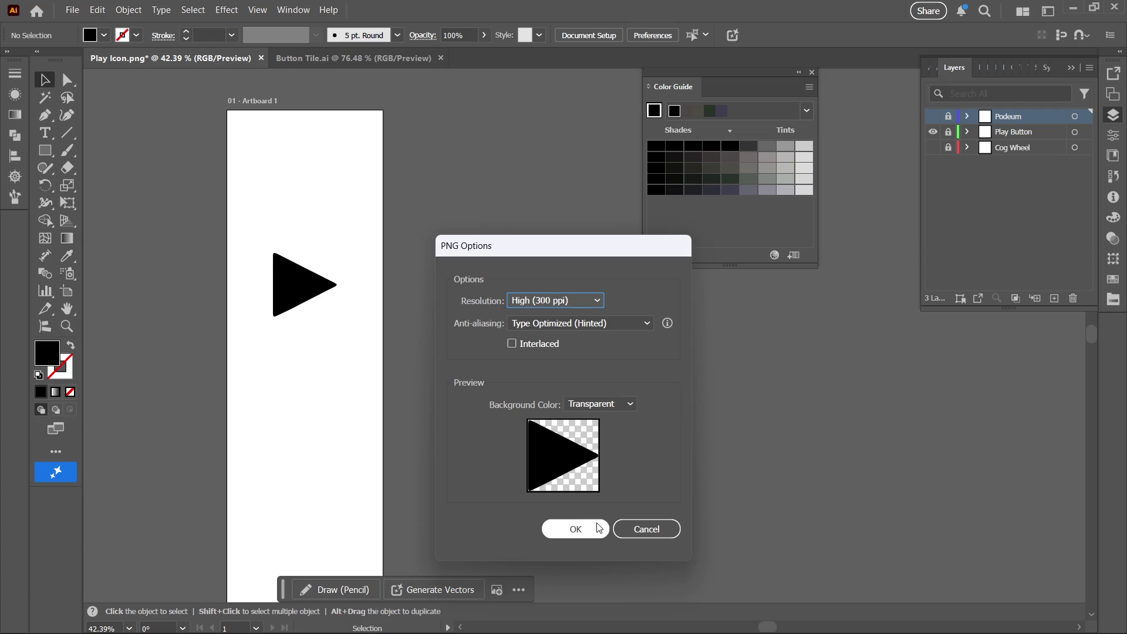
click(599, 528)
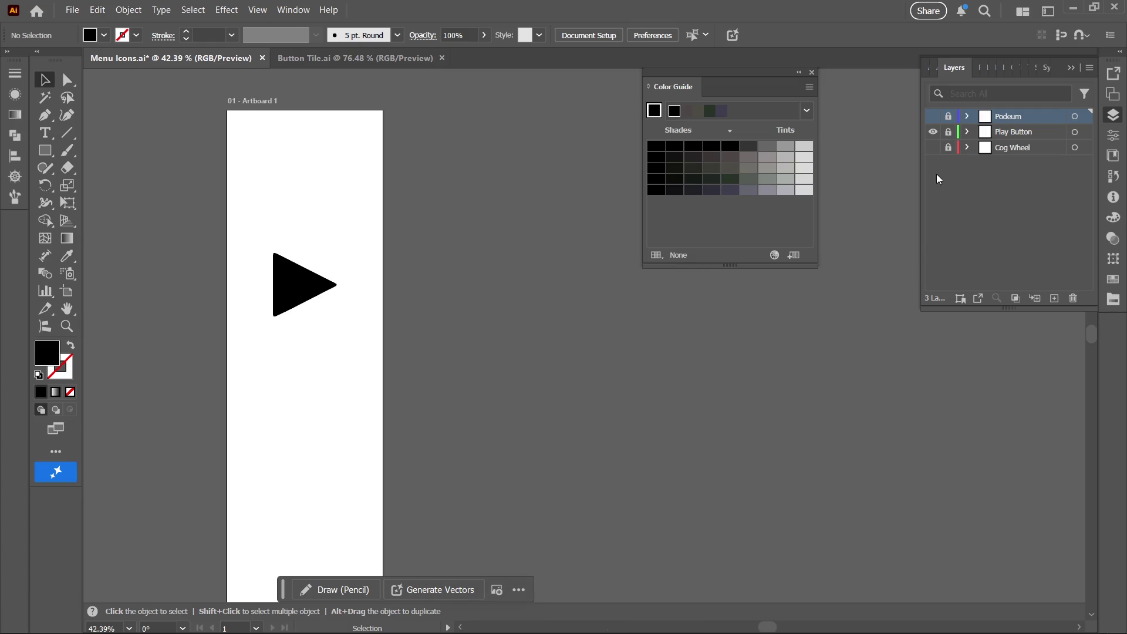
- Leave only the cog visible and move the Podeum layer to the bottom of the stack
click(933, 148)
click(935, 116)
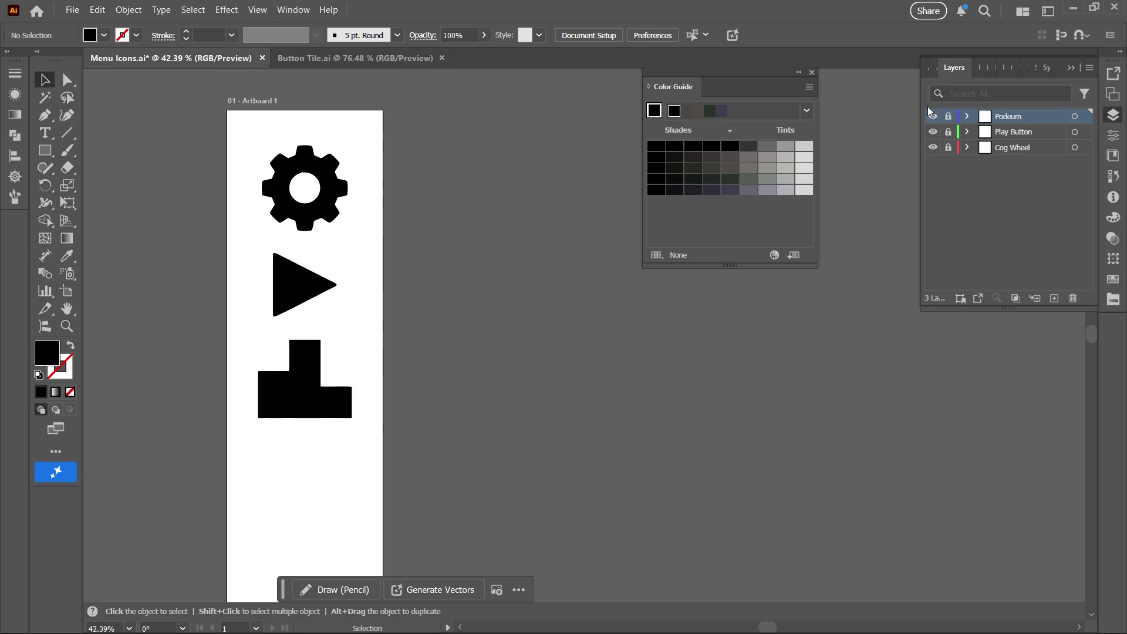
click(932, 133)
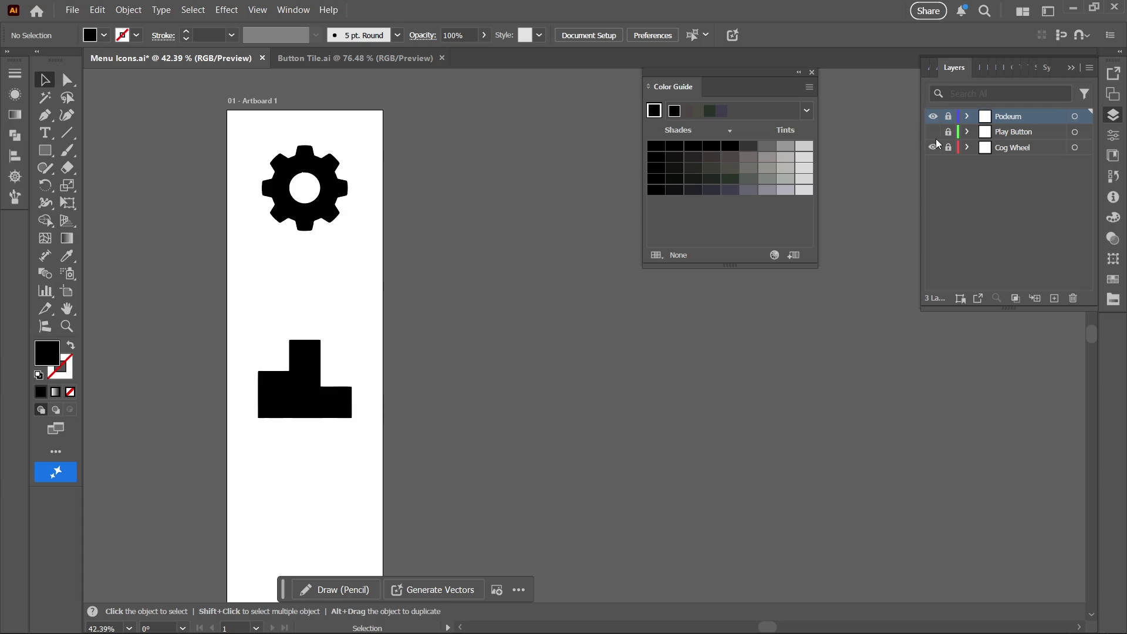
click(934, 116)
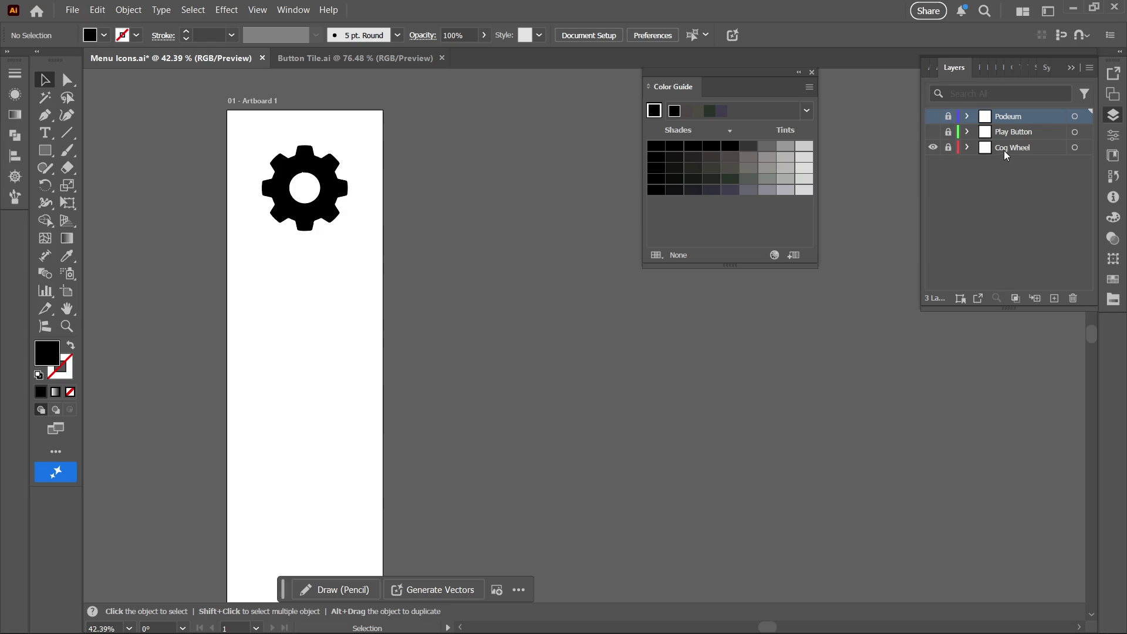
drag(1013, 122, 1006, 153)
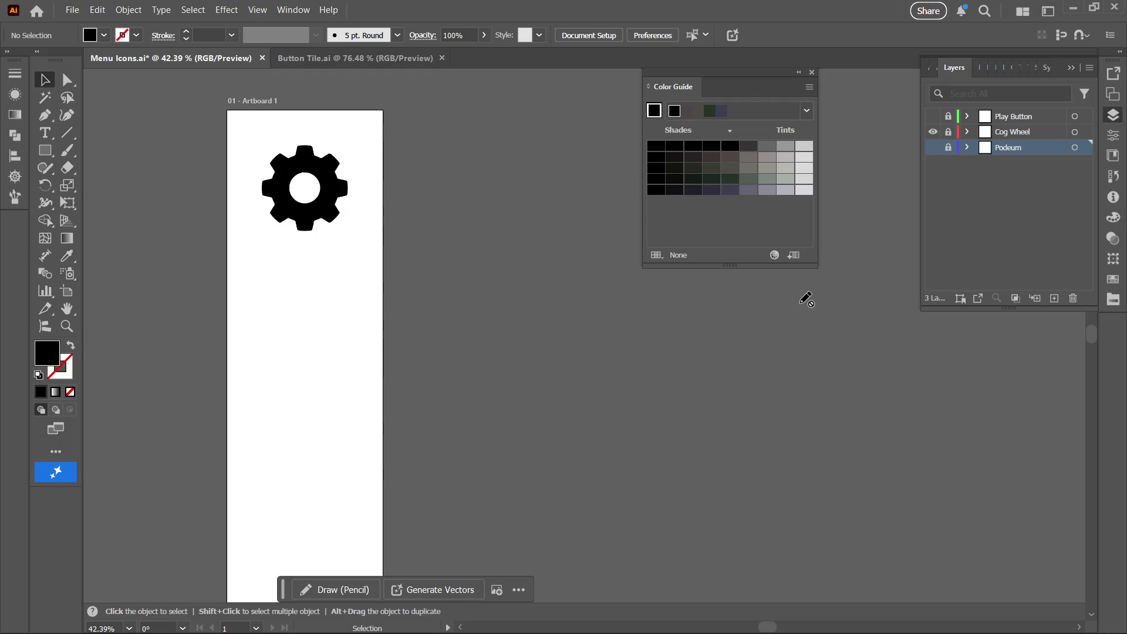
- Export the gear as Cog Wheel.png, then lock Cog Wheel and Podeum and hide the gear
click(69, 15)
mouse_move(241, 314)
click(312, 344)
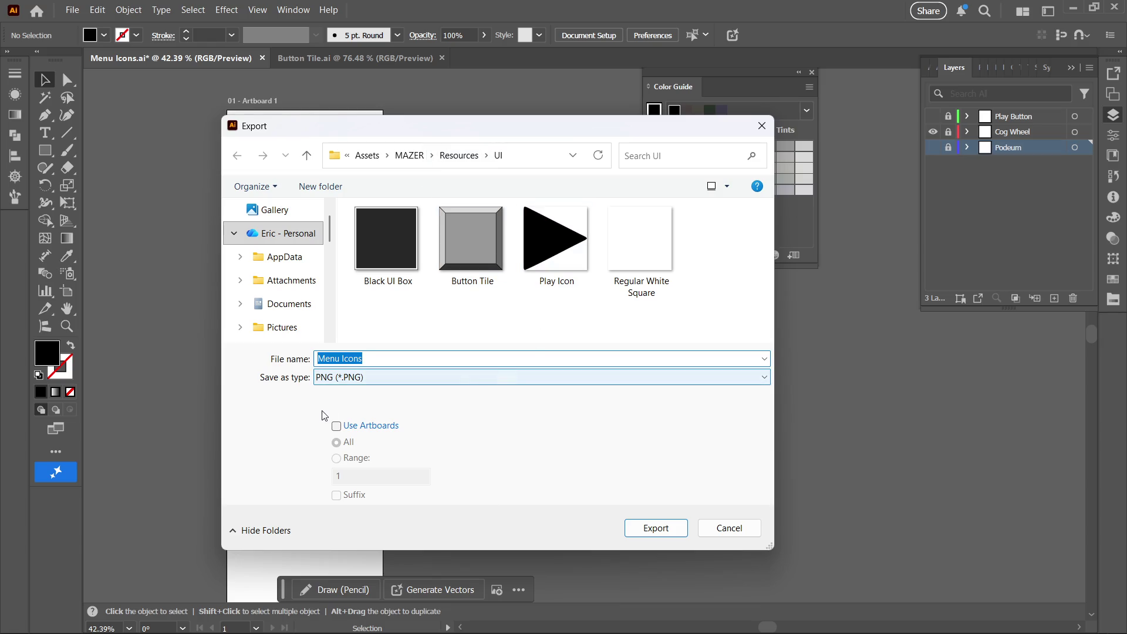
key(BackSpace)
text(Cog Wh)
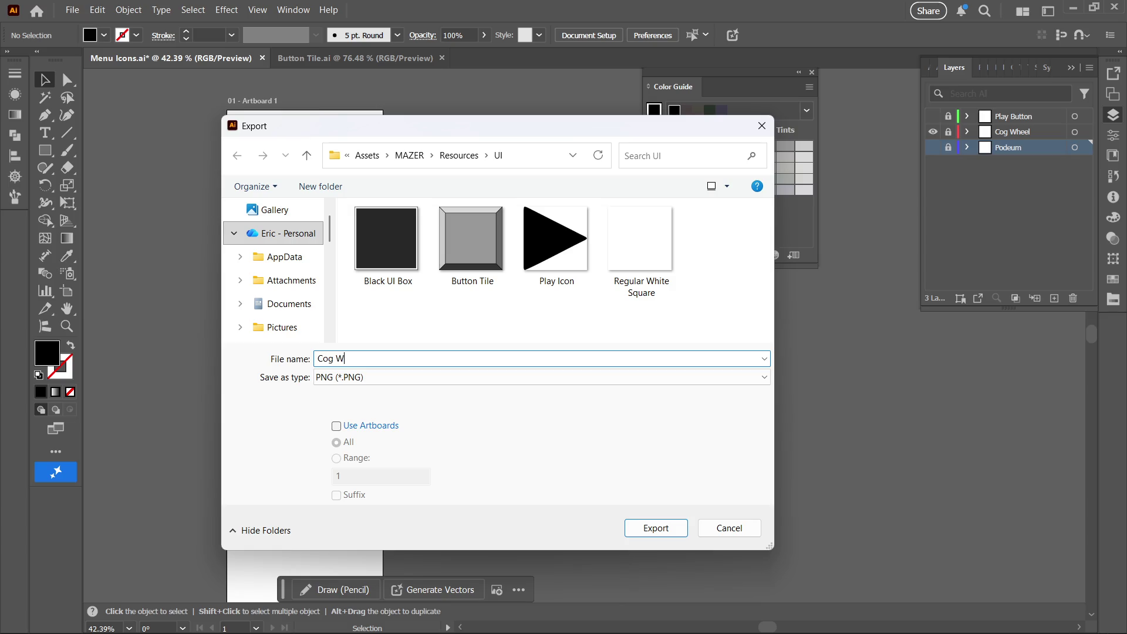
text(eel)
key(Return)
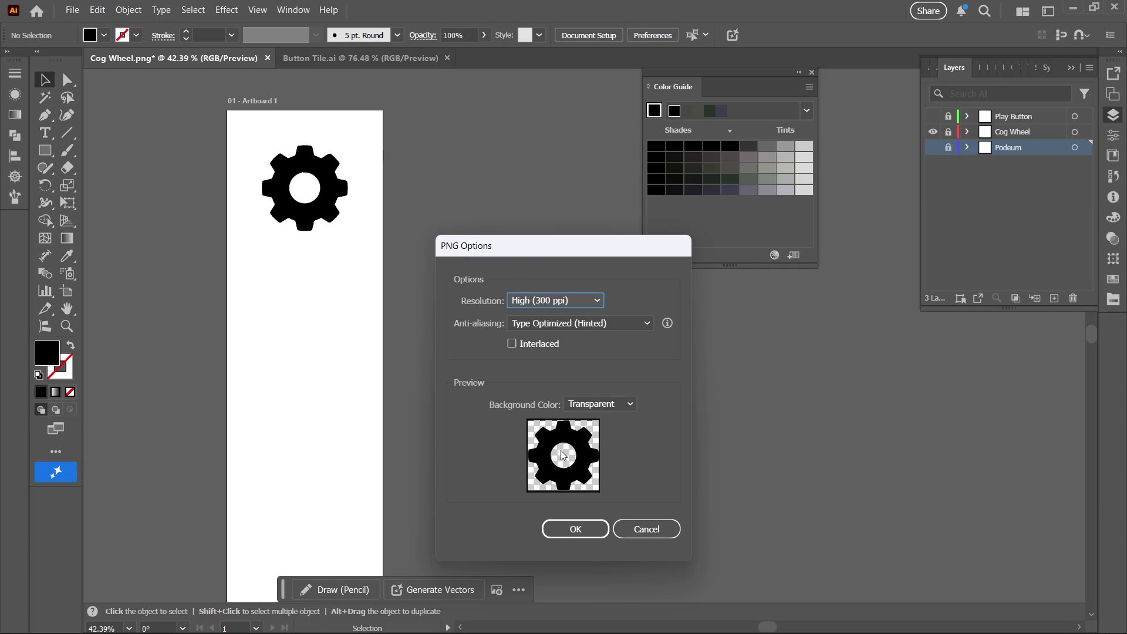
click(555, 537)
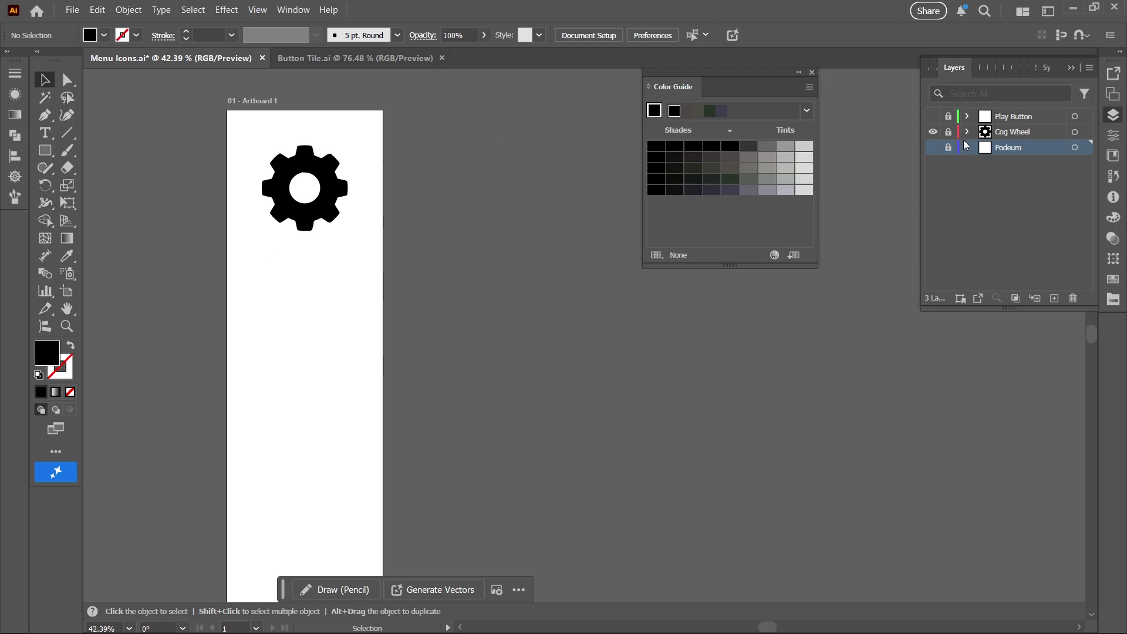
drag(948, 135, 949, 148)
click(933, 131)
- Make the Podeum layer visible, back in full preview display
key(ctrl+y)
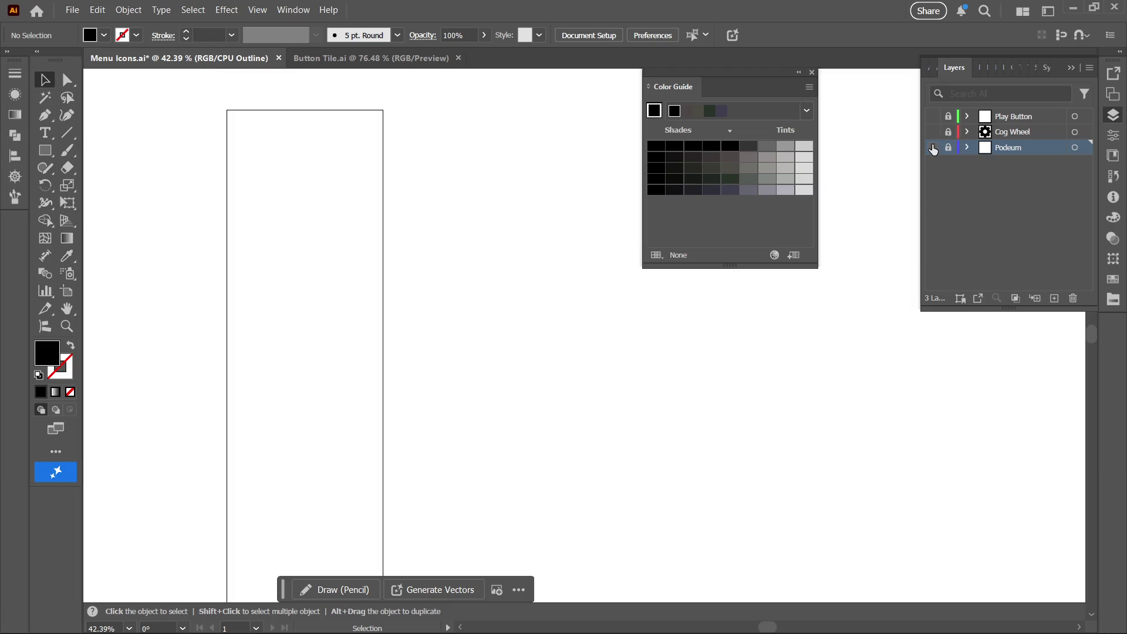
click(935, 150)
key(ctrl+y)
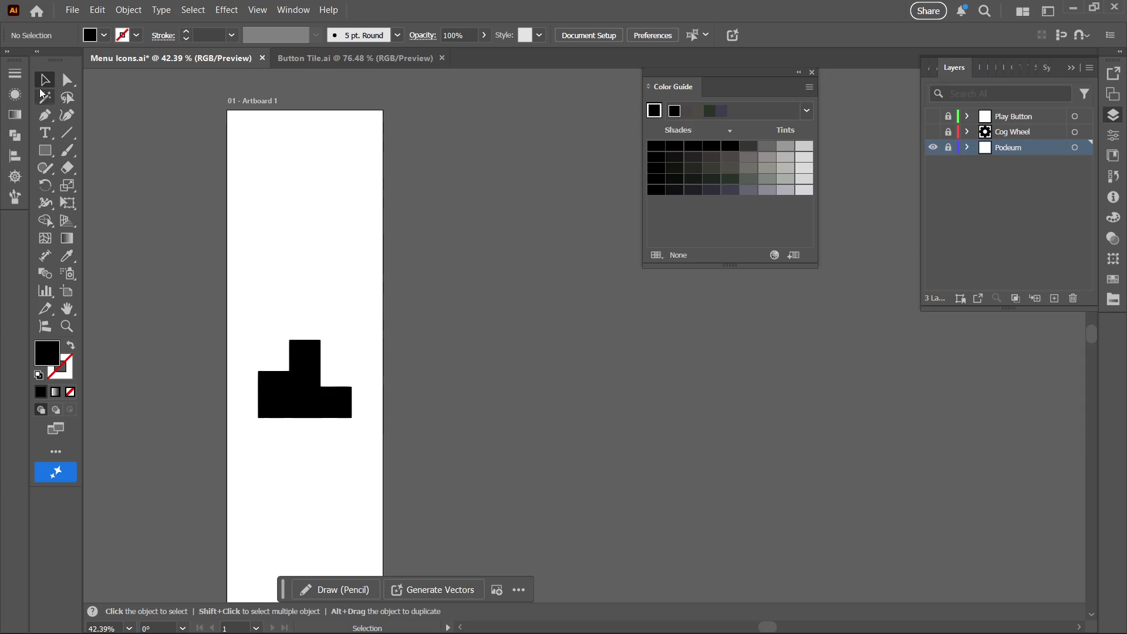
- Export the podium as Podeum.png with default PNG settings, then switch to Unity
click(97, 10)
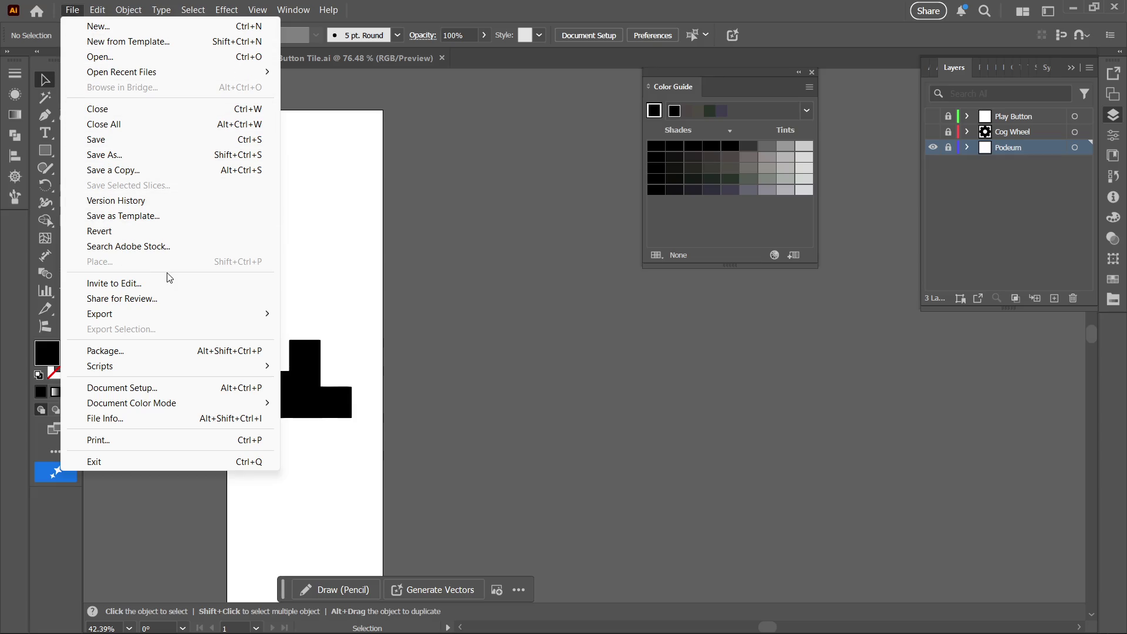
mouse_move(238, 315)
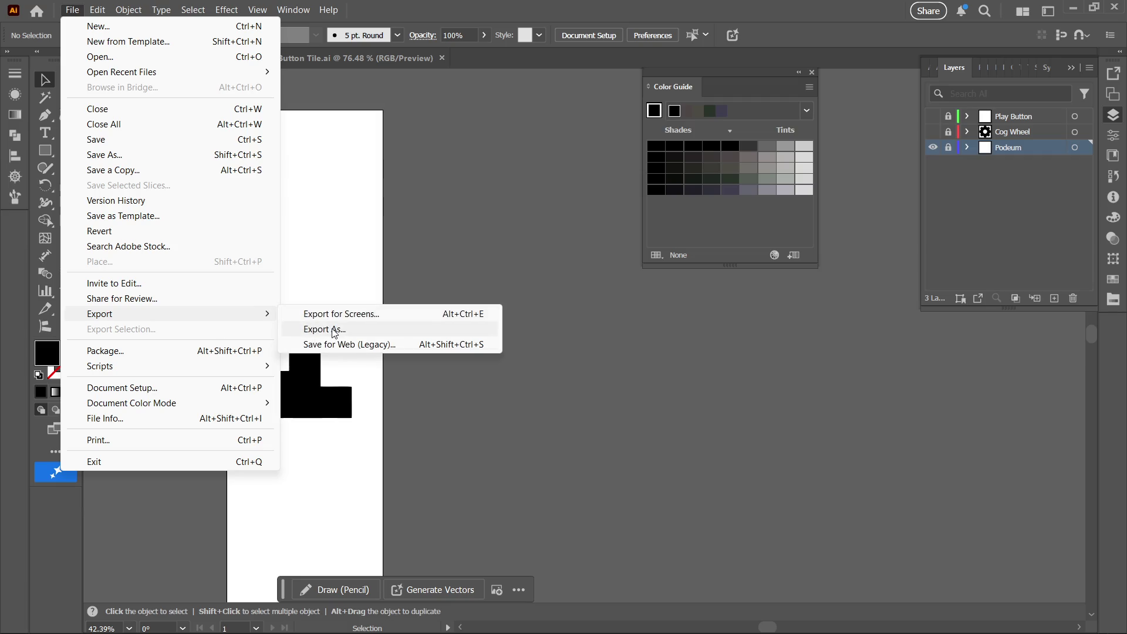
click(459, 332)
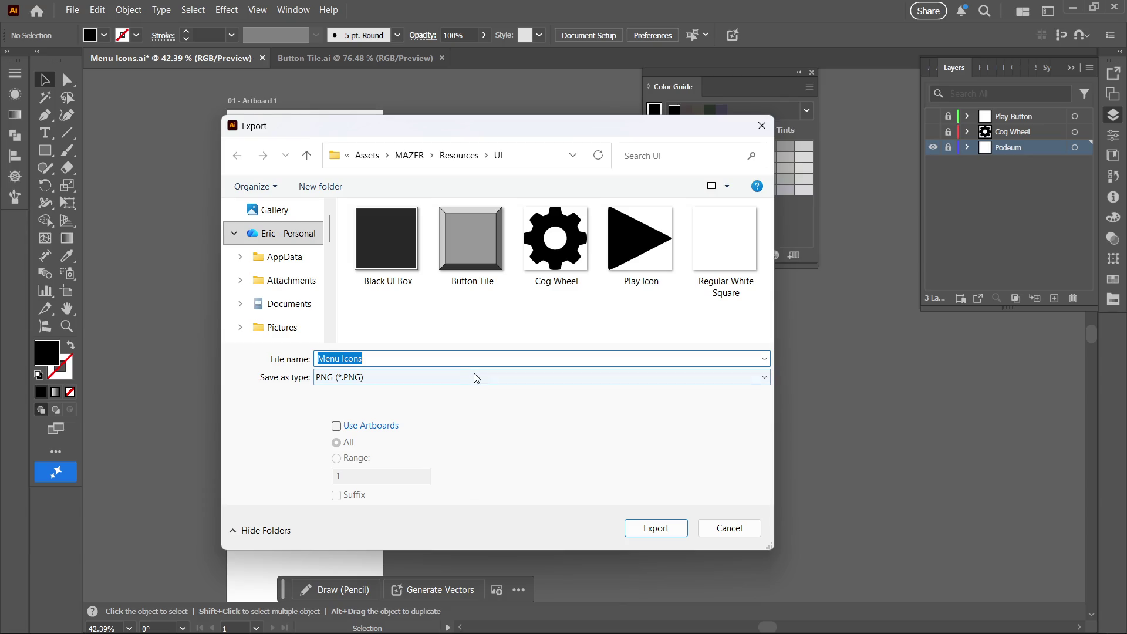
key(BackSpace)
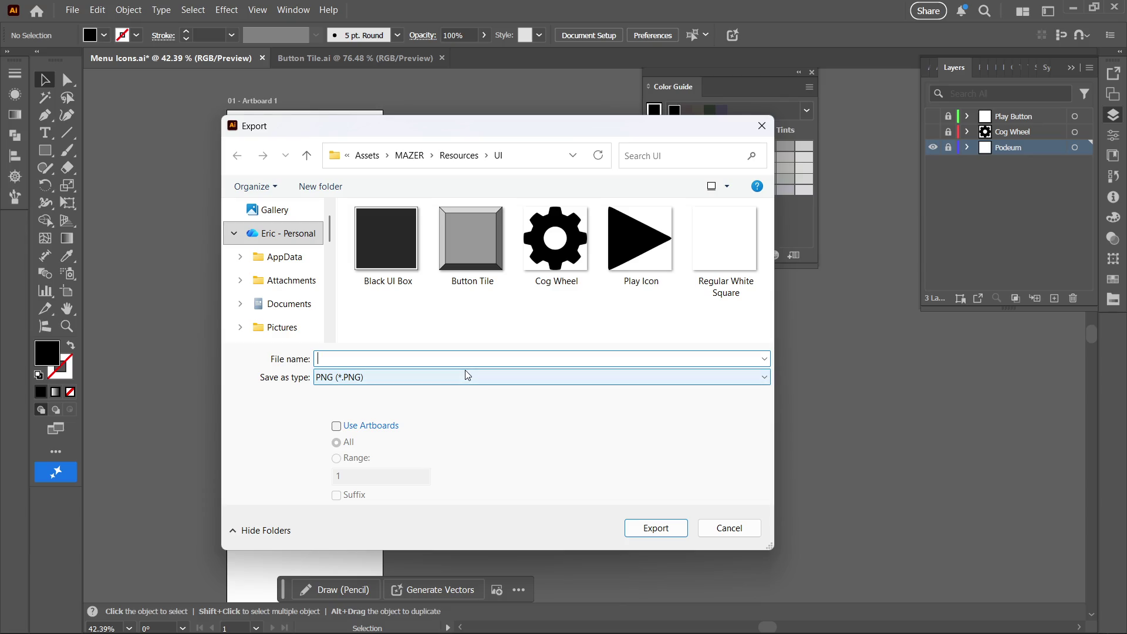
text(Podeum)
key(Return)
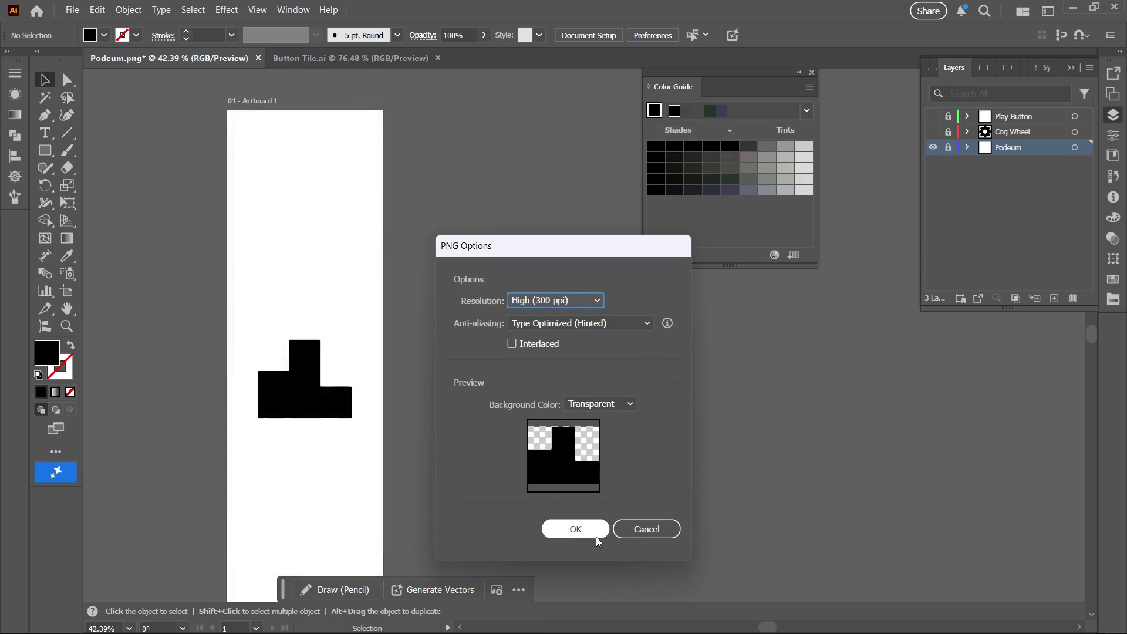
click(581, 532)
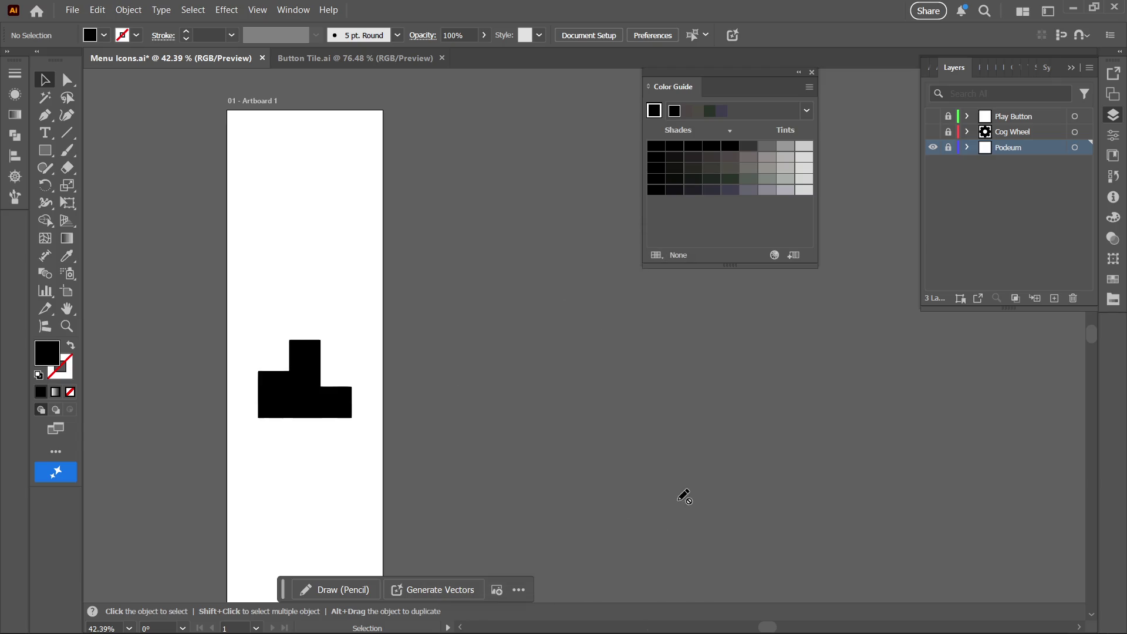
click(717, 622)
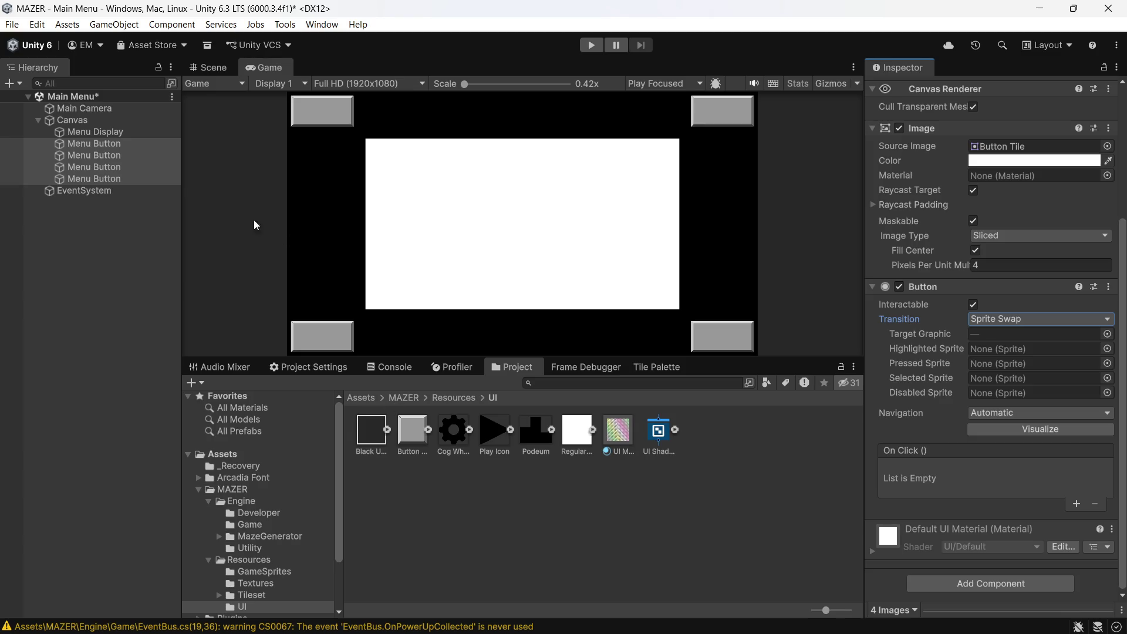
click(118, 198)
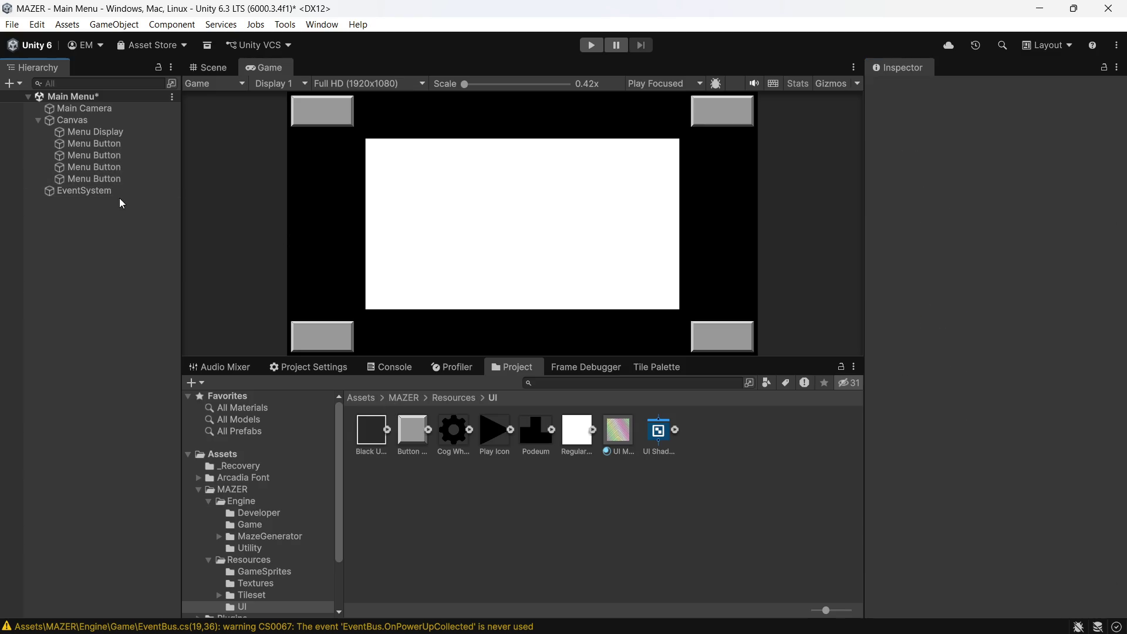
click(113, 143)
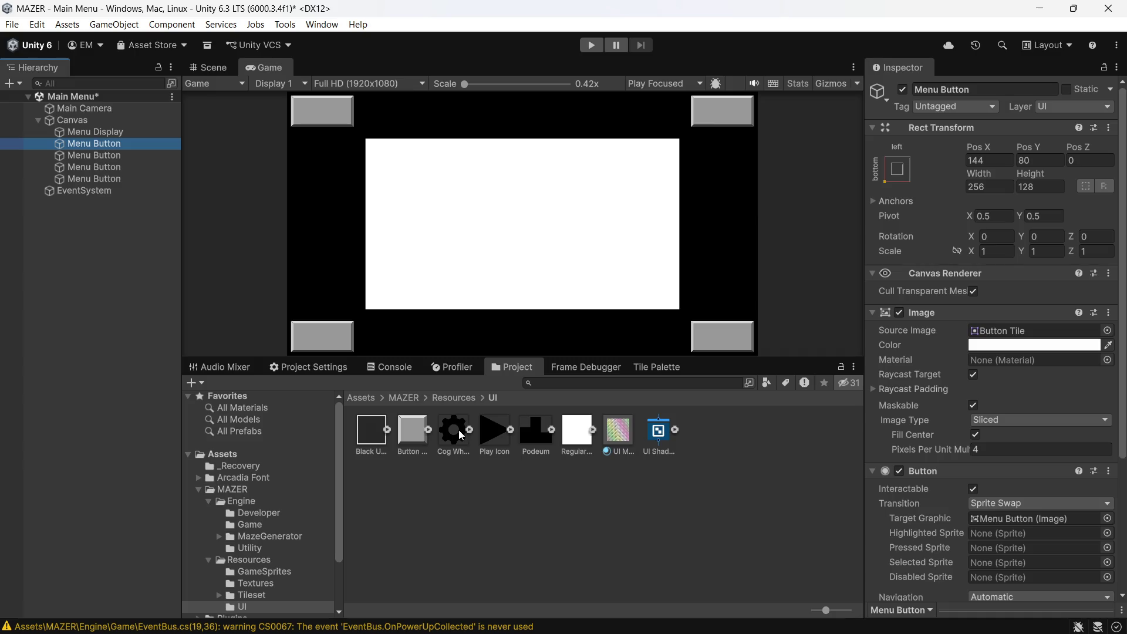
mouse_move(460, 430)
mouse_down()
mouse_move(441, 389)
mouse_move(122, 143)
mouse_up()
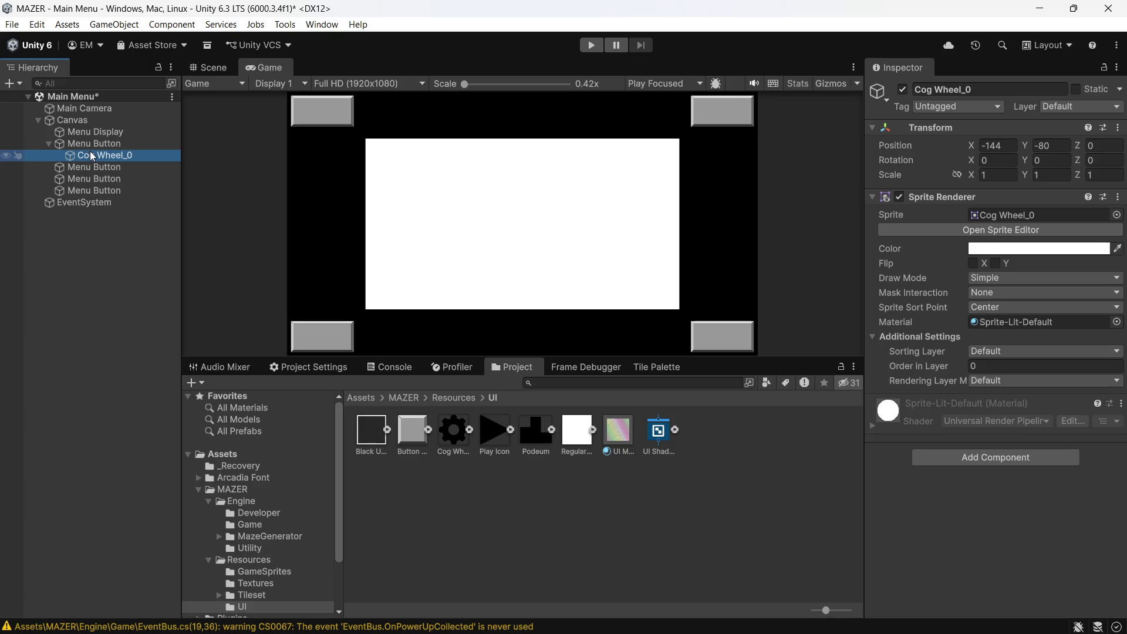
click(109, 143)
click(101, 156)
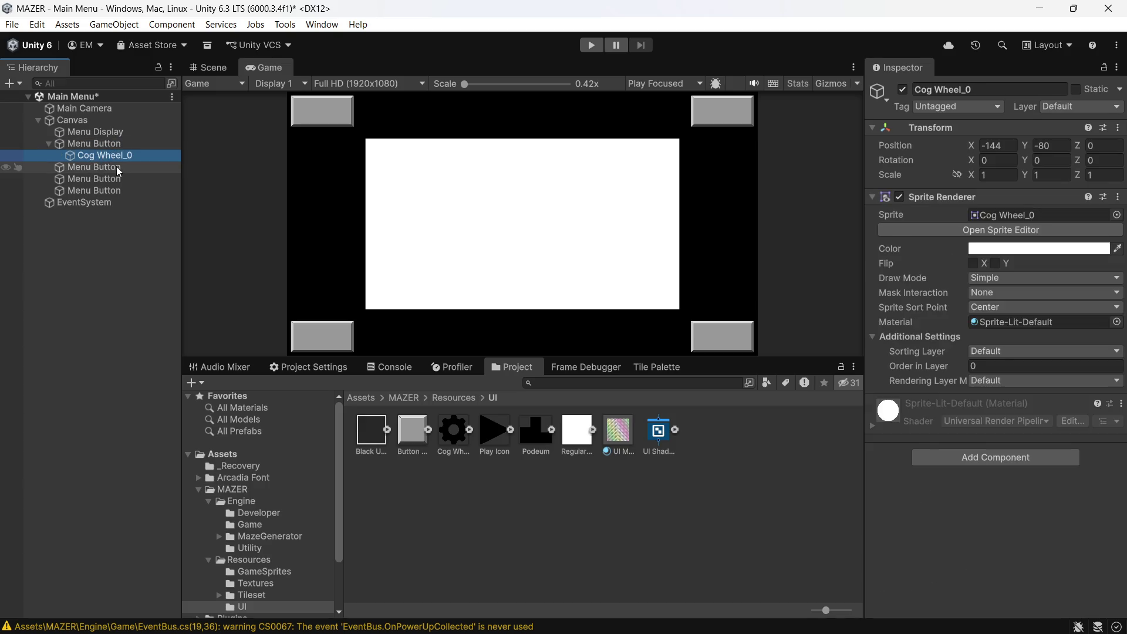
key(Up)
click(128, 155)
key(Delete)
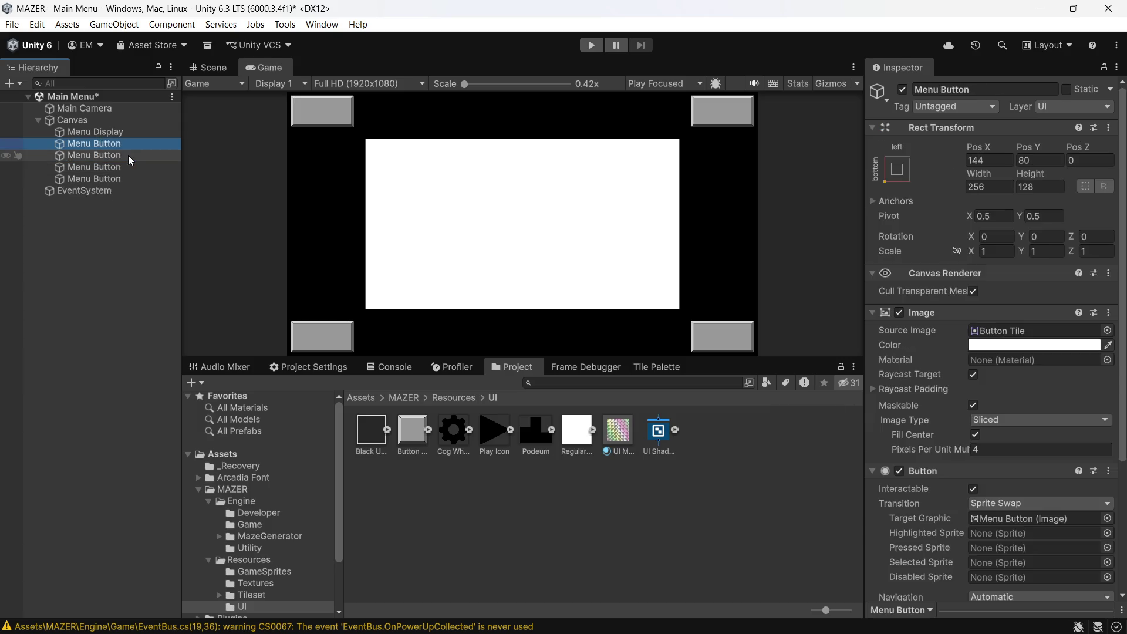
right_click(94, 144)
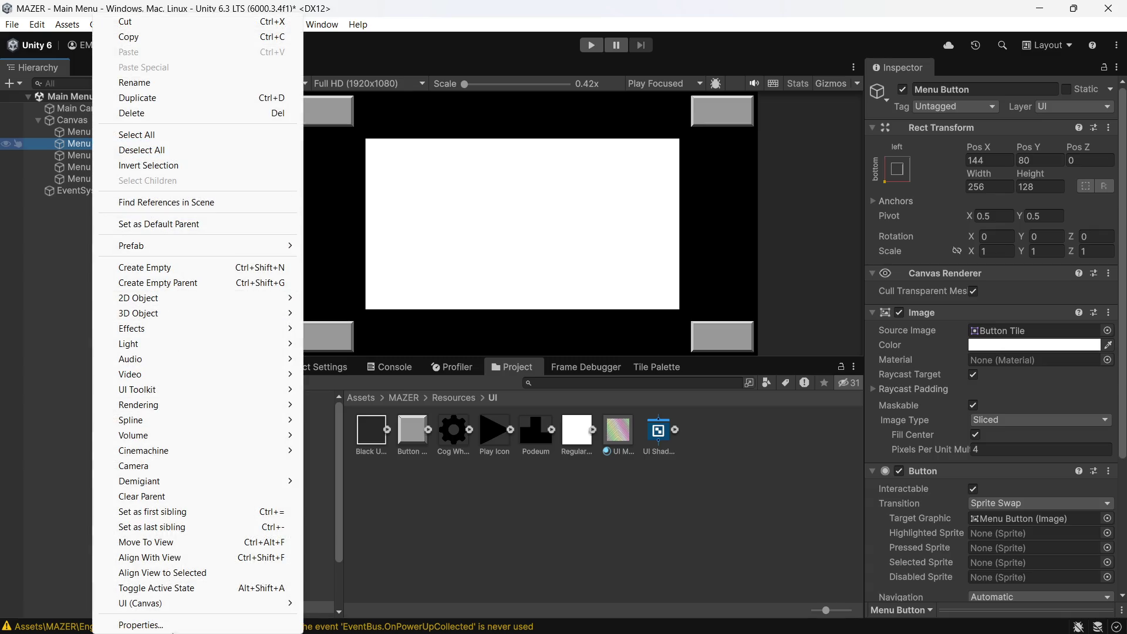
- Add a UI Image child under the first Menu Button and assign the Play Icon_0 sprite
mouse_move(281, 611)
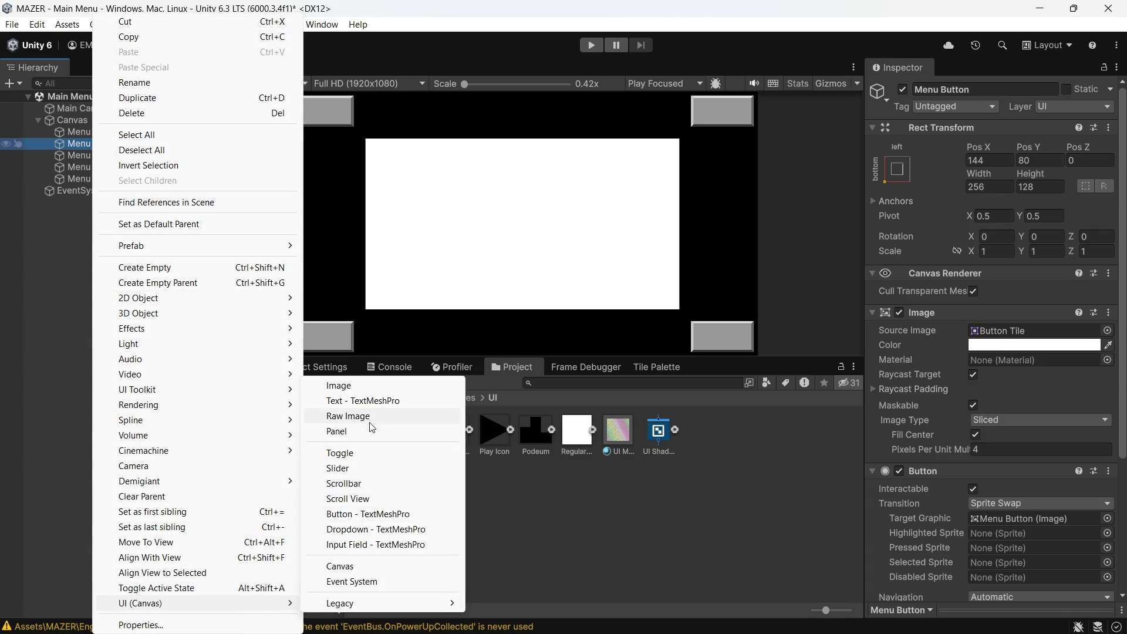
click(364, 386)
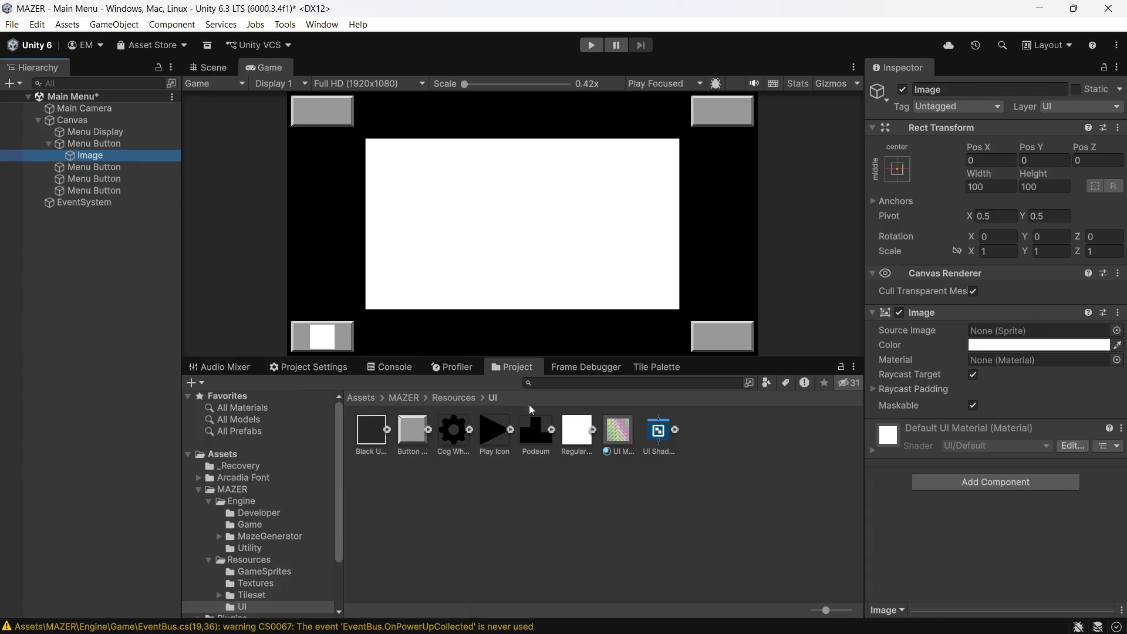
click(1118, 331)
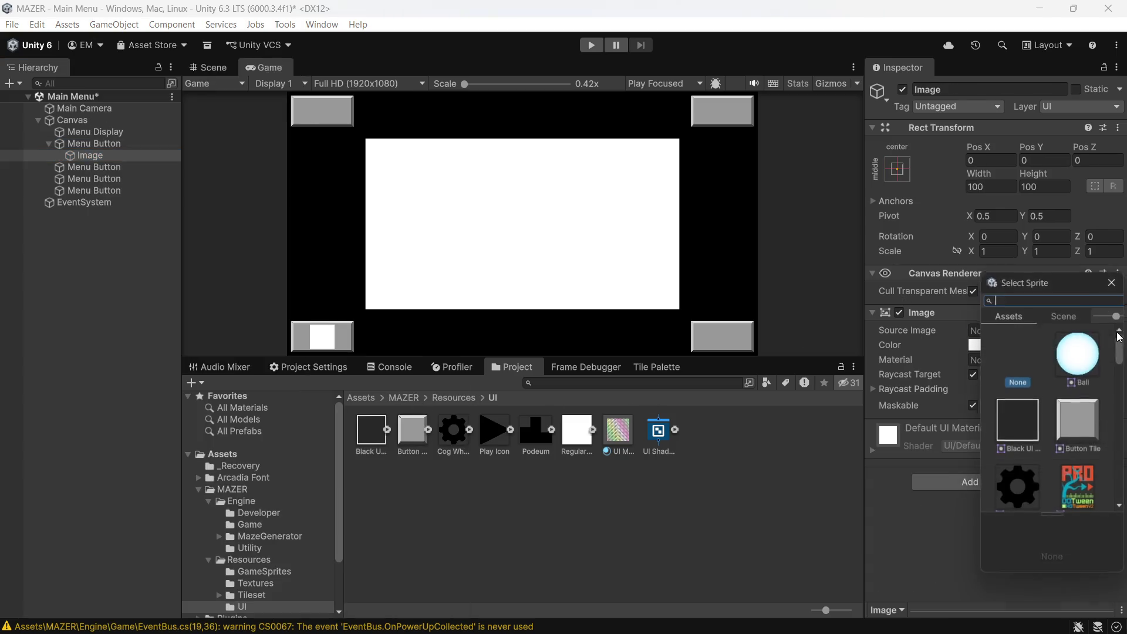
scroll(1059, 386, down, 5)
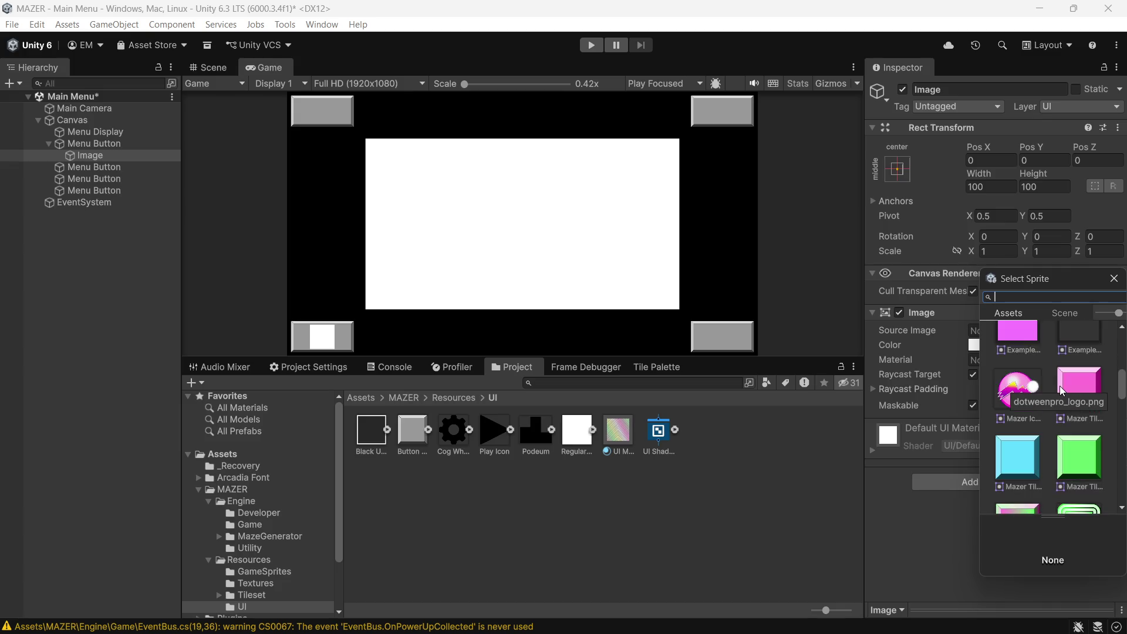
scroll(1060, 386, up, 4)
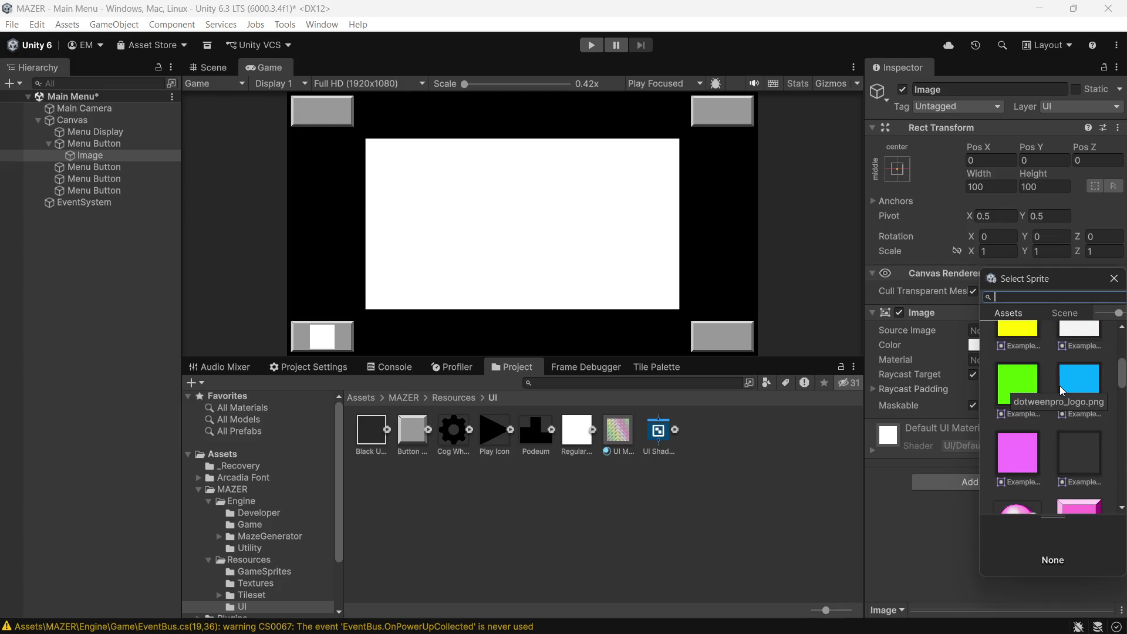
scroll(1069, 394, up, 2)
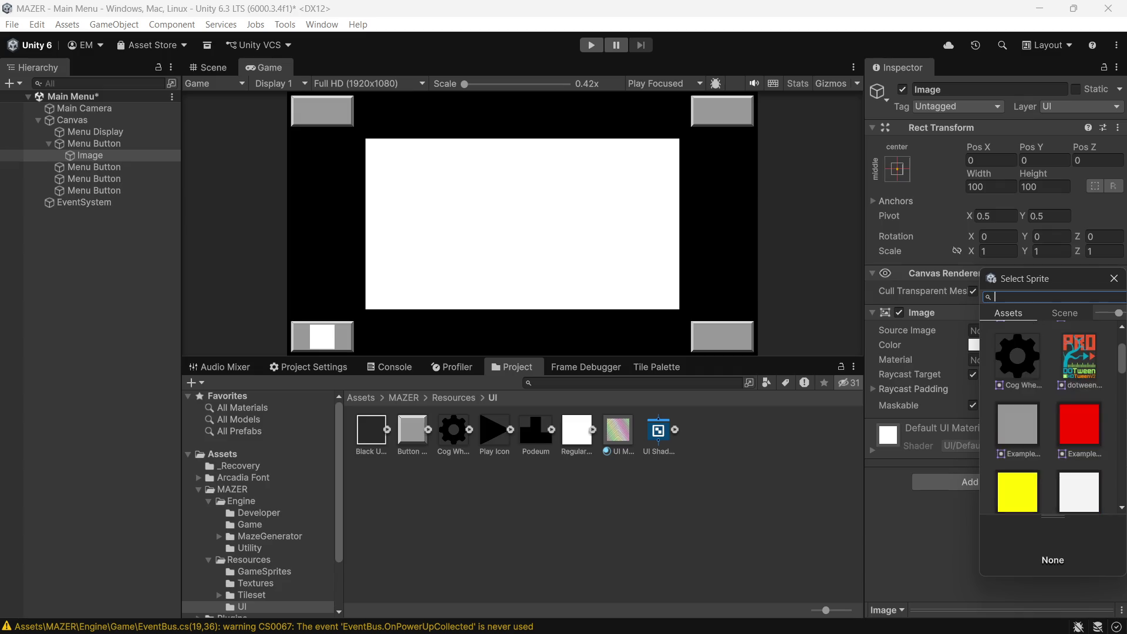
scroll(1025, 394, up, 3)
scroll(1023, 390, down, 8)
scroll(1027, 406, down, 5)
click(1010, 411)
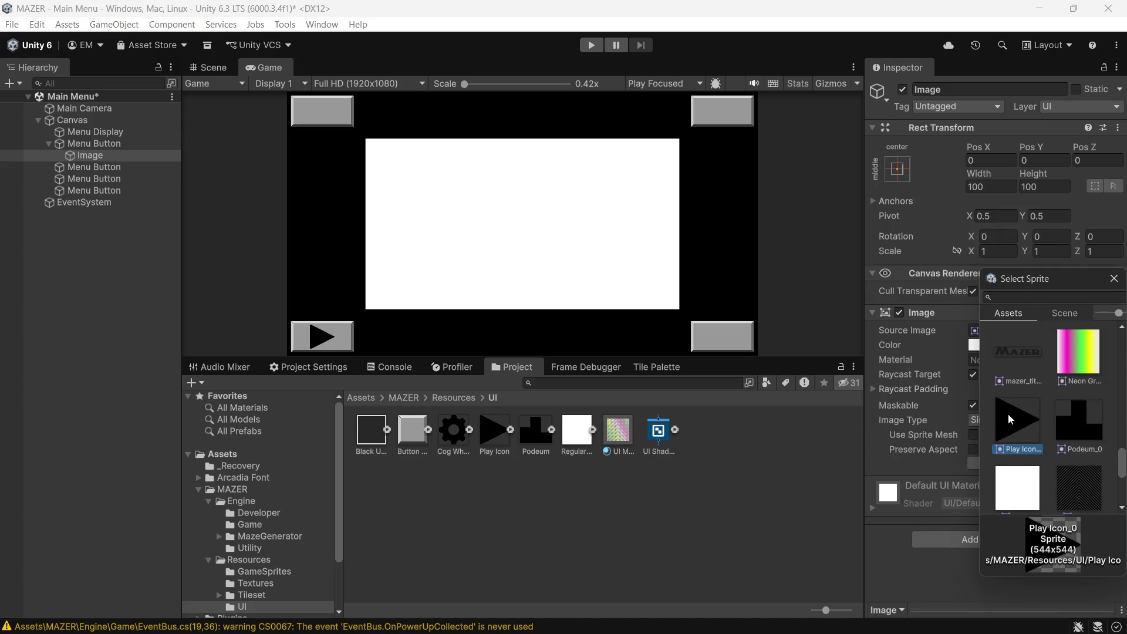
double_click(1020, 432)
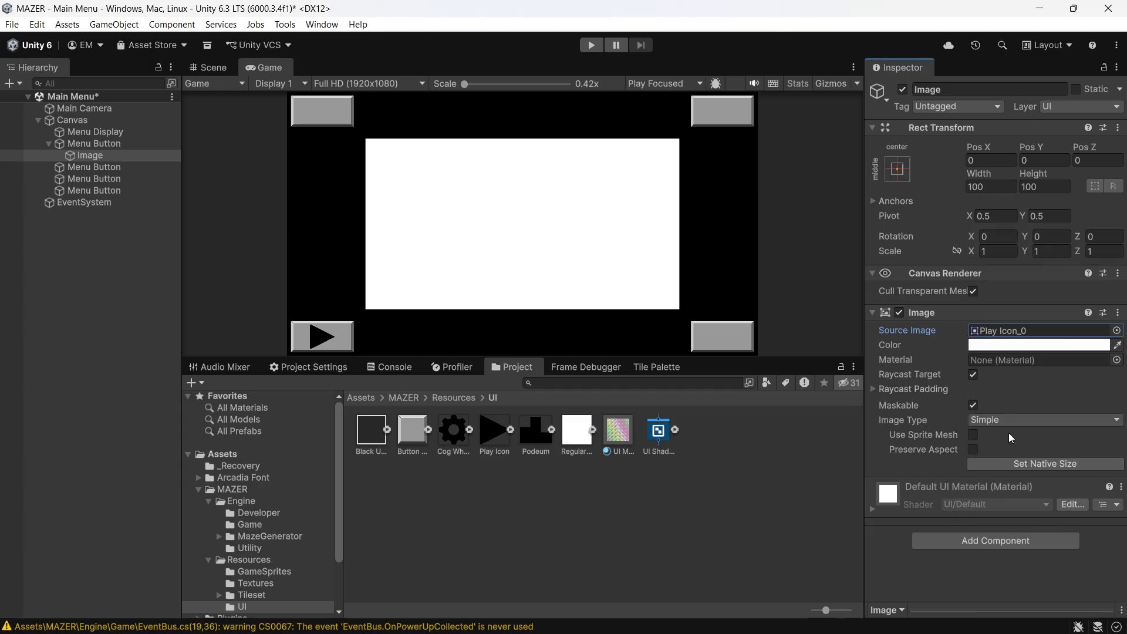
- Lower the play icon's colour alpha to about 109 so it is partly transparent
click(1068, 348)
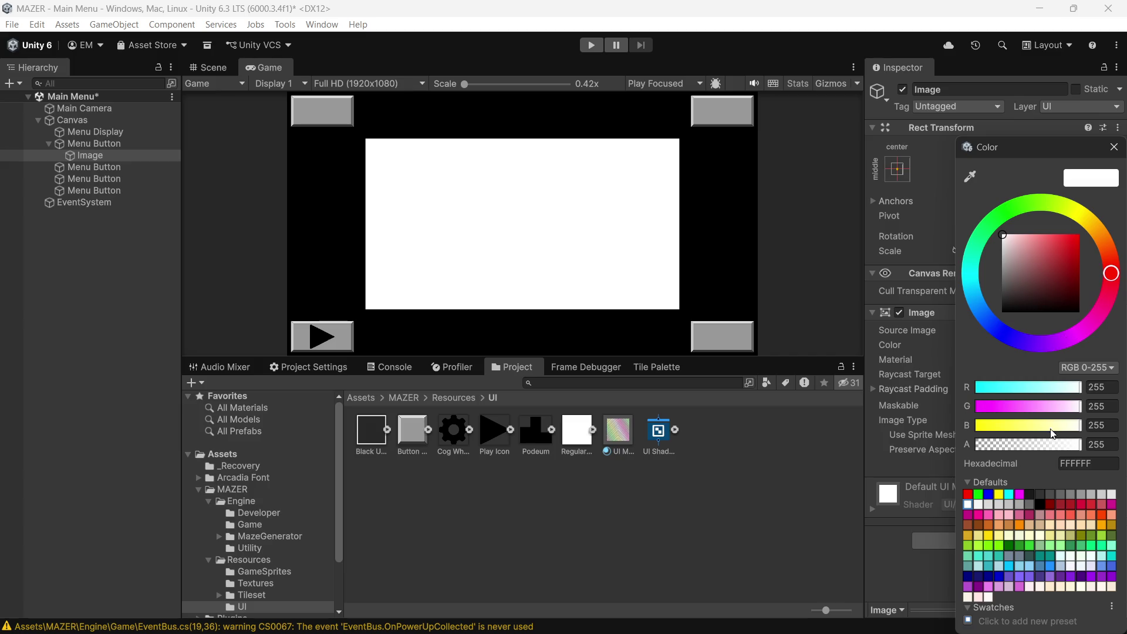
click(1040, 445)
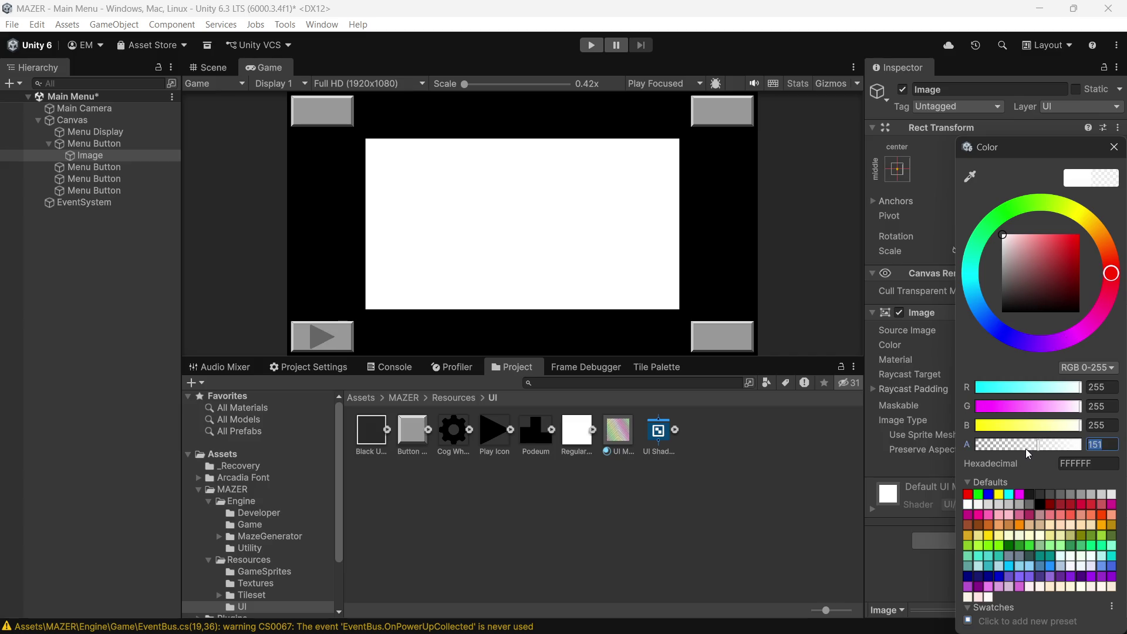
click(1026, 446)
click(1021, 446)
click(1114, 146)
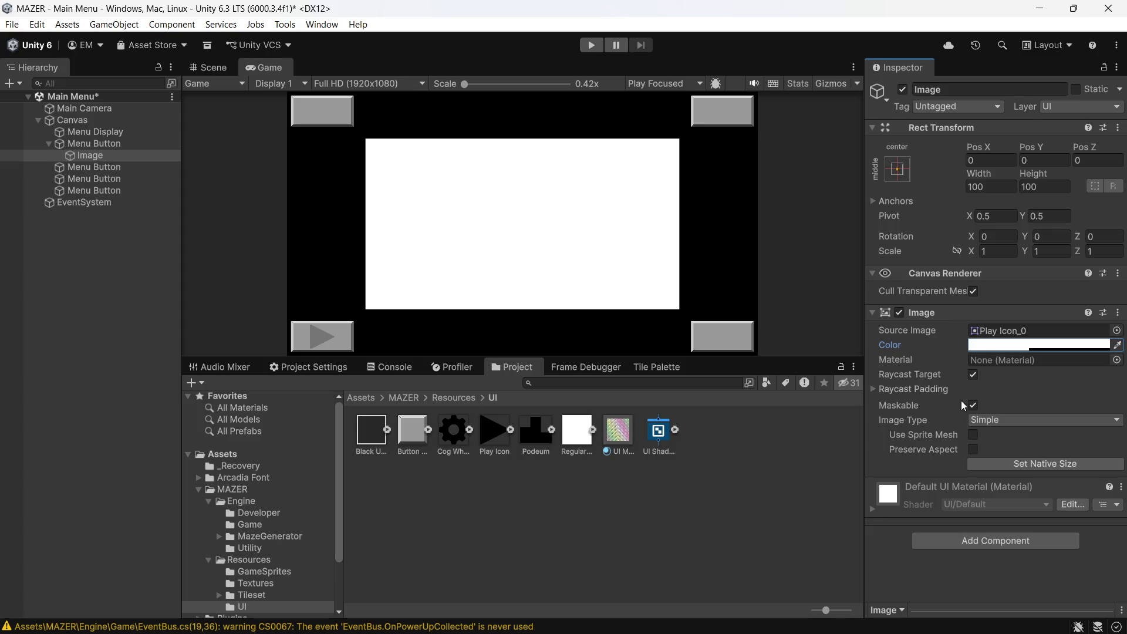
- Try Set Native Size on the image, undo it, and reselect the Image in the hierarchy
click(991, 468)
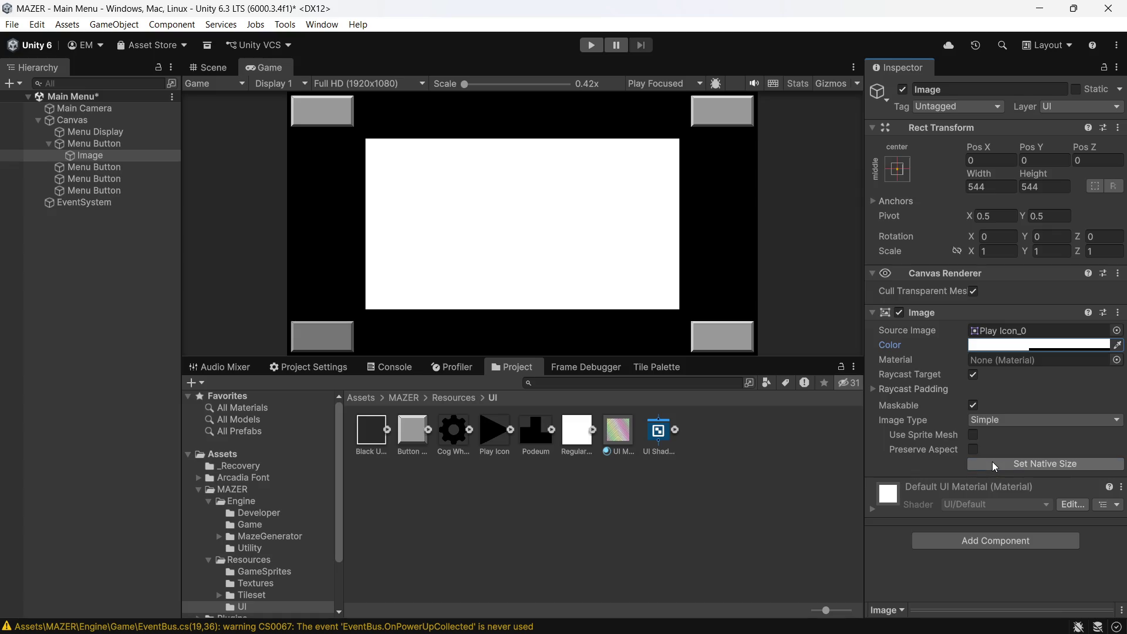
key(ctrl+z)
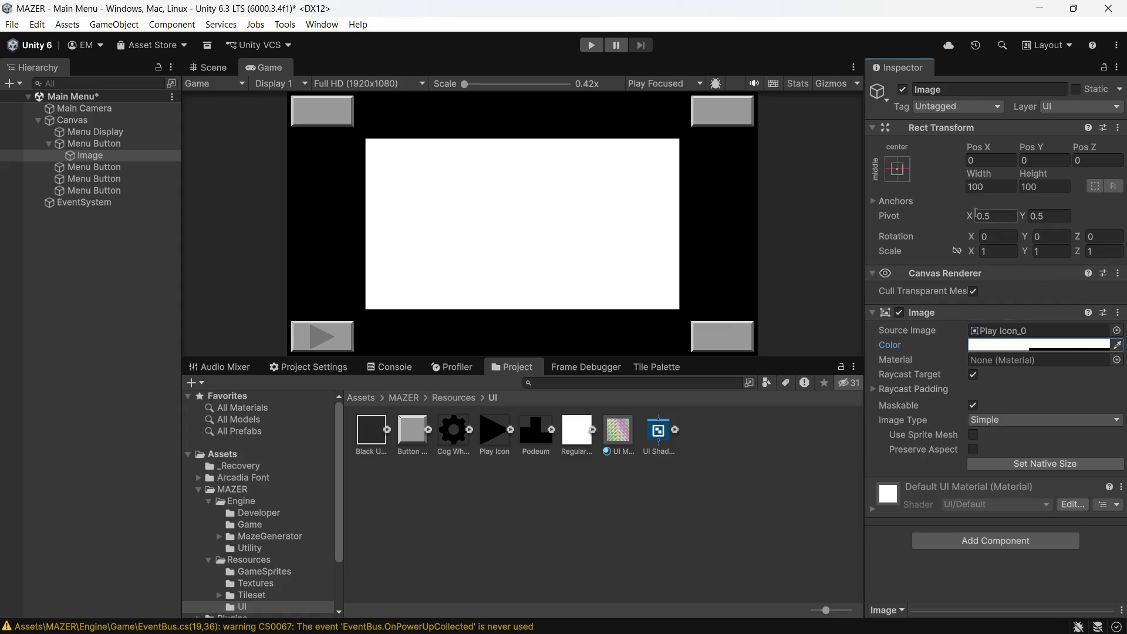
click(80, 156)
- Set the Play Icon texture to Single sprite mode, edit its Pixels Per Unit, then switch to Illustrator
click(503, 449)
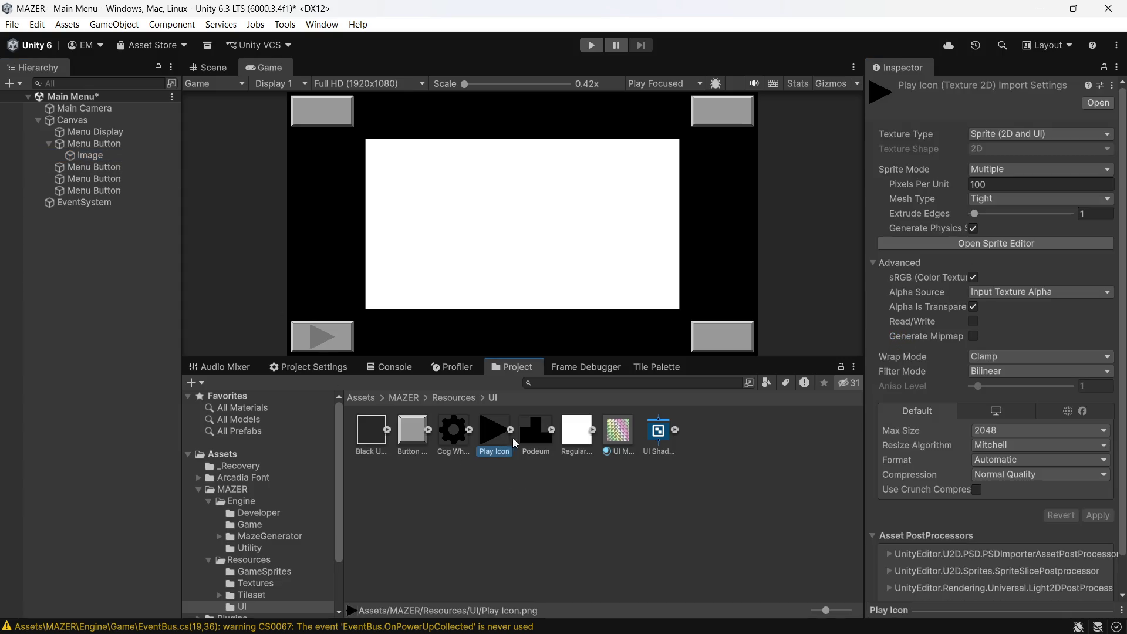
click(1045, 169)
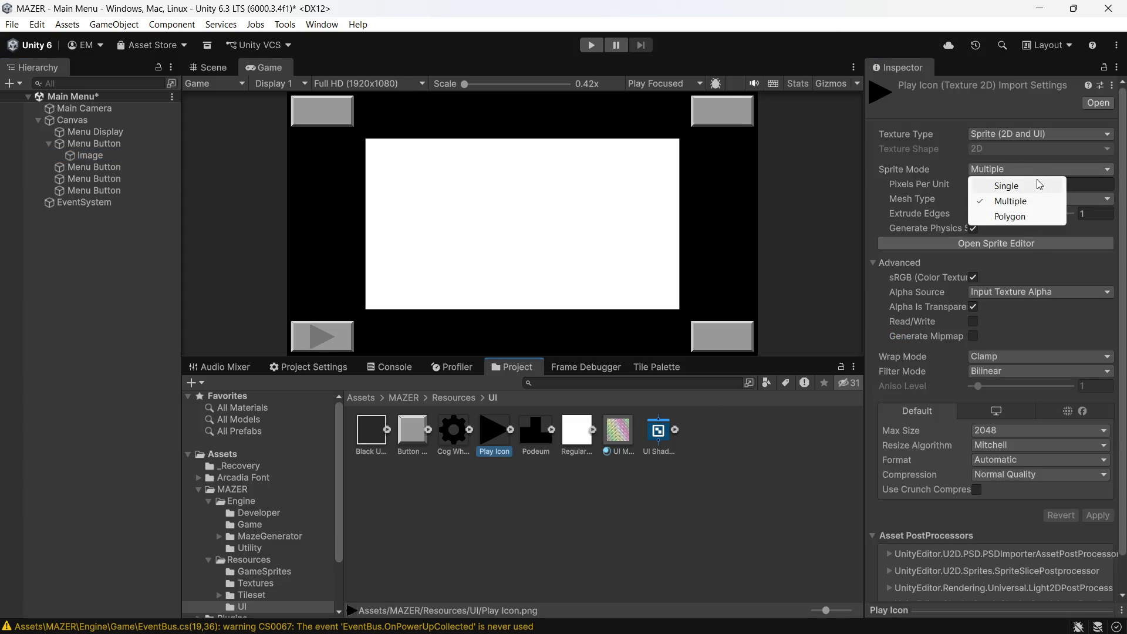
click(1007, 186)
click(1006, 187)
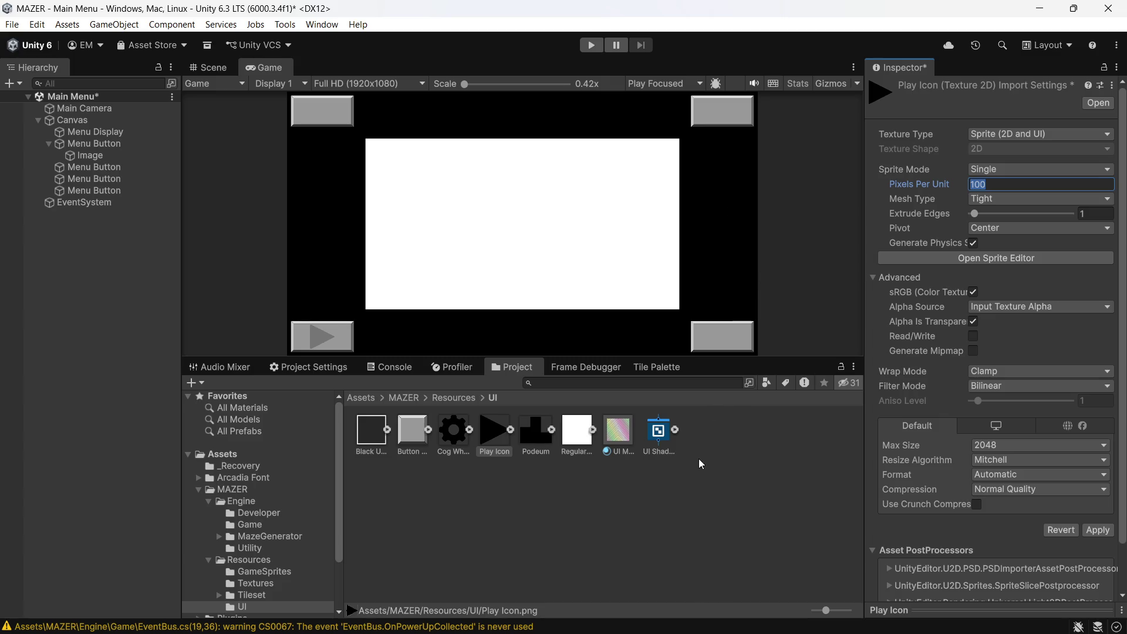
text(300)
key(BackSpace)
key(BackSpace)
mouse_move(725, 631)
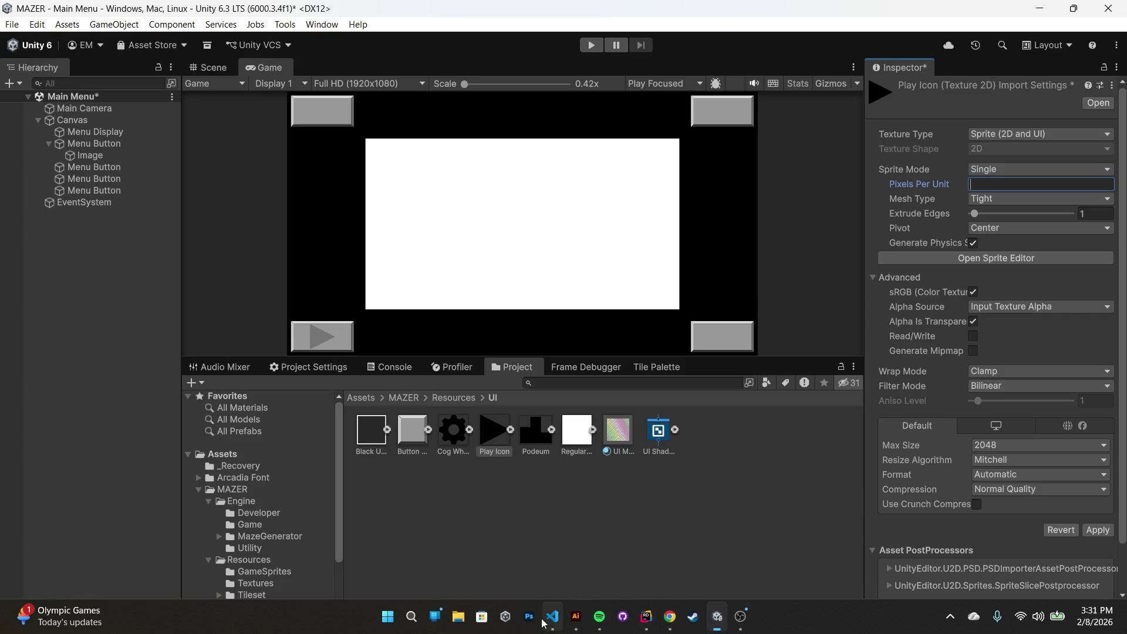
click(576, 617)
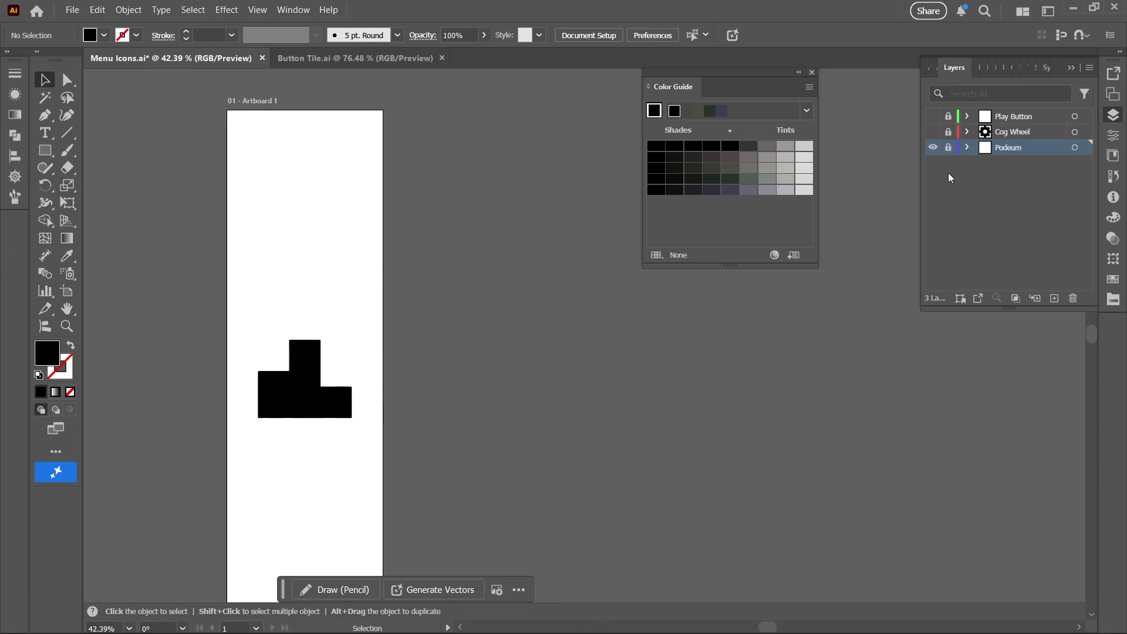
- Show the Play Button layer and hide the Podeum layer so only the triangle is visible
click(1009, 117)
click(933, 116)
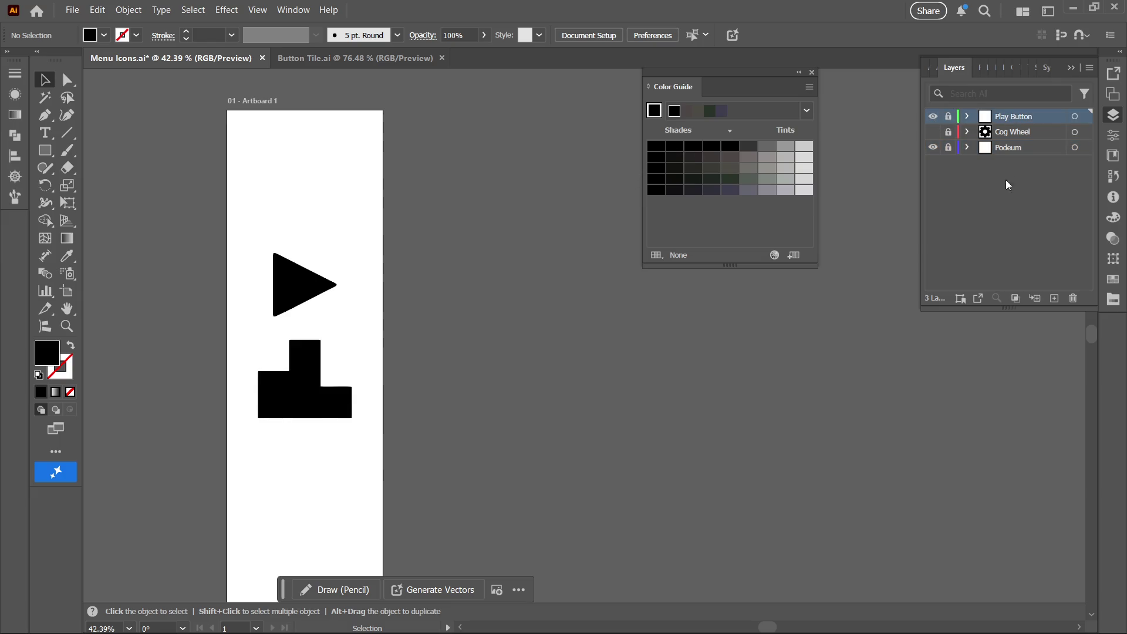
click(933, 148)
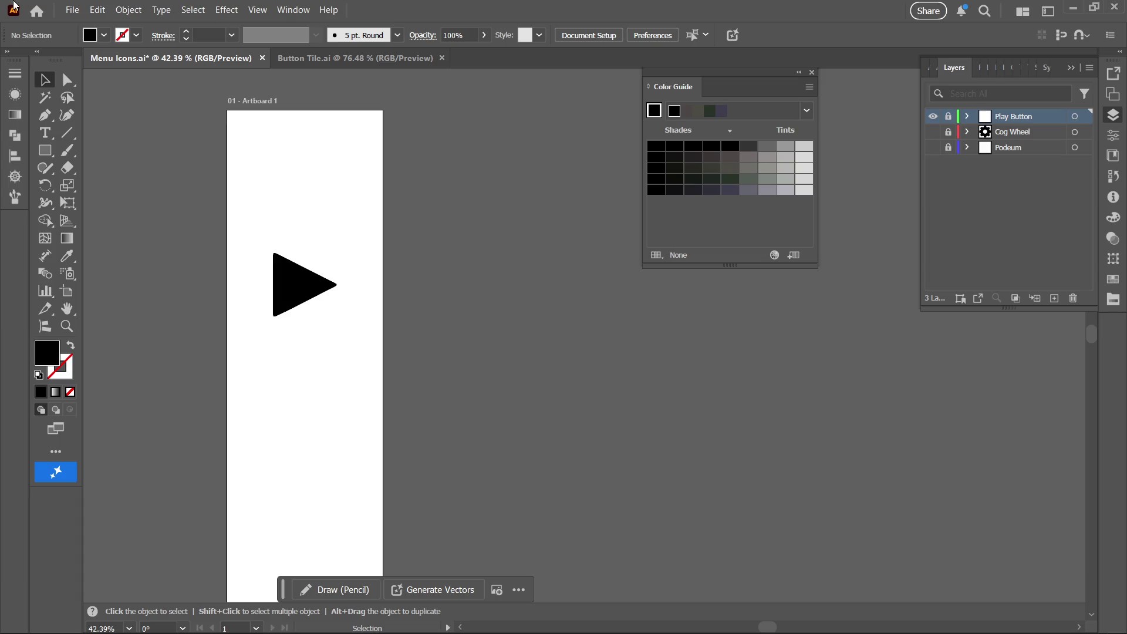
- Export the artwork as PNG over the existing Play Icon file, replacing it, then cancel PNG options
click(98, 10)
mouse_move(72, 10)
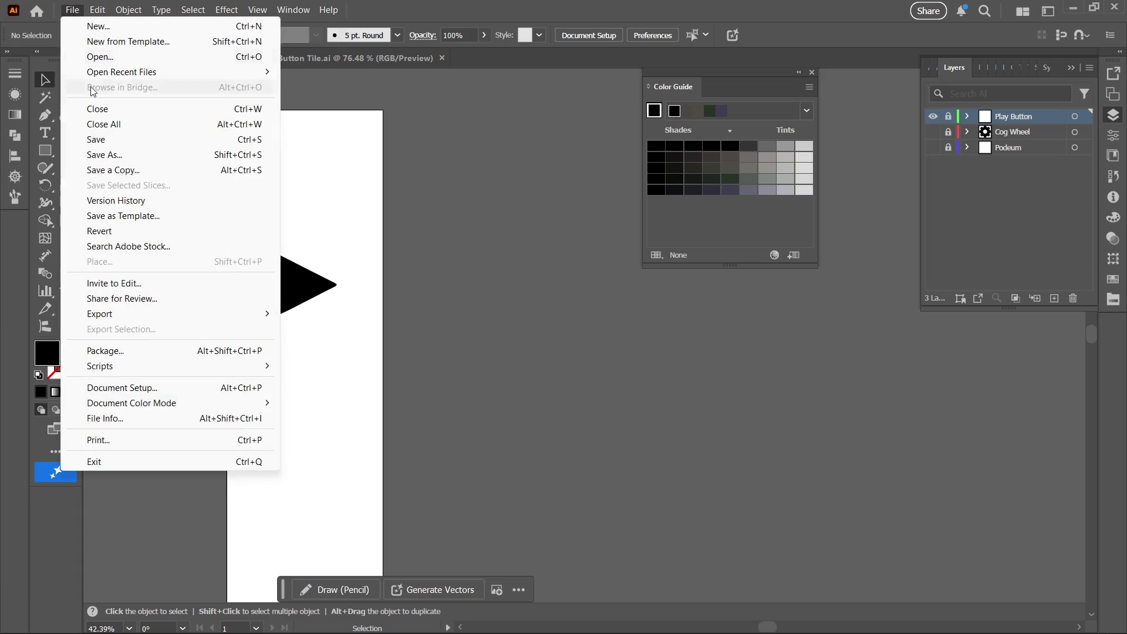
mouse_move(246, 313)
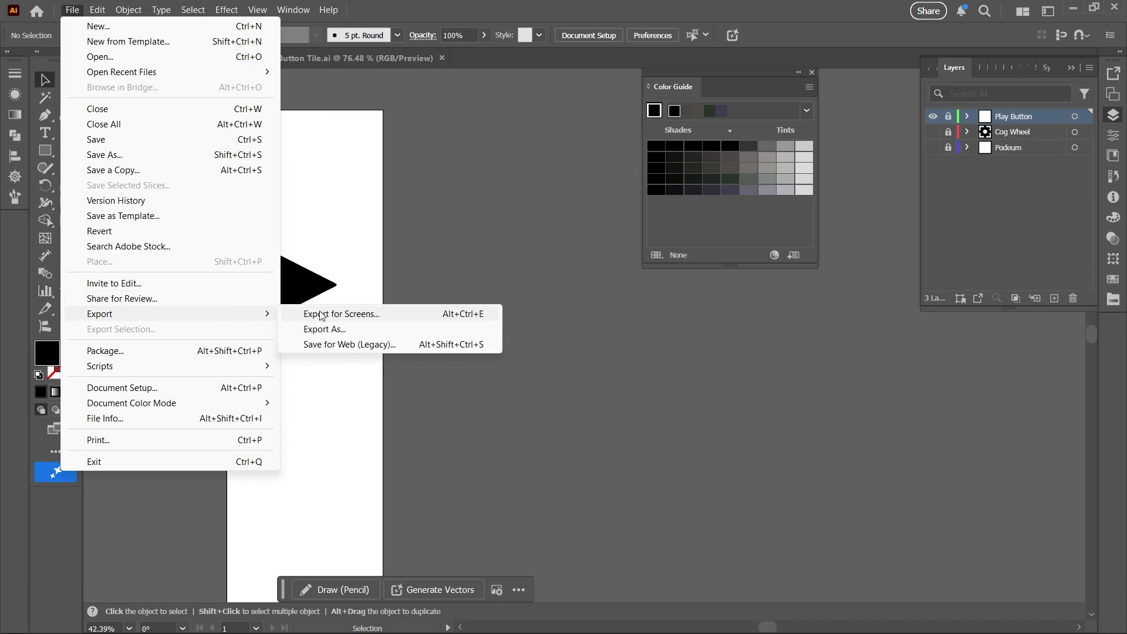
click(376, 327)
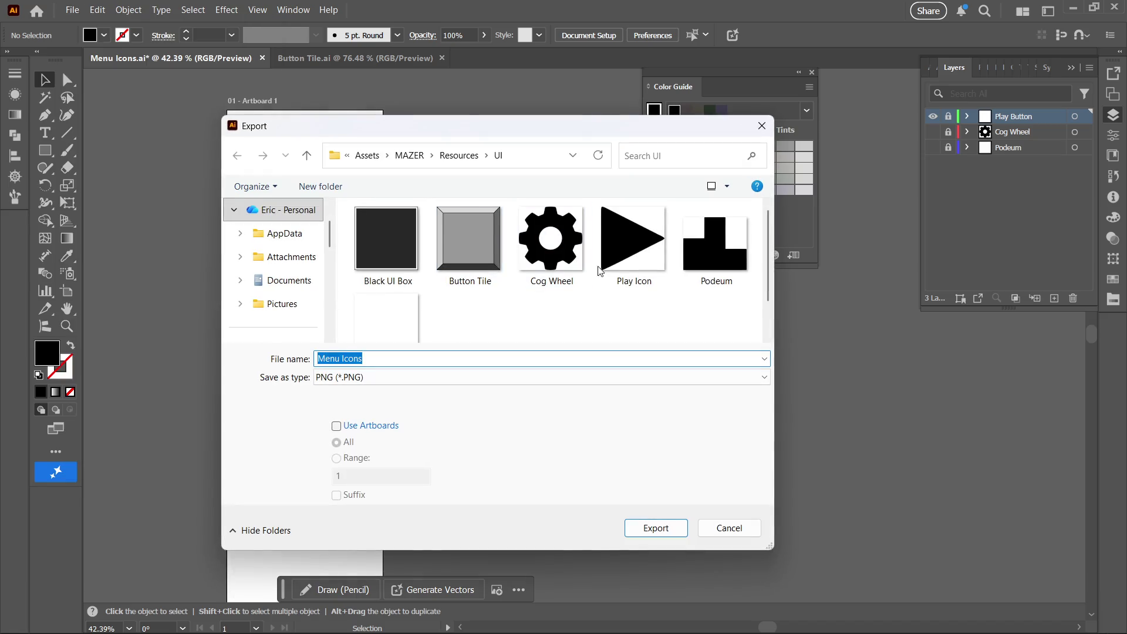
click(630, 258)
click(655, 526)
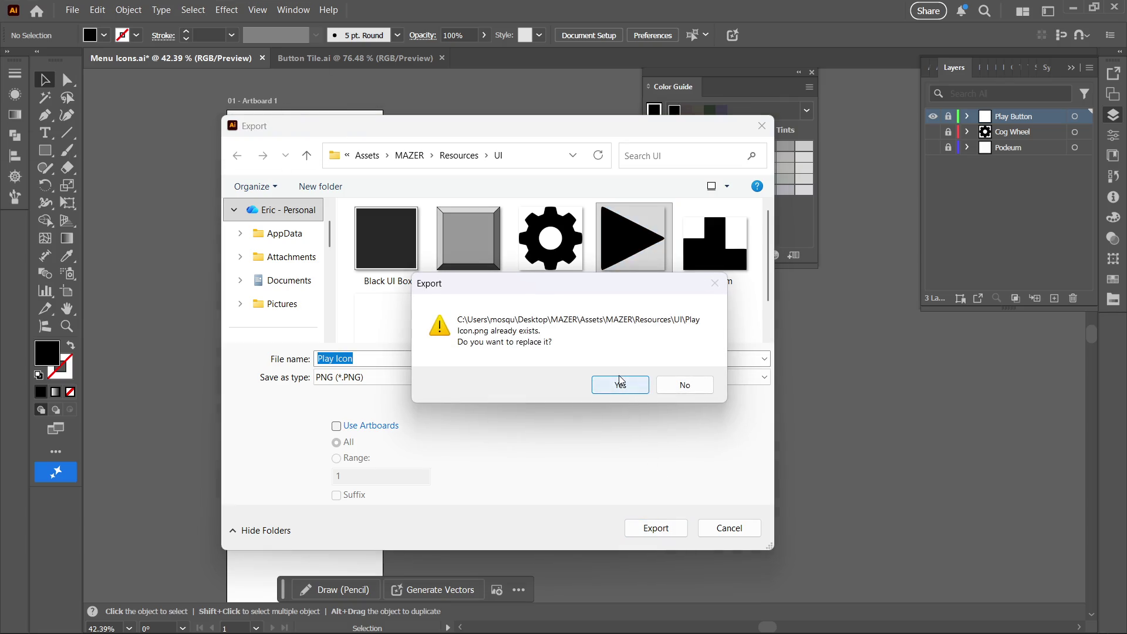
click(621, 383)
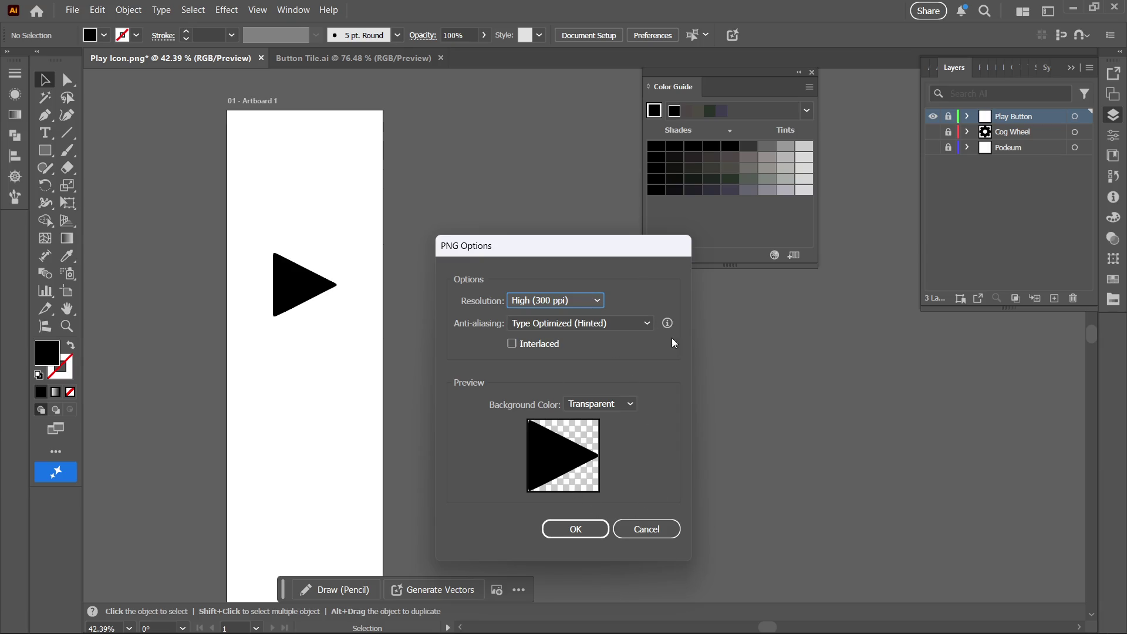
click(671, 535)
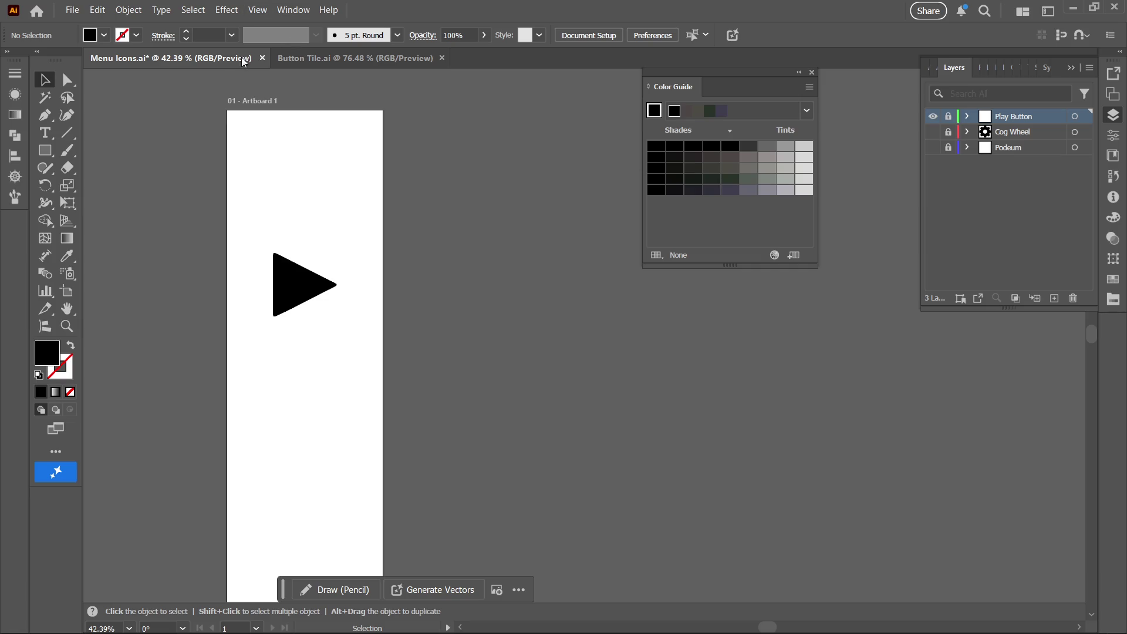
- Zoom in close on the play triangle and show the document grid to judge its size
key(z)
mouse_move(312, 262)
mouse_down()
mouse_move(383, 251)
mouse_move(480, 214)
mouse_up()
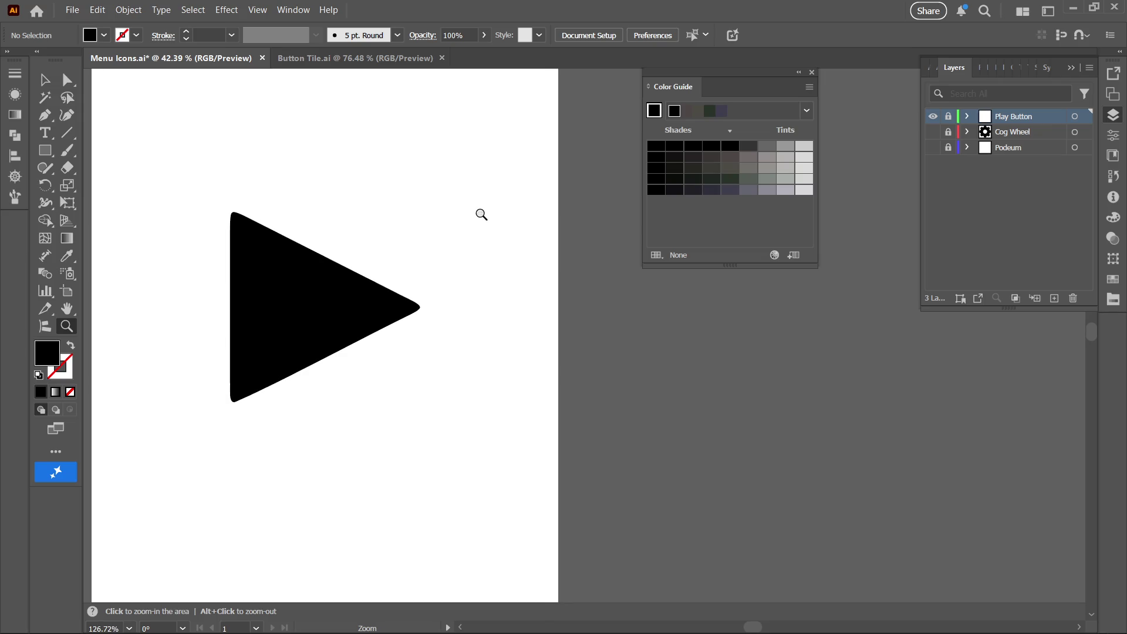
key(ctrl+apostrophe)
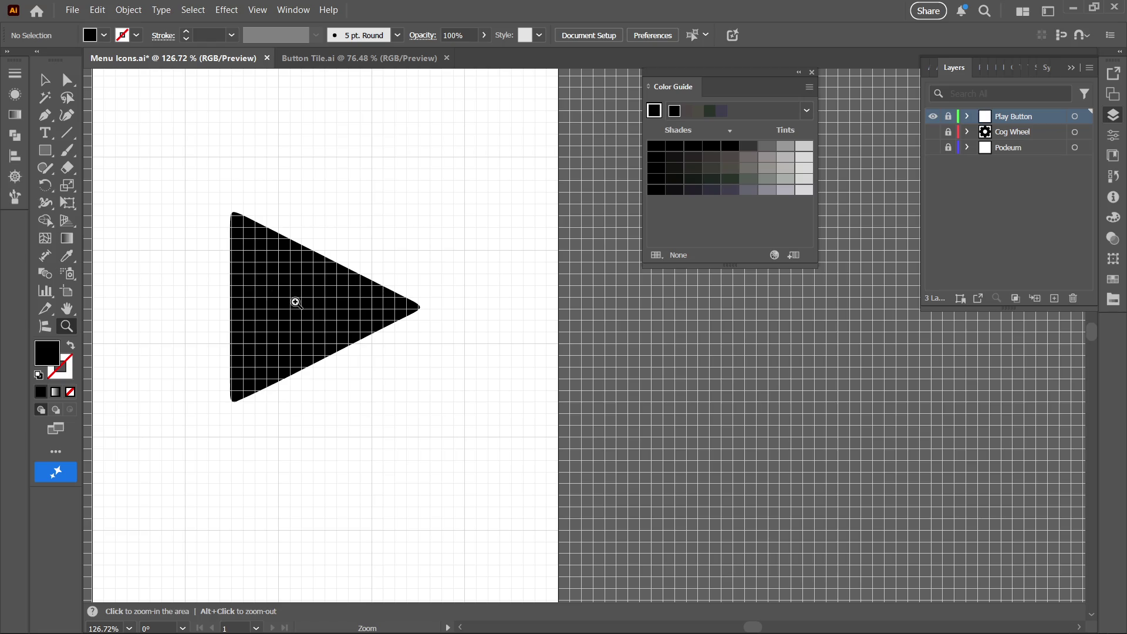
scroll(306, 328, up, 1)
scroll(306, 329, down, 1)
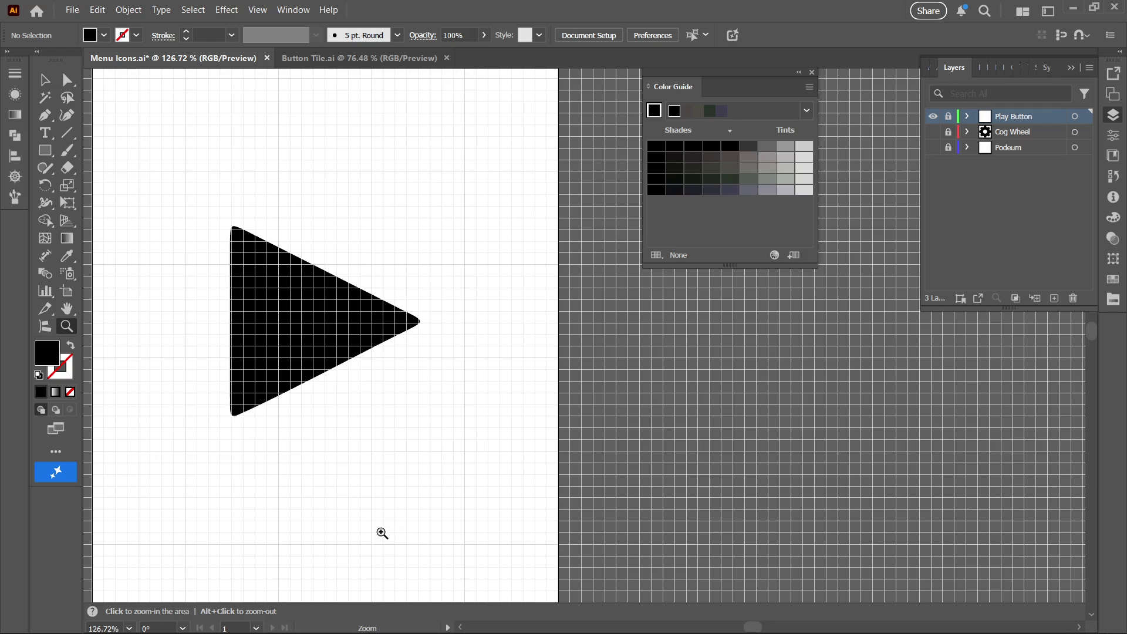
mouse_move(385, 633)
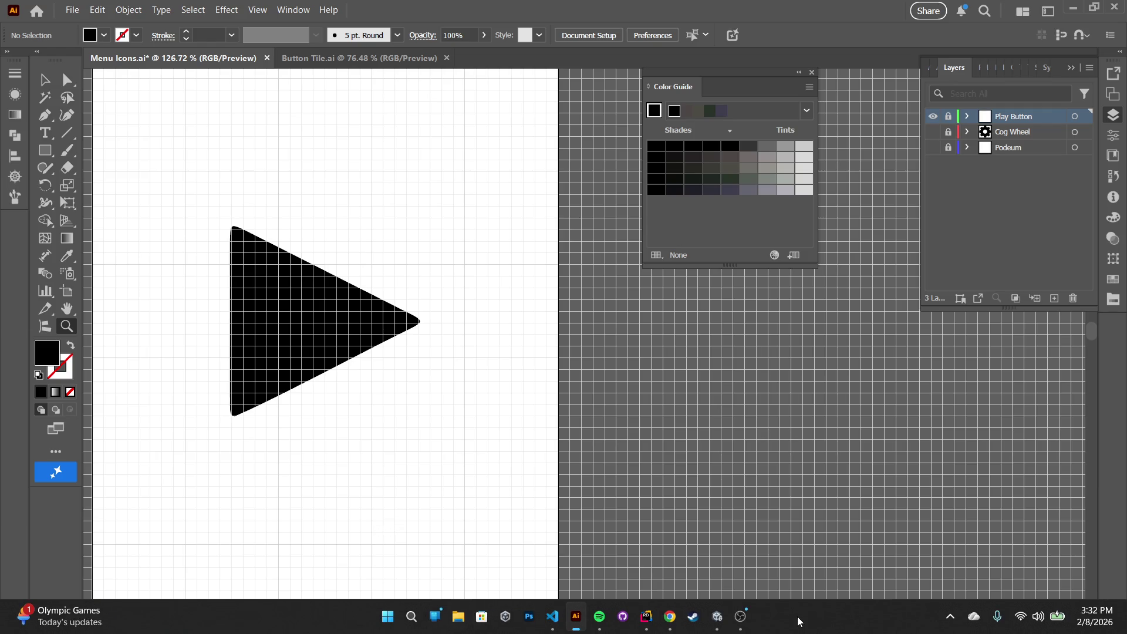
- Back in Unity, set the Play Icon to 160 pixels per unit and save the import settings
click(717, 617)
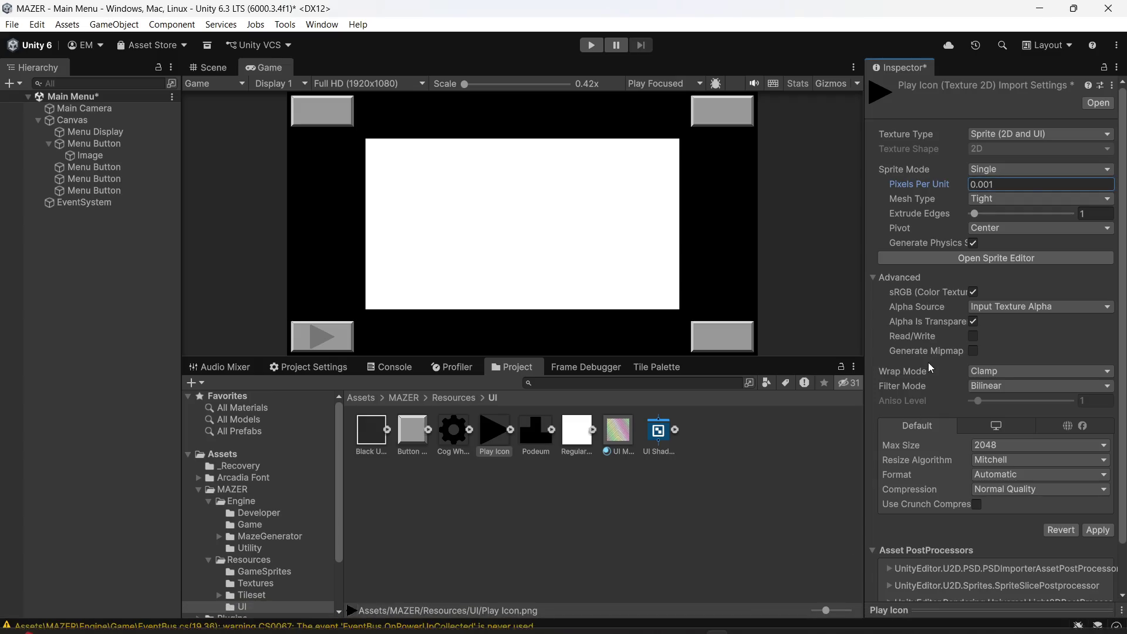
click(1032, 185)
text(160)
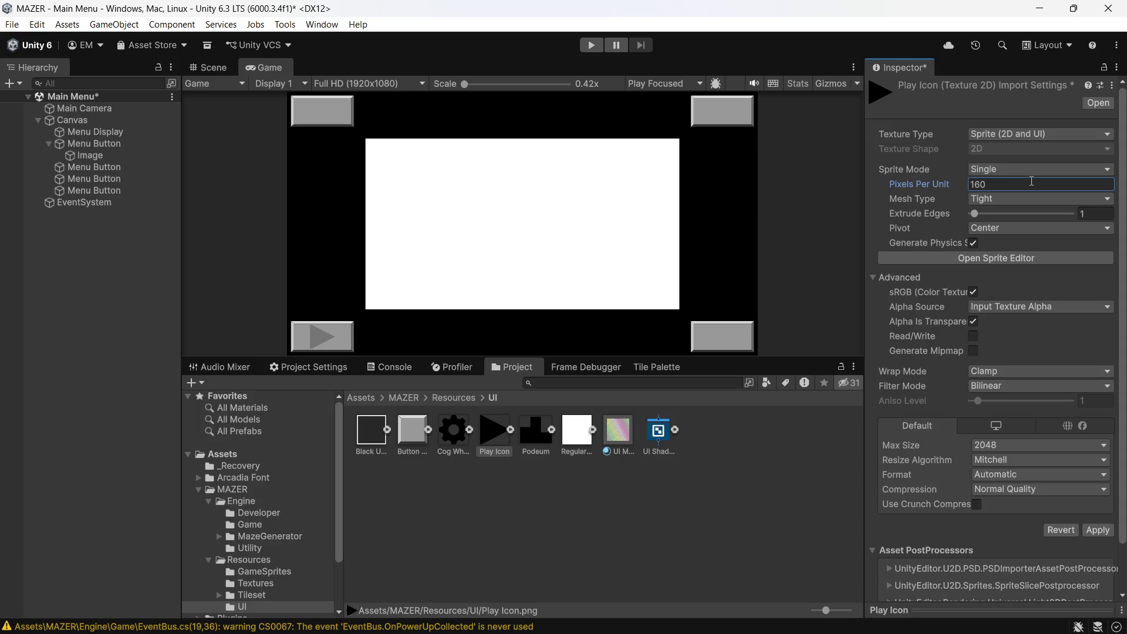
click(763, 509)
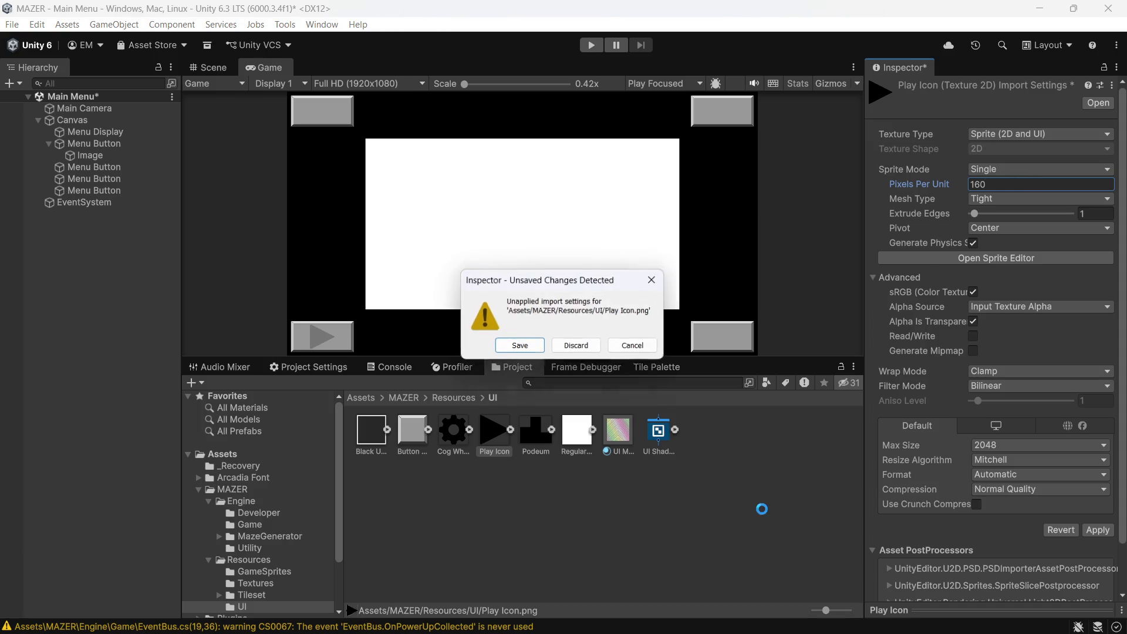
click(520, 347)
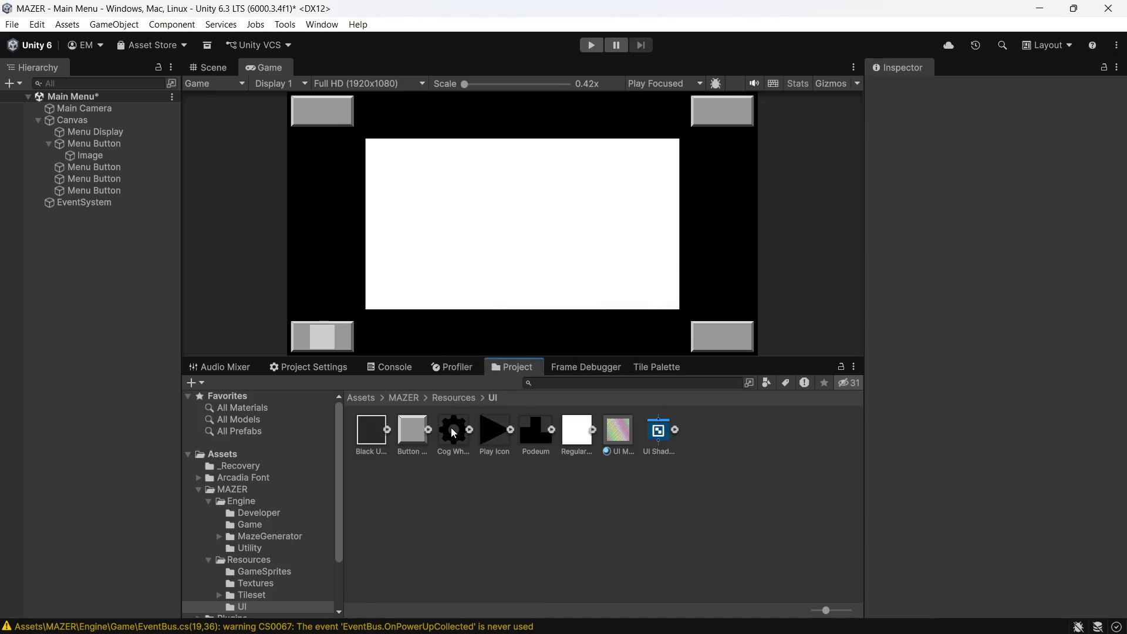
- Reassign Play Icon as the Image's Source Image and set it to its native 340×340 size
click(79, 155)
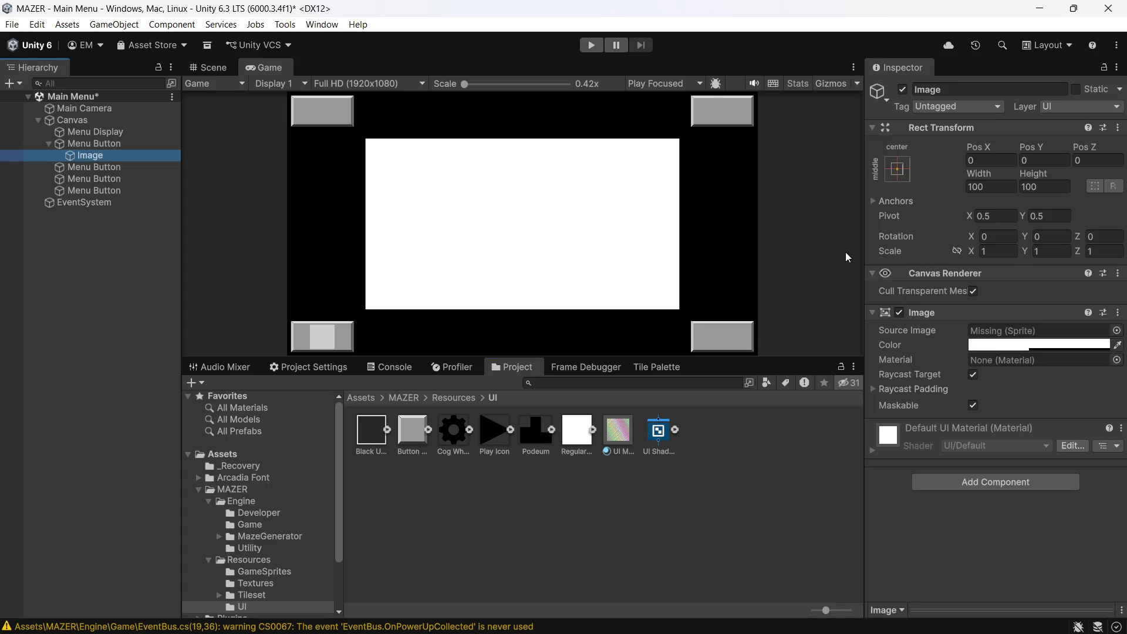
click(1117, 331)
scroll(1084, 415, down, 5)
scroll(1082, 414, down, 6)
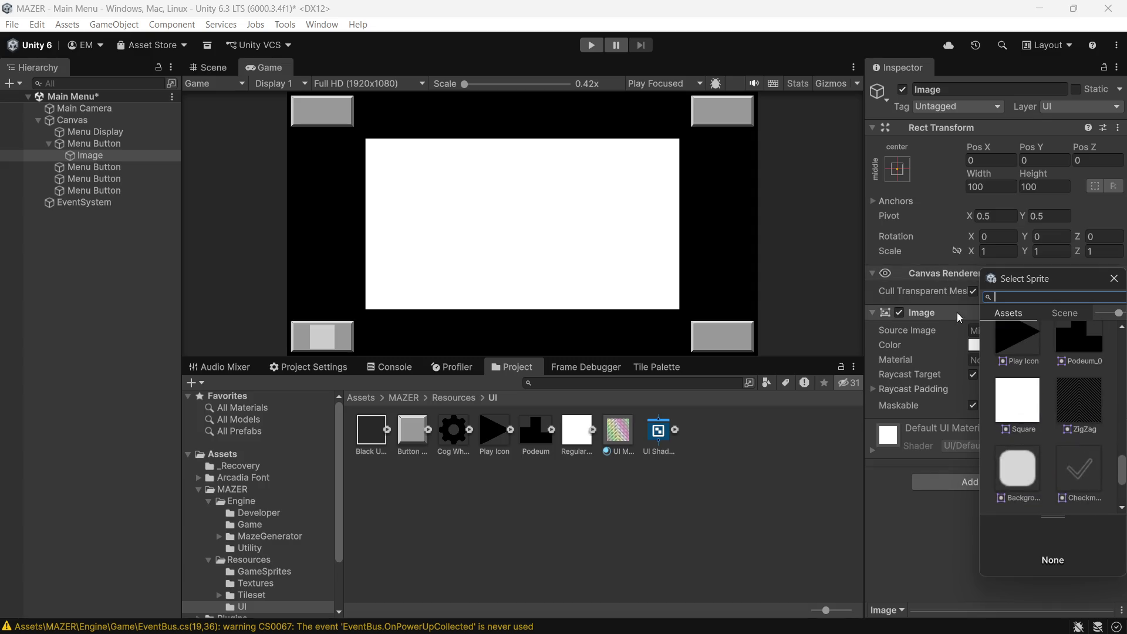
click(1018, 348)
double_click(1016, 353)
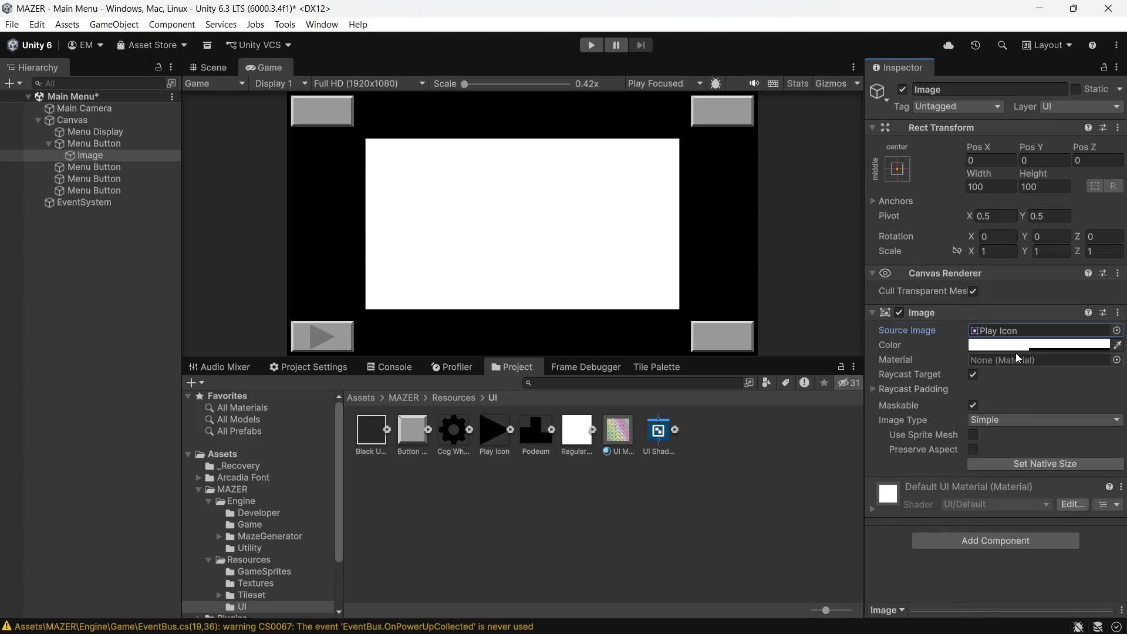
click(995, 467)
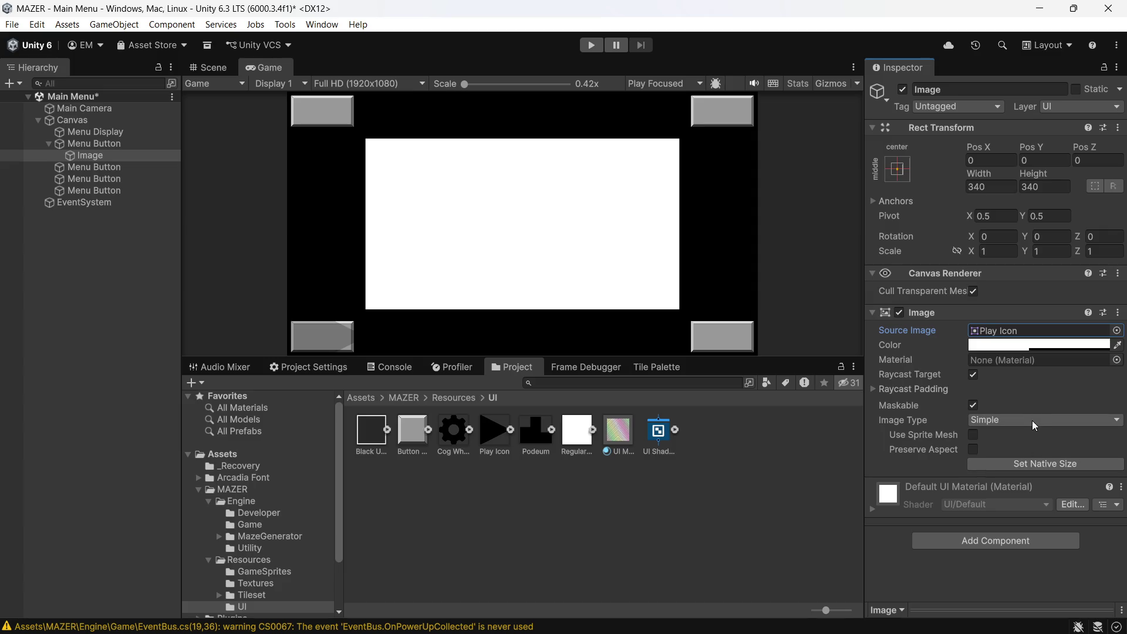
key(ctrl+z)
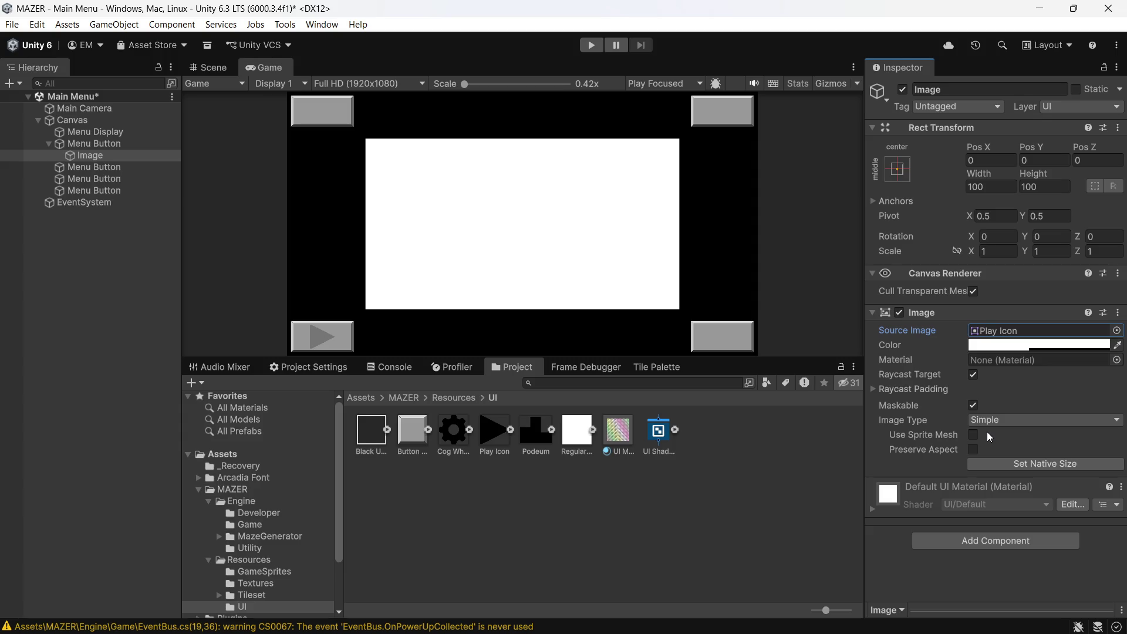
click(989, 462)
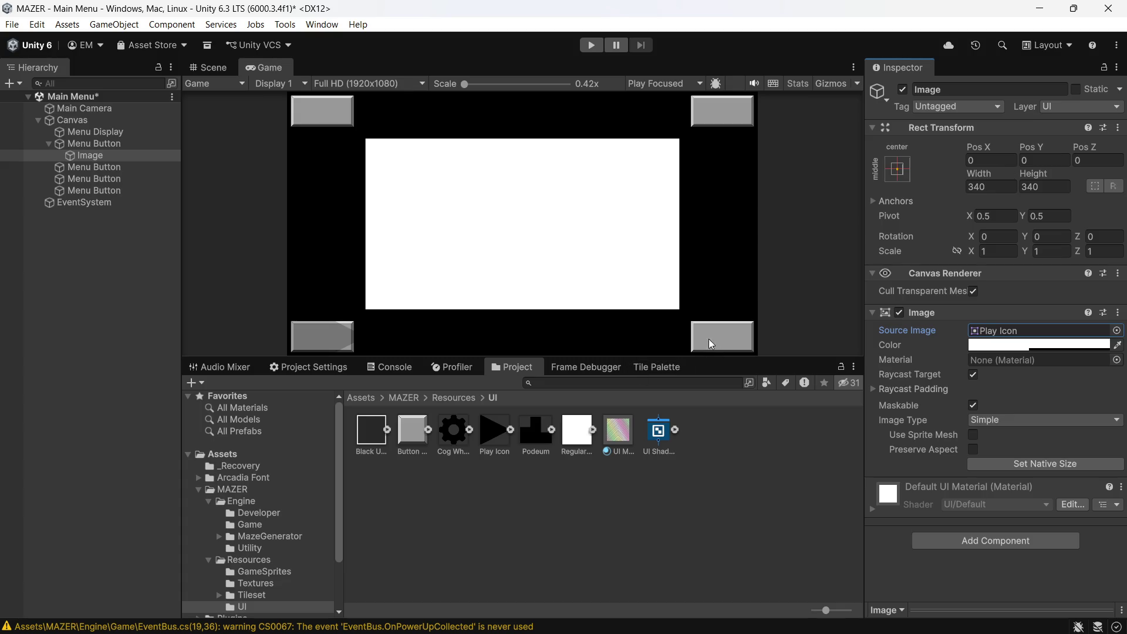
- Divide the Play Icon's pixels per unit by 4 to get 40 and save the import settings
click(496, 431)
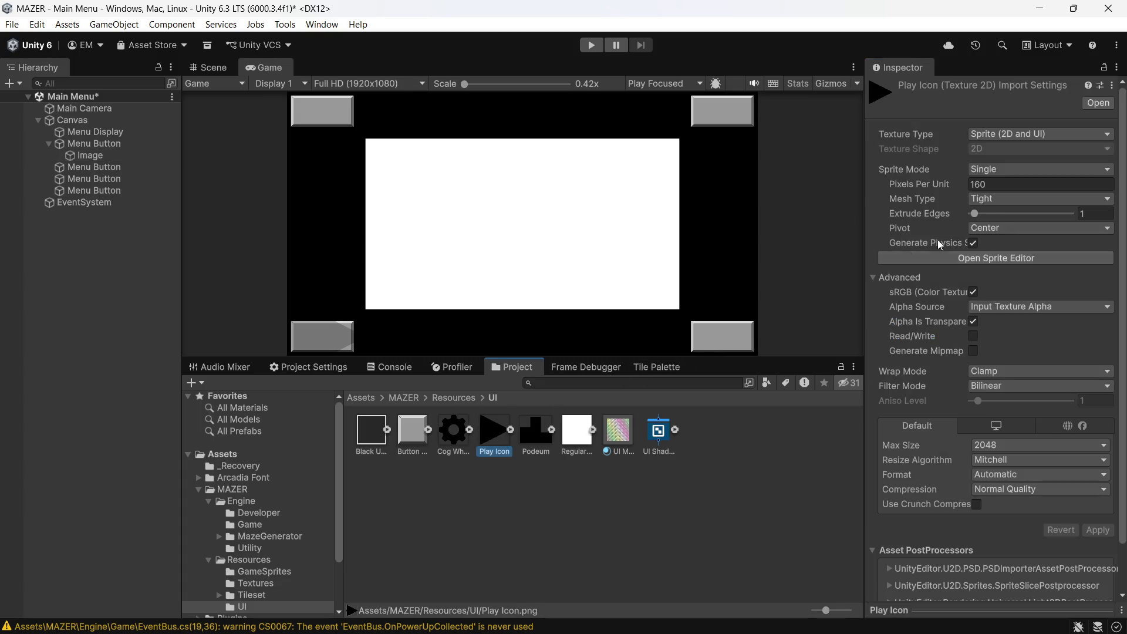
click(1013, 182)
click(1013, 183)
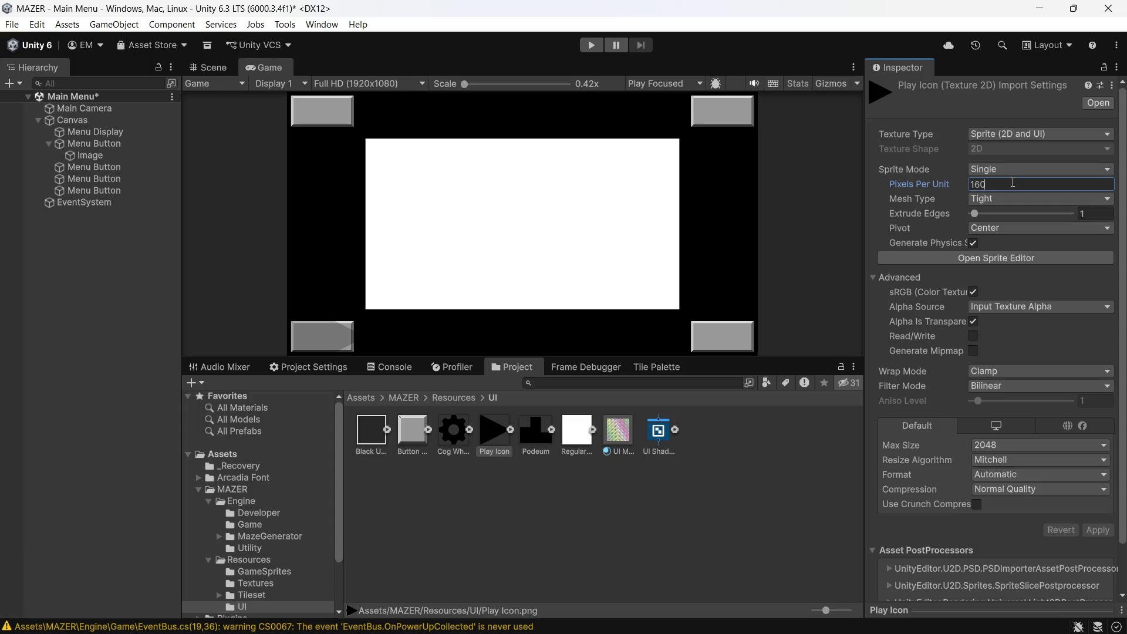
text(/)
text(4)
key(Return)
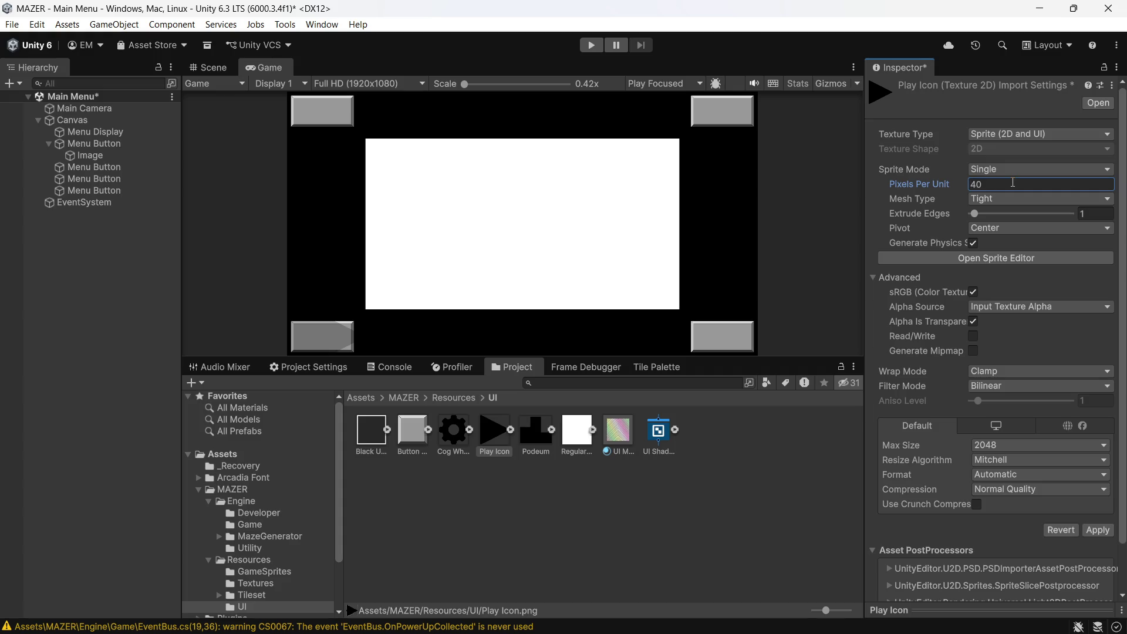
click(694, 507)
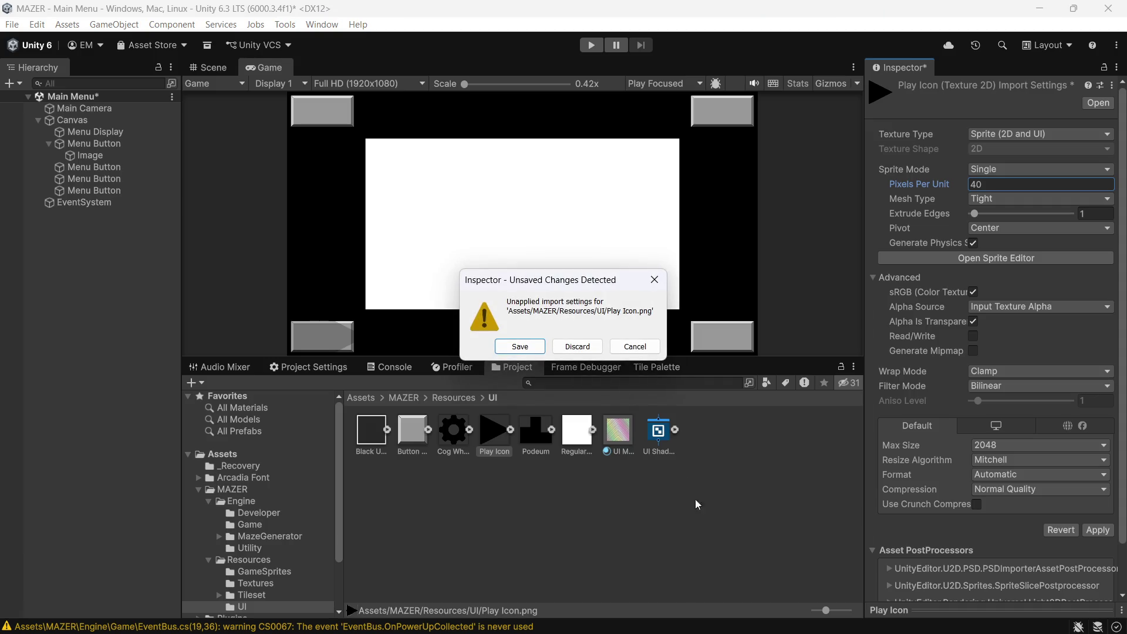
click(521, 347)
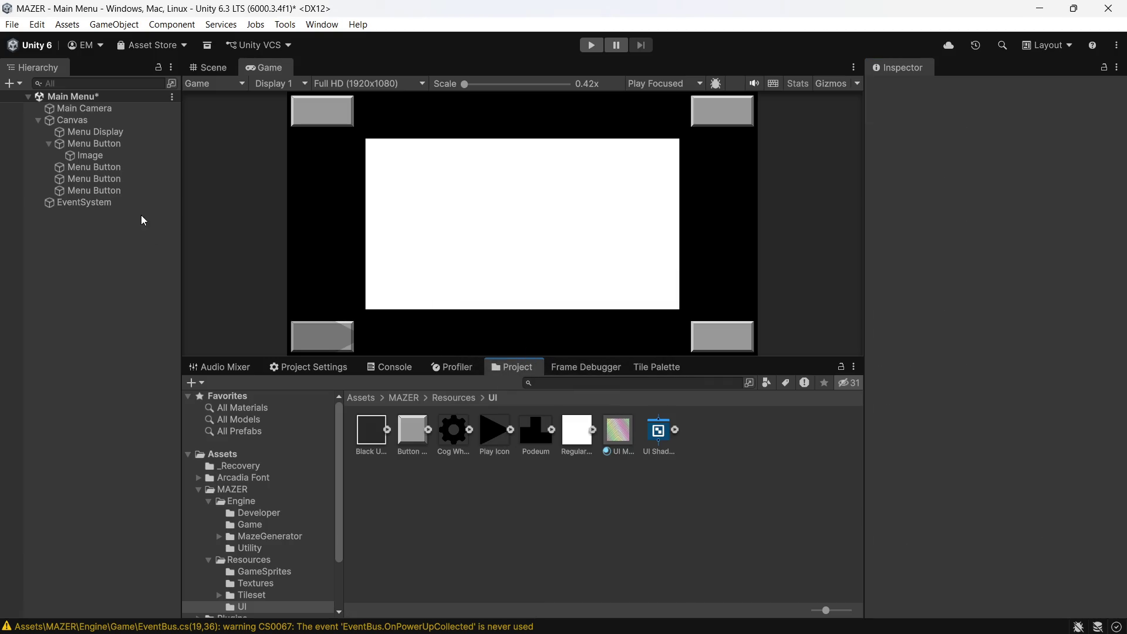
- Set the play Image to its native size, then undo the change
click(88, 155)
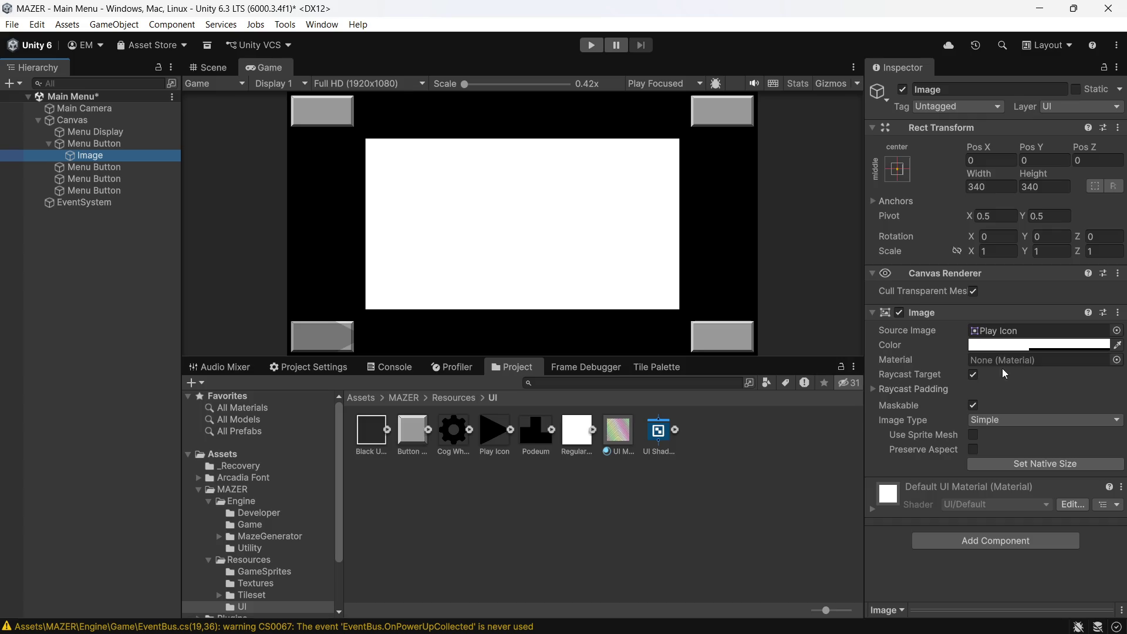
click(998, 467)
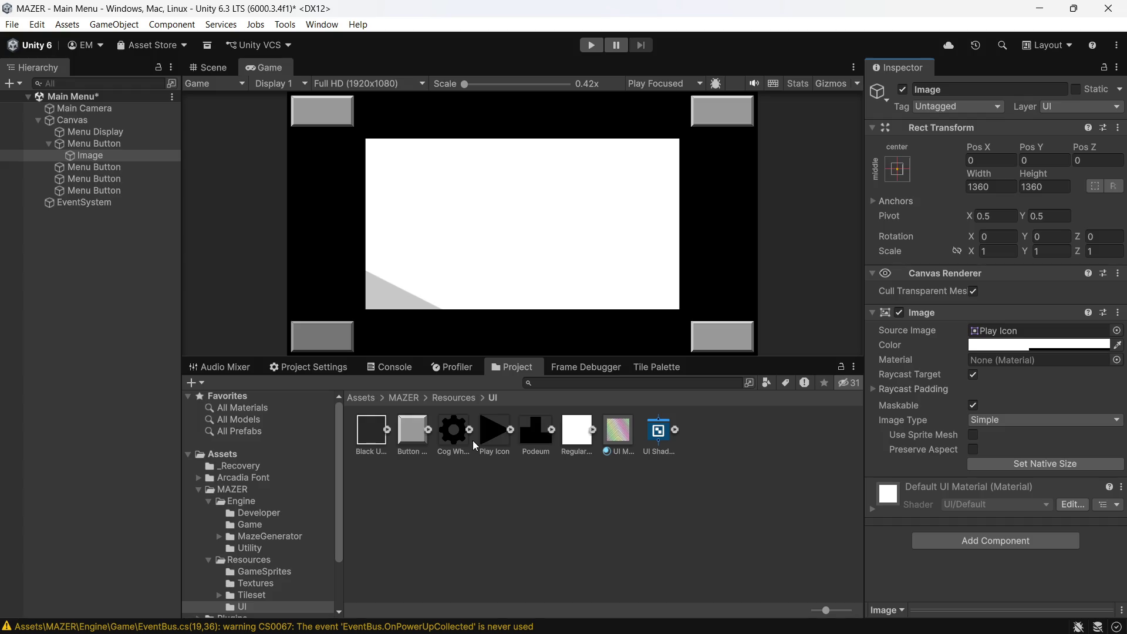
click(492, 435)
click(975, 189)
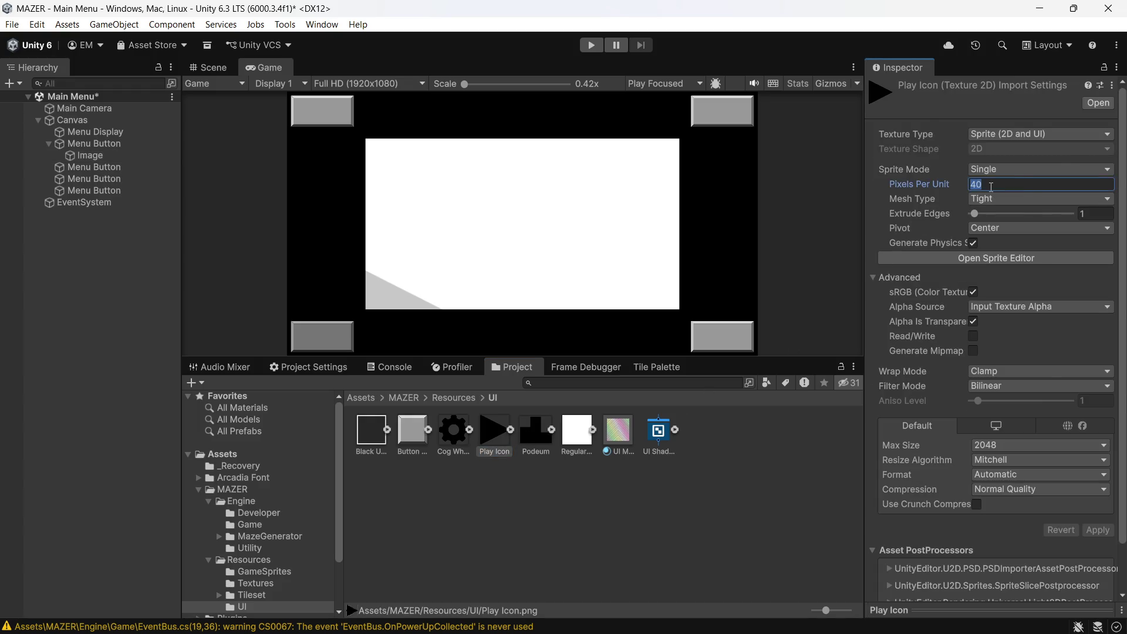
key(ctrl+z)
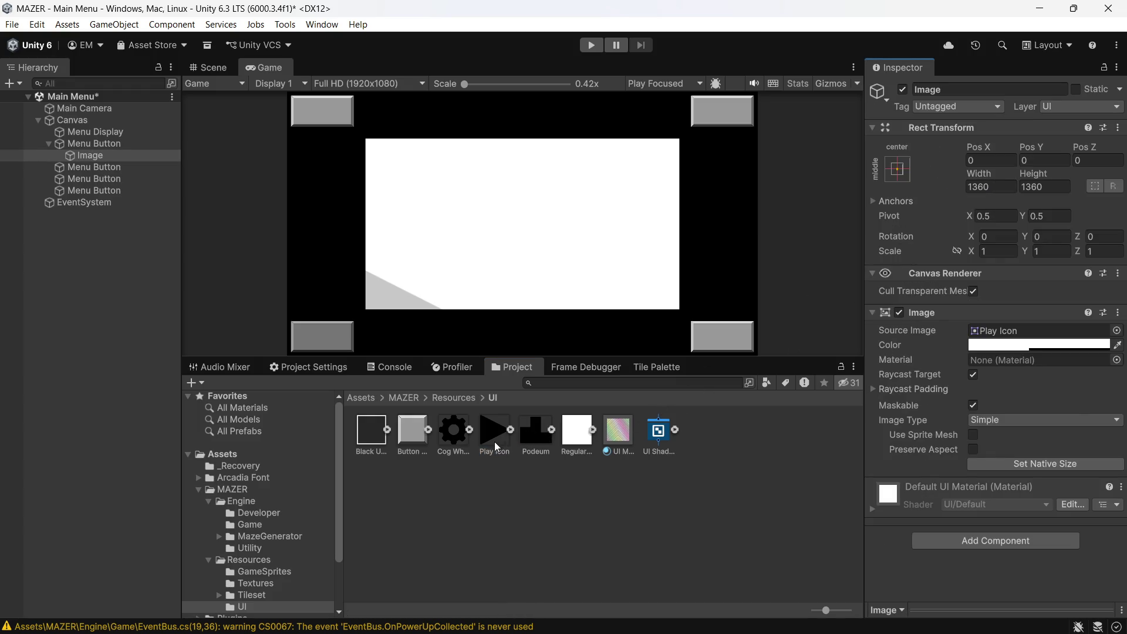
- Multiply the Play Icon's pixels per unit by 4 and then by 2, reaching 320
click(495, 447)
click(1008, 183)
click(1008, 183)
text(*)
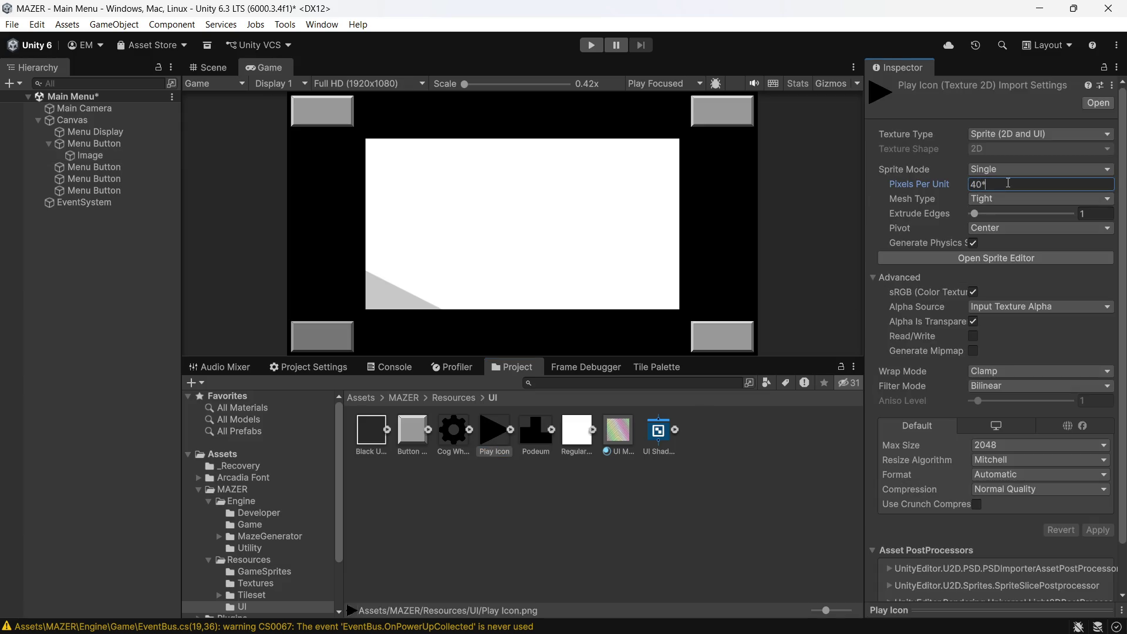
text(4)
key(Return)
click(1008, 183)
click(1008, 183)
text(*2)
key(Return)
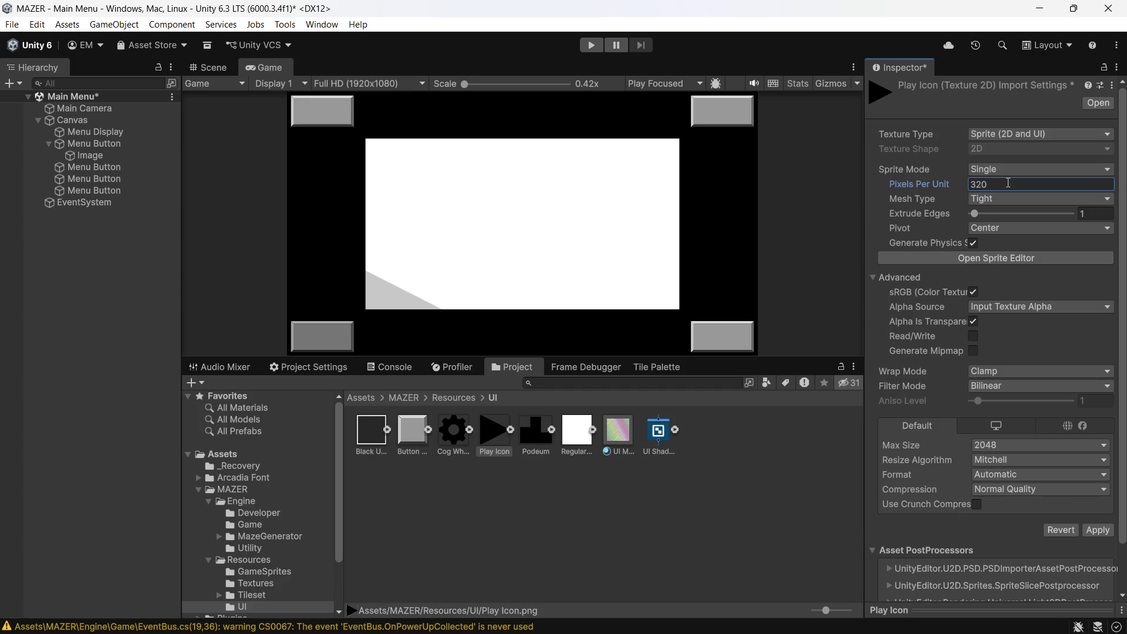
- Save the import settings, lock the image's scale proportions and shrink it uniformly to 0.46
click(729, 544)
click(517, 347)
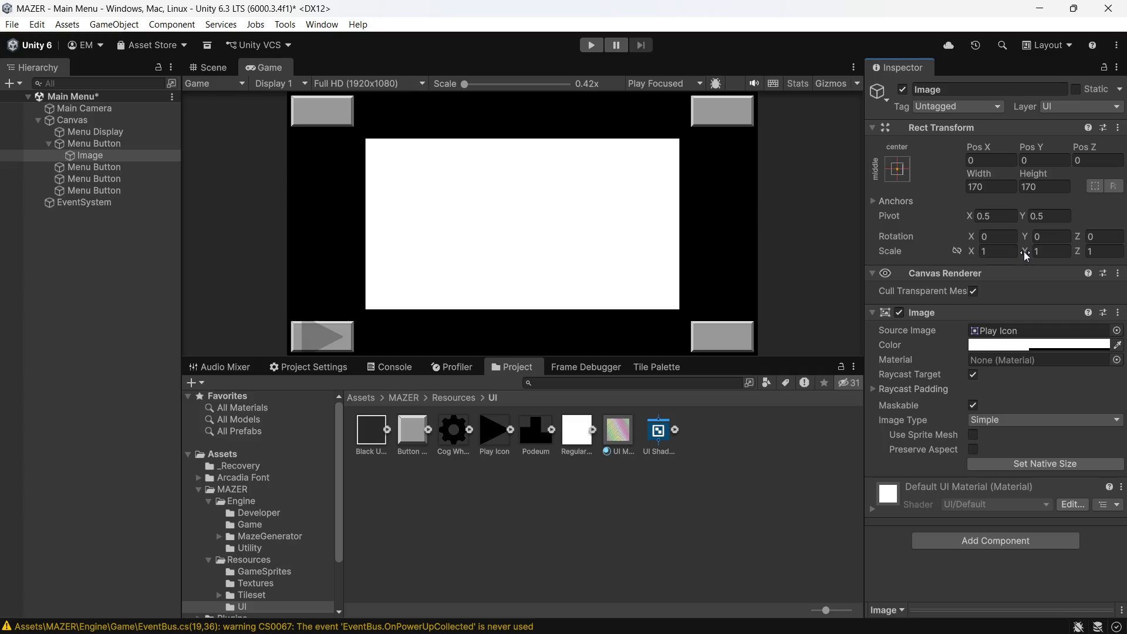
click(957, 253)
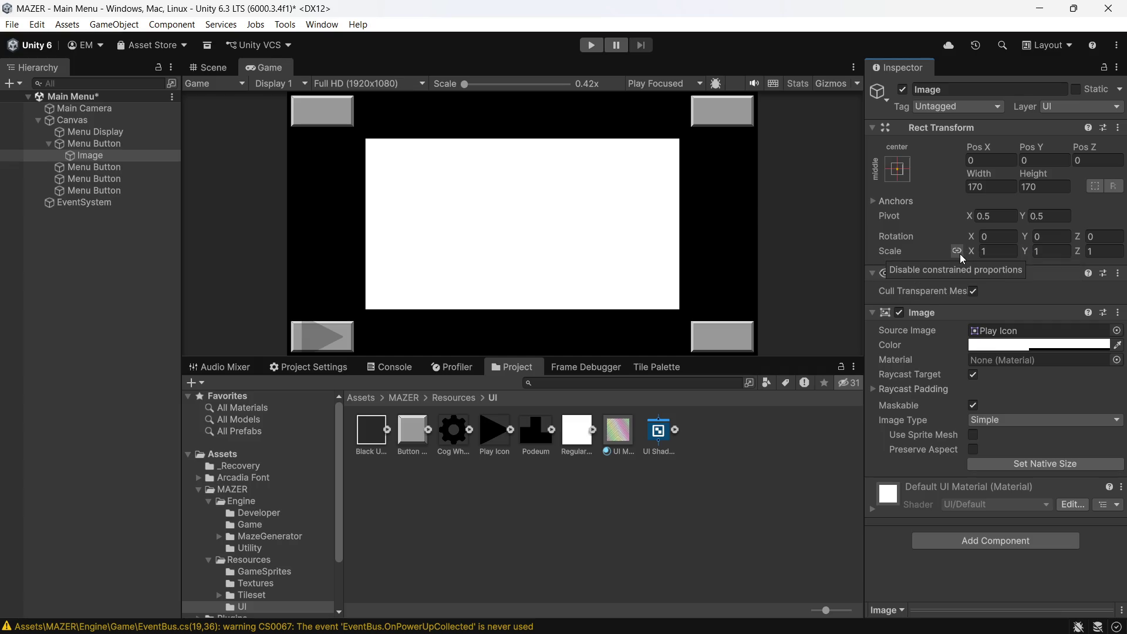
drag(970, 252, 957, 252)
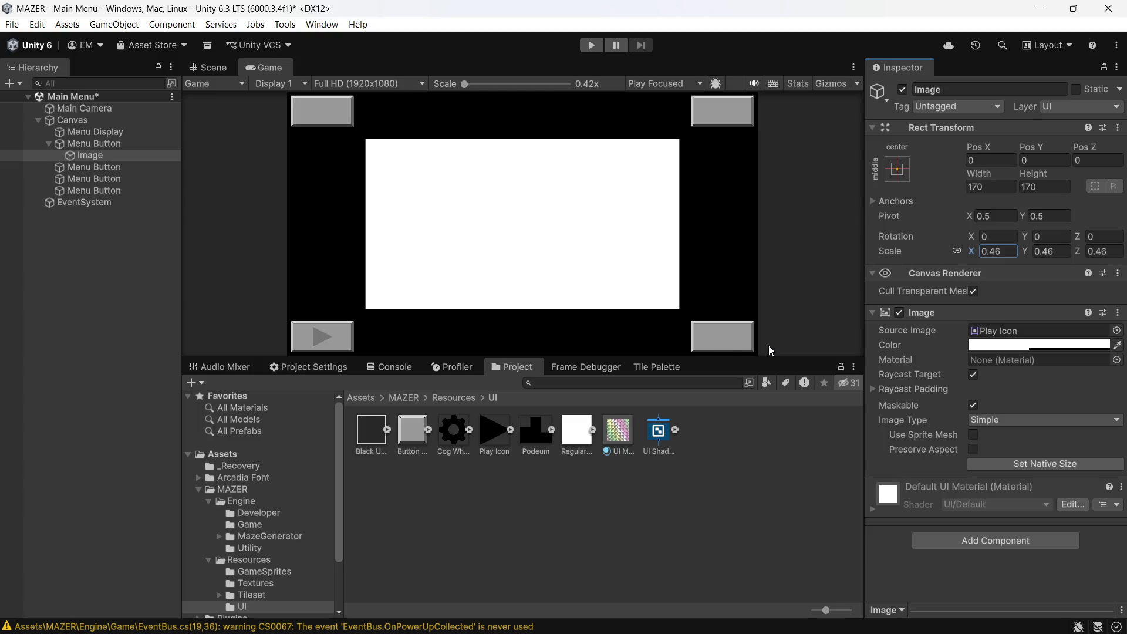
- Set the Play Icon to 640 pixels per unit and save the import settings
click(478, 436)
click(484, 436)
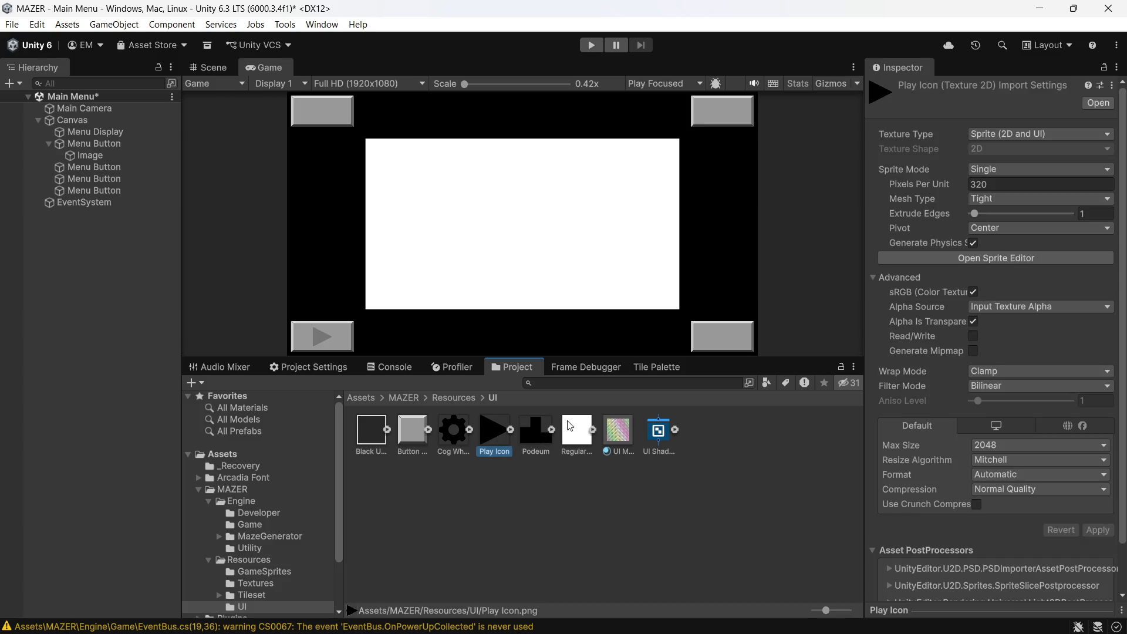
click(997, 184)
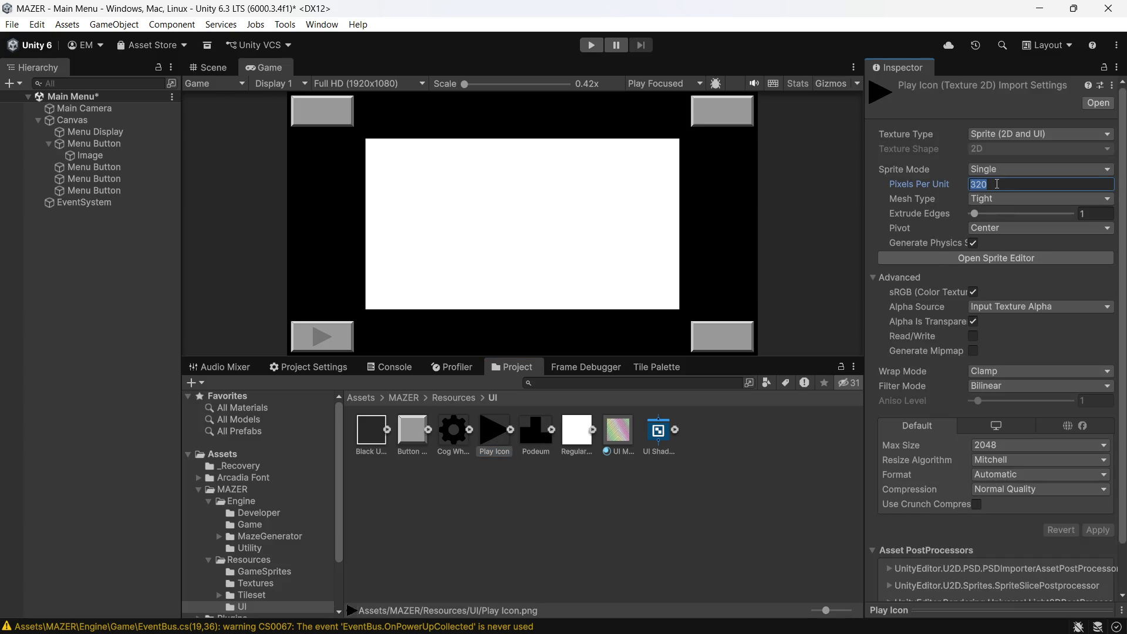
text(640)
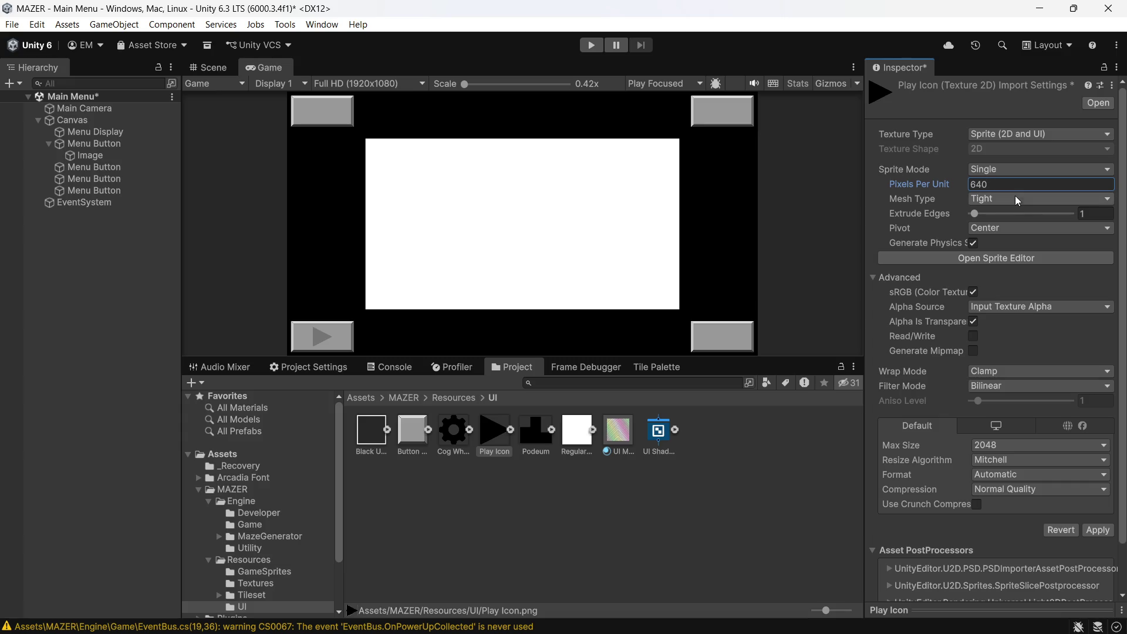
click(727, 516)
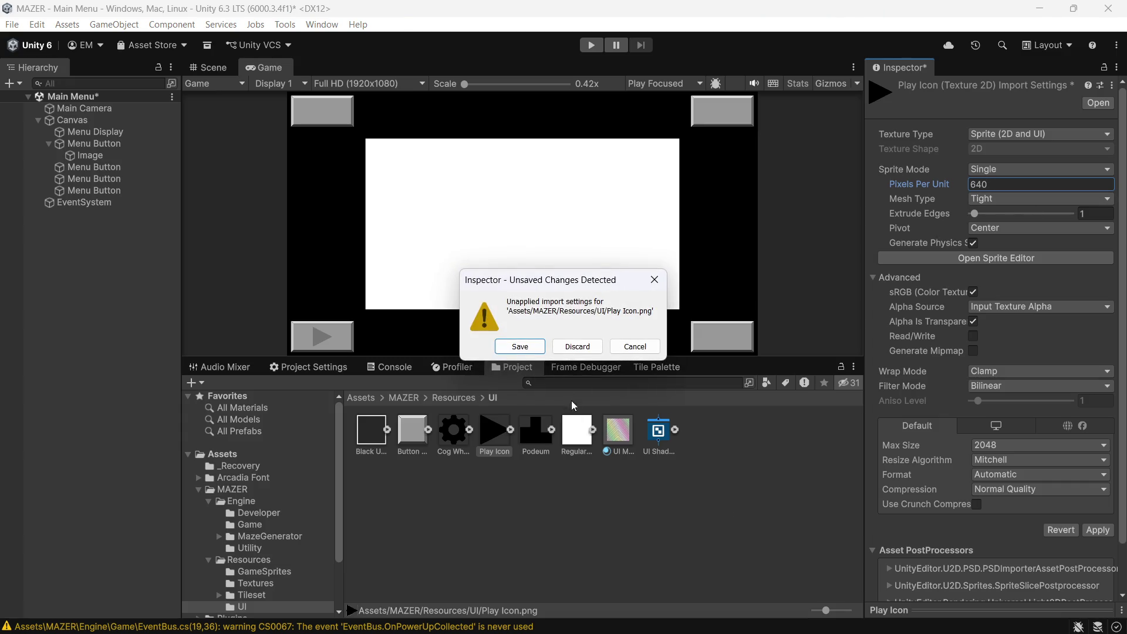
click(521, 346)
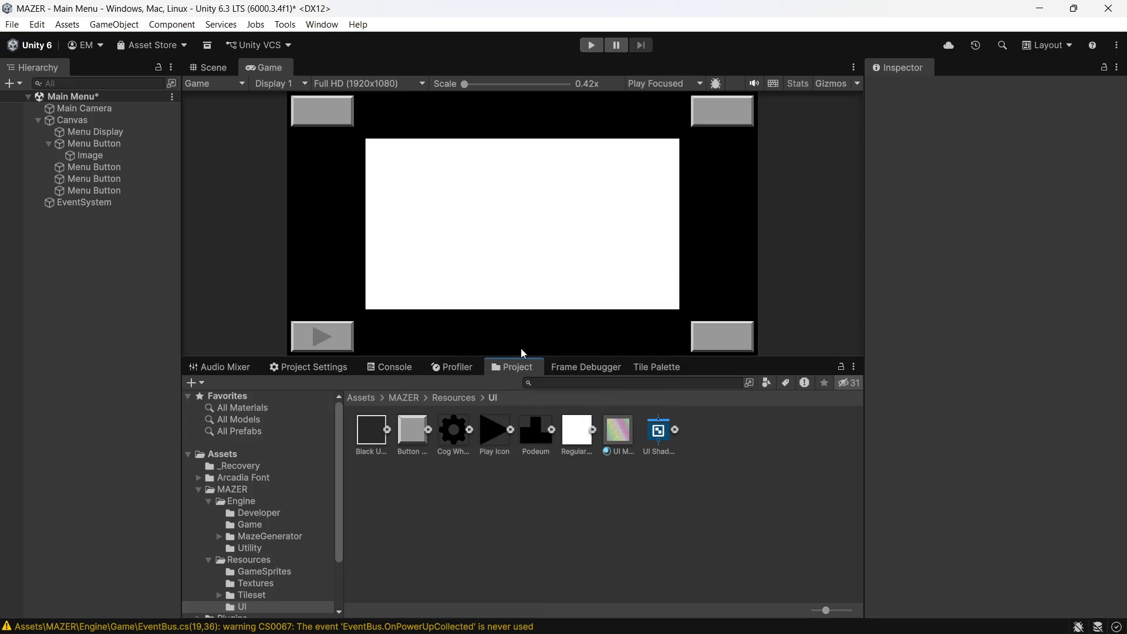
- Resize the play Image to its native 85×85 and save the Main Menu scene
click(79, 154)
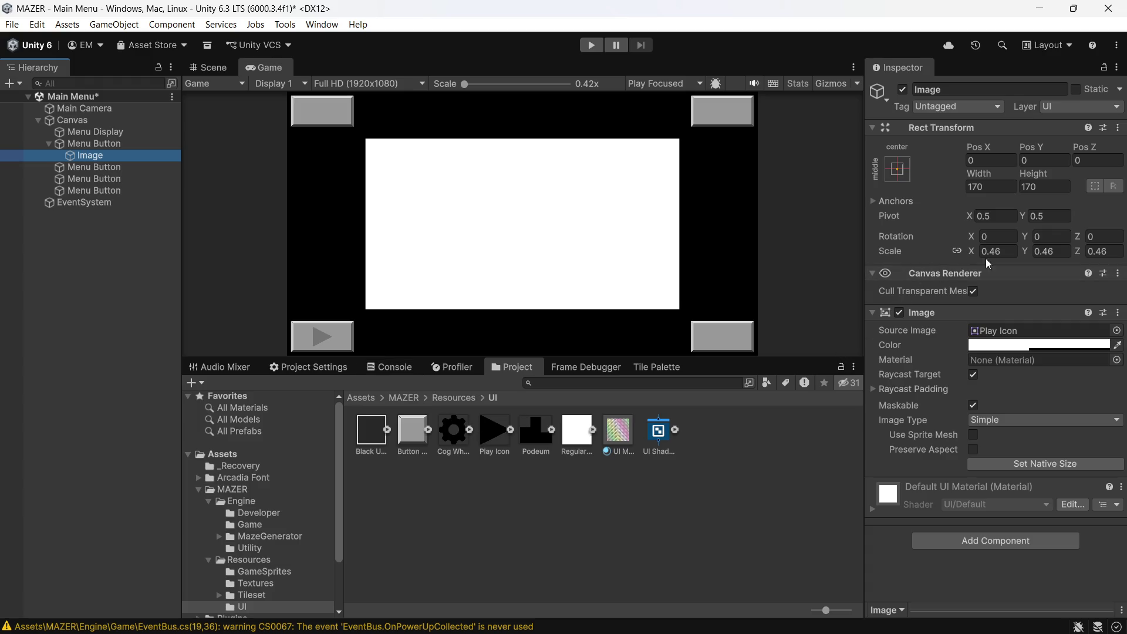
click(570, 500)
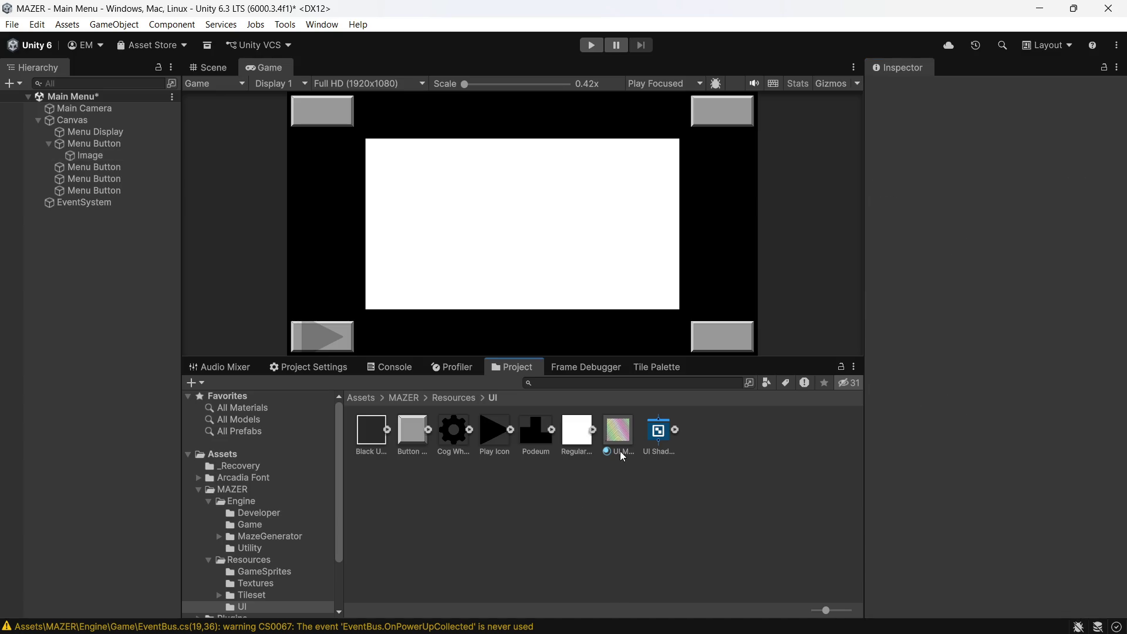
click(110, 154)
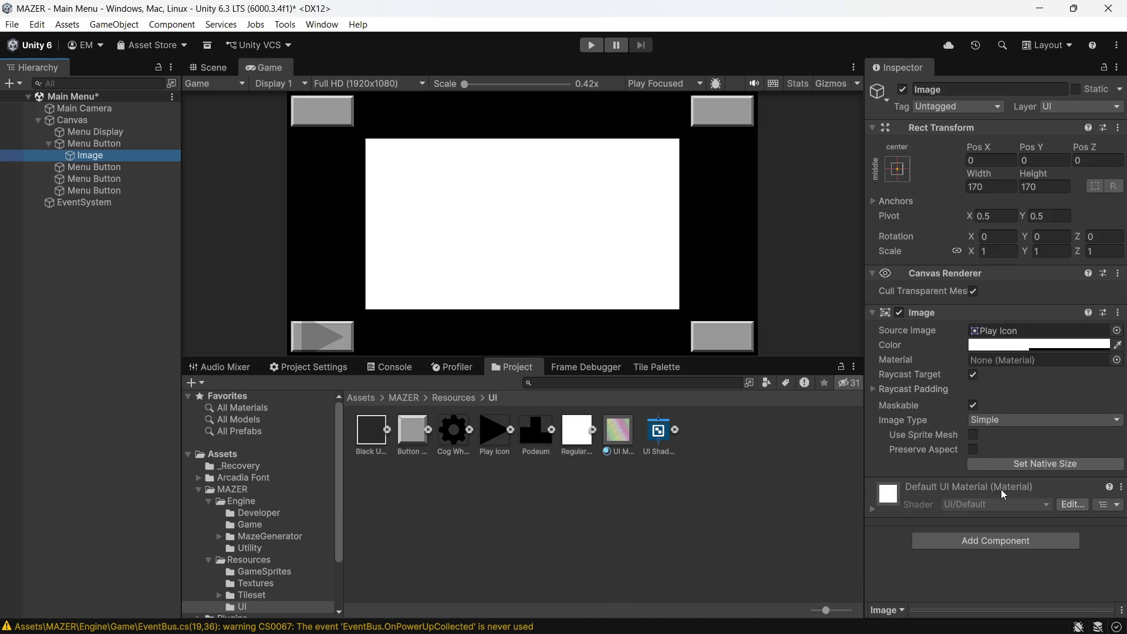
click(1026, 463)
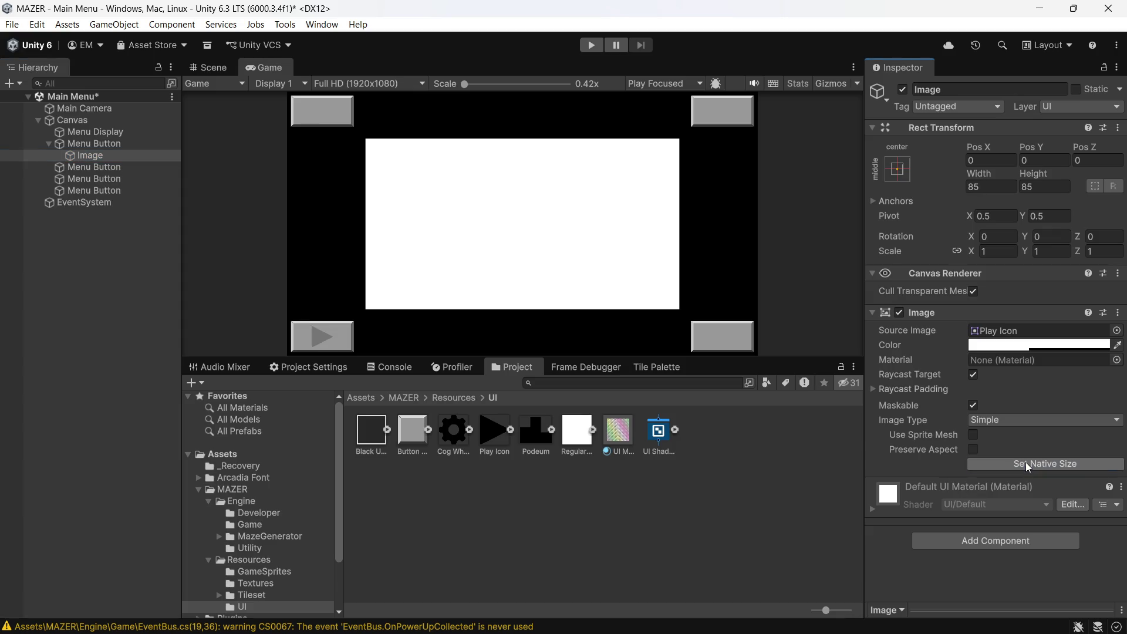
click(452, 504)
key(ctrl+s)
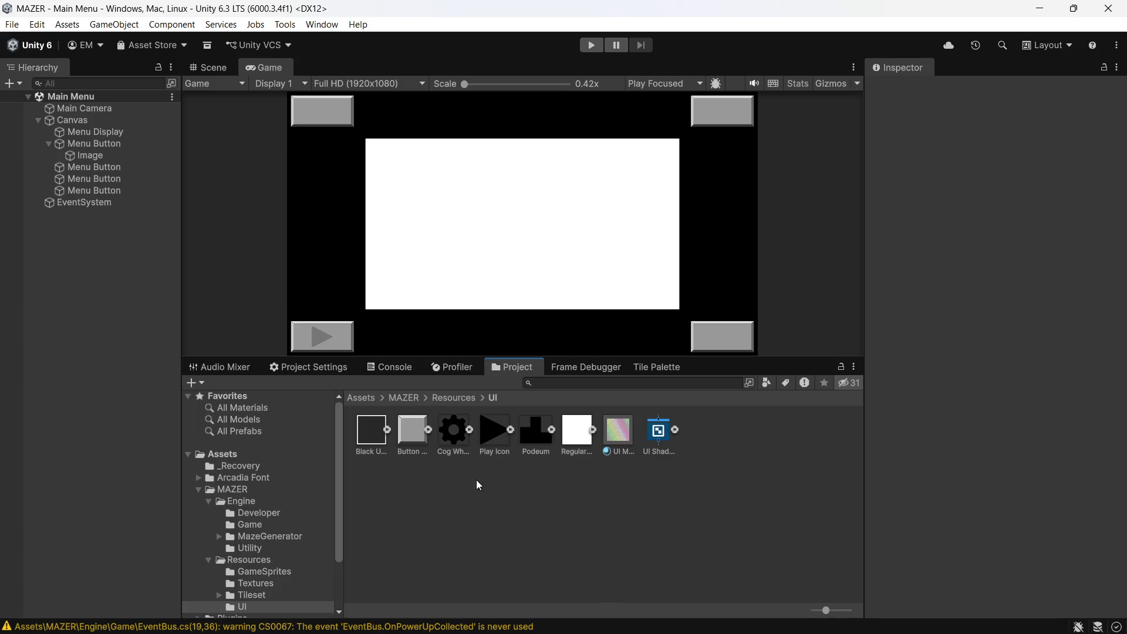
click(453, 436)
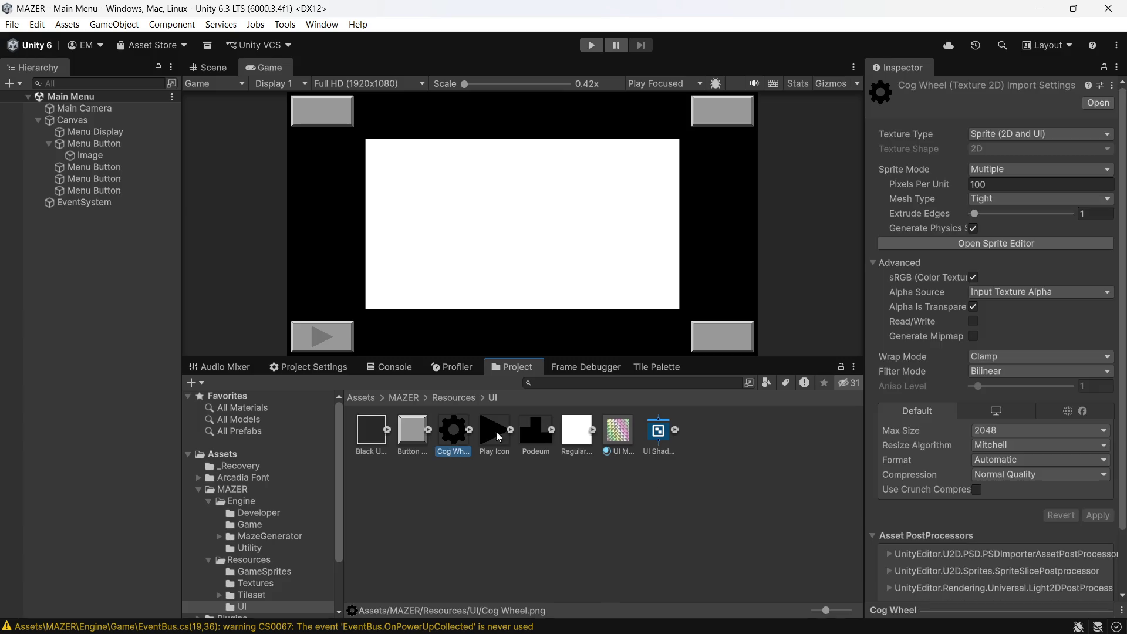
- Make the Cog Wheel texture a Single sprite at 640 pixels per unit and save it
click(1034, 169)
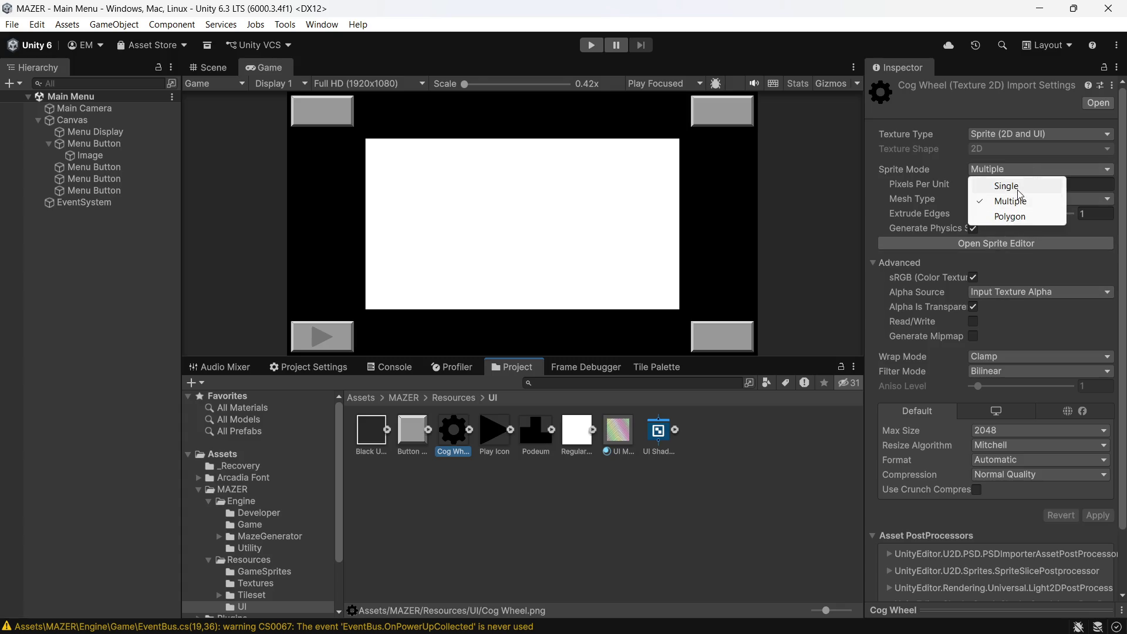
click(1017, 189)
click(1018, 188)
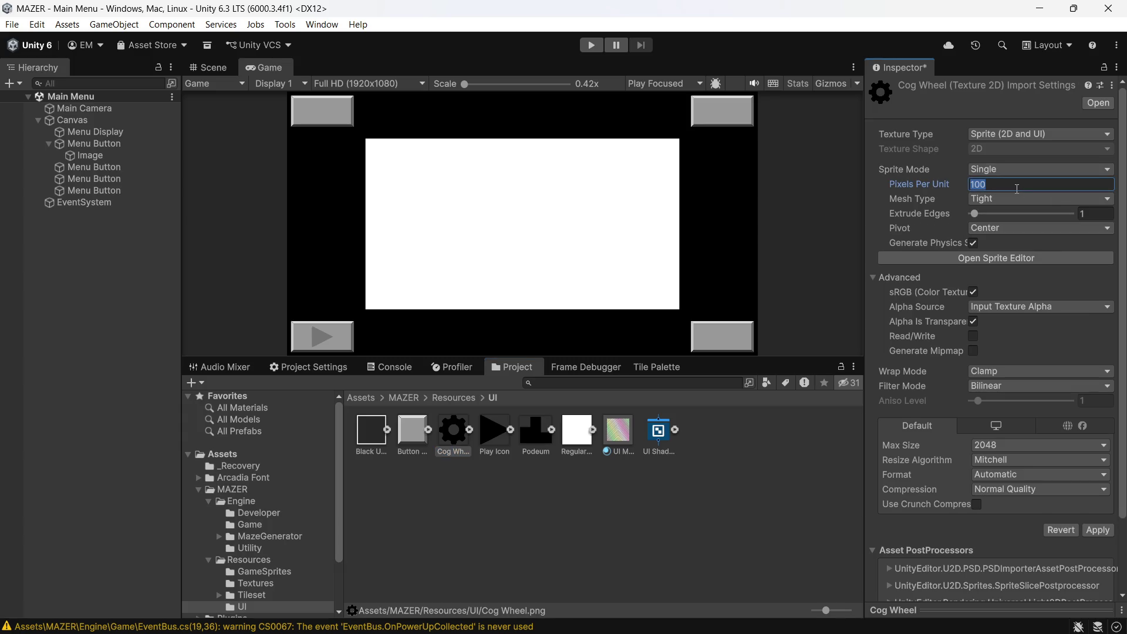
text(640)
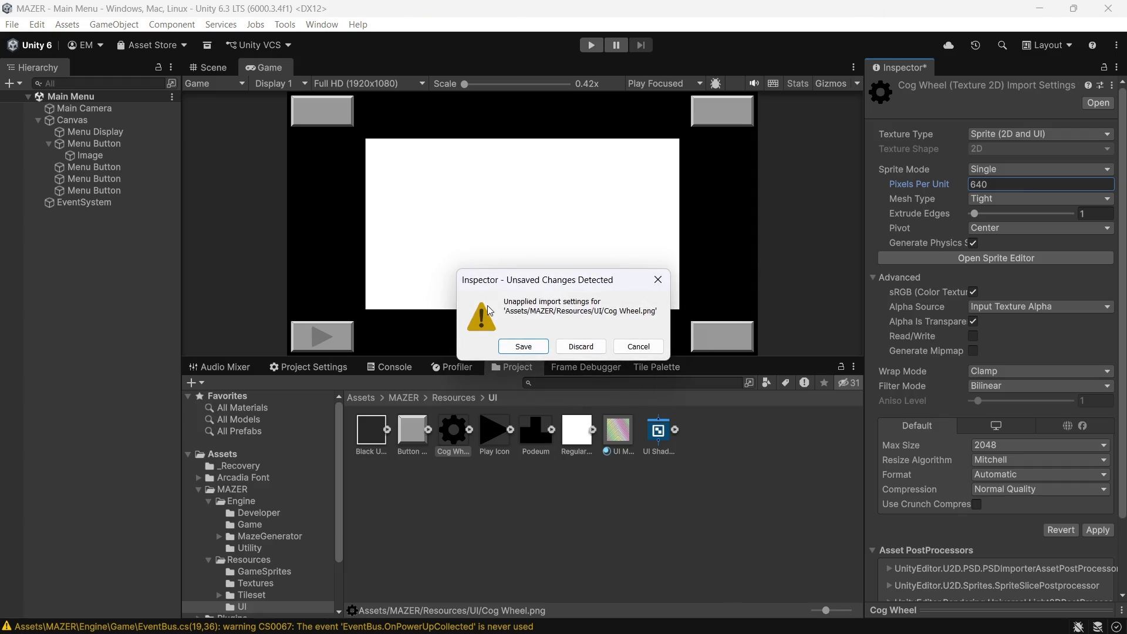
click(502, 348)
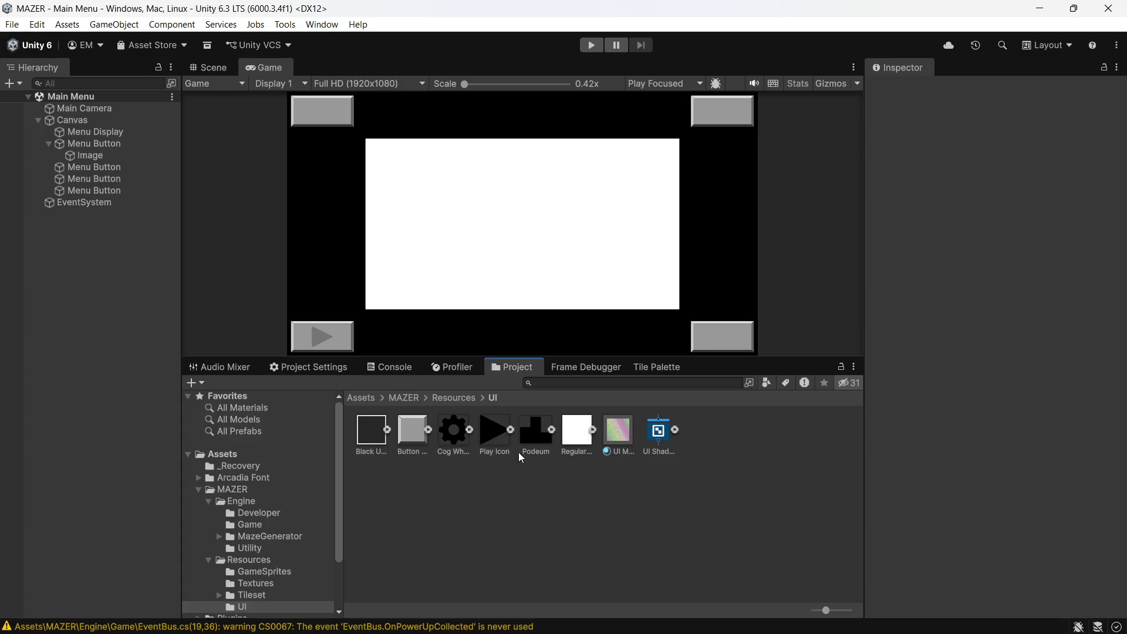
- Make the Podeum texture a Single sprite at 640 pixels per unit and save it
click(537, 434)
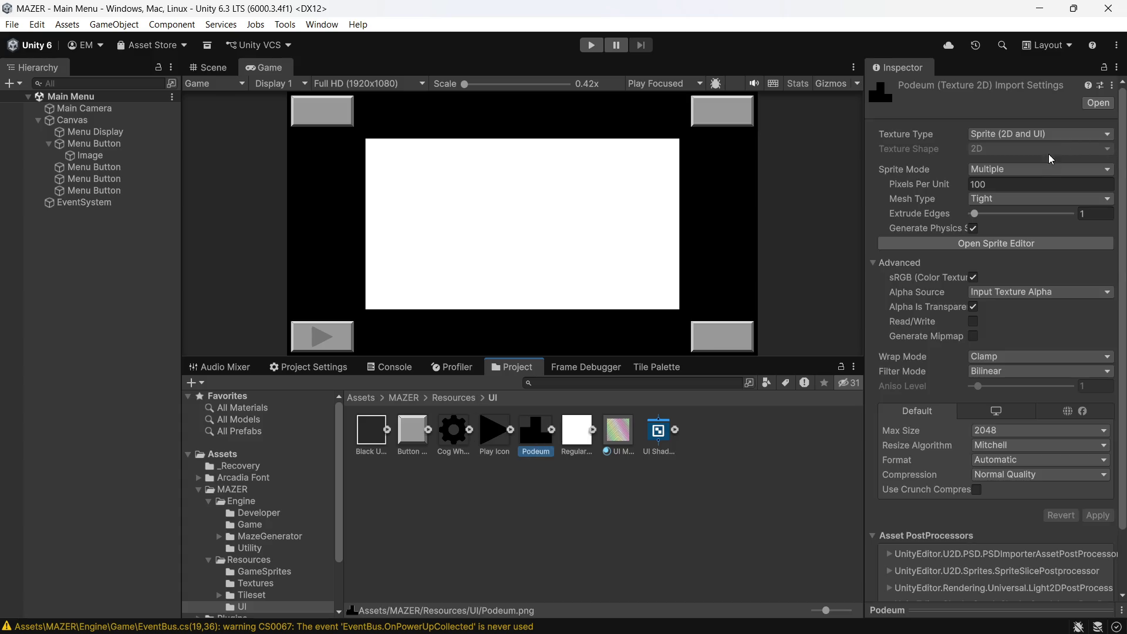
click(1032, 171)
click(1007, 185)
click(1021, 185)
text(640)
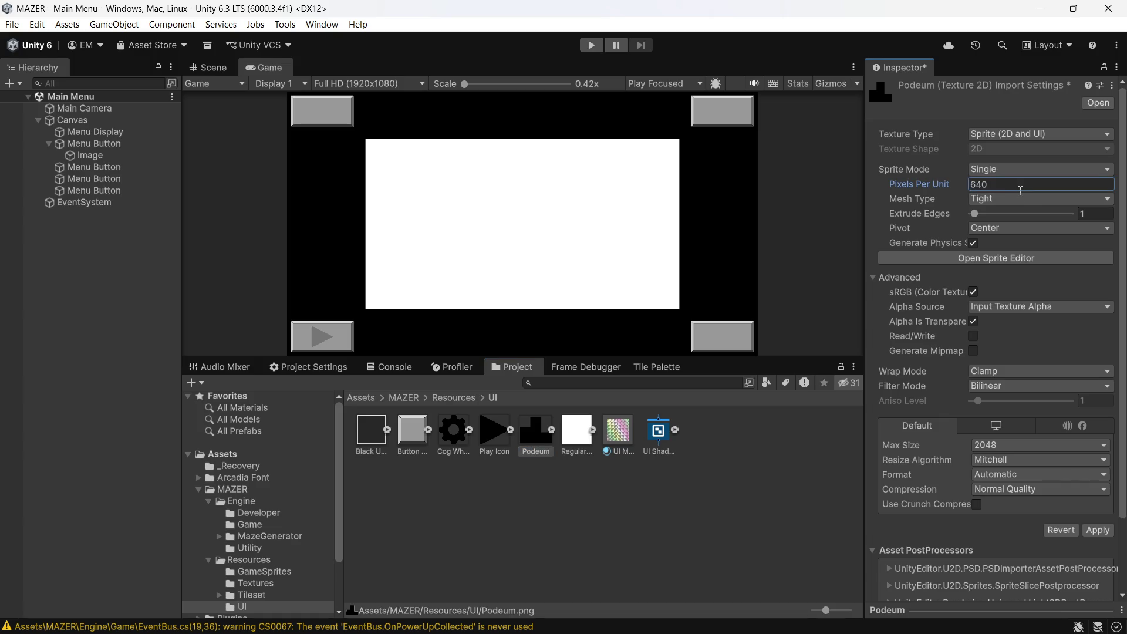
click(689, 459)
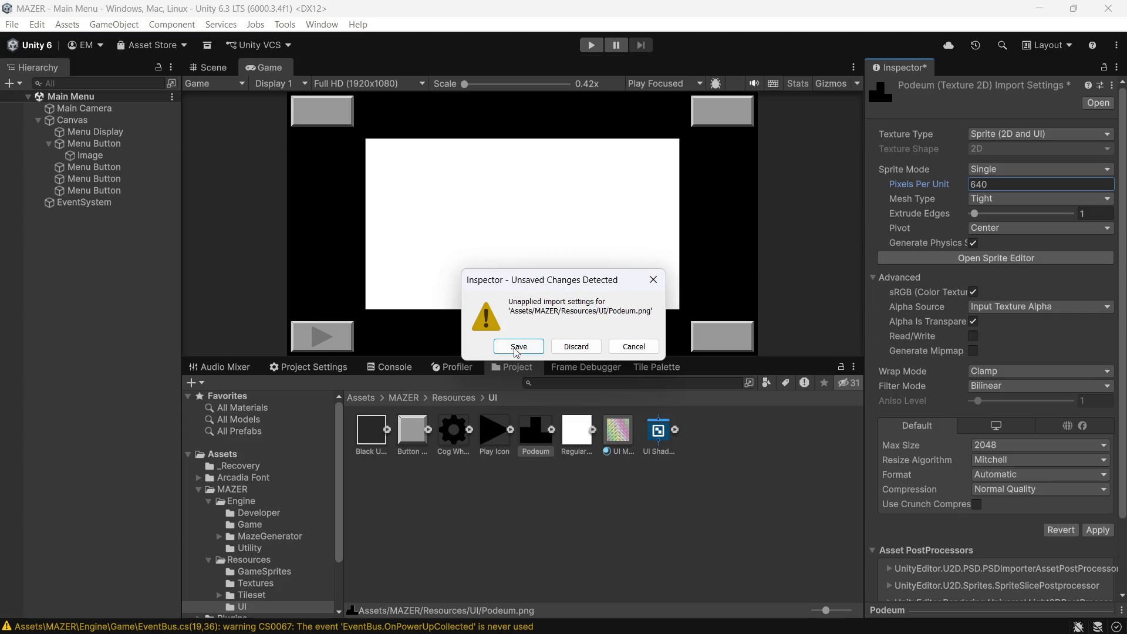
click(515, 352)
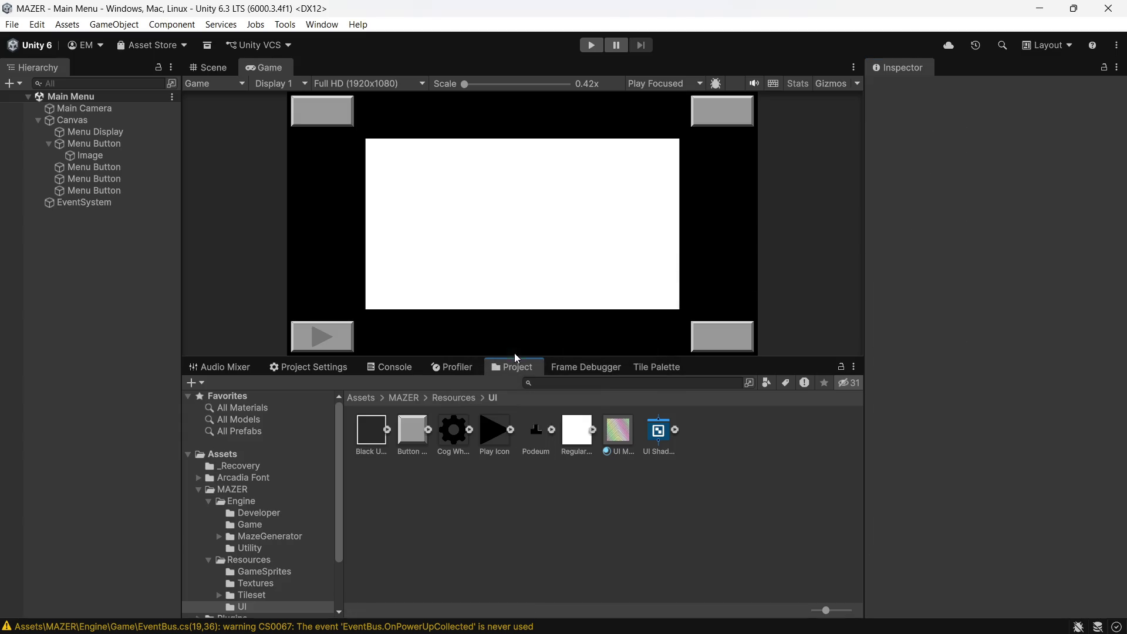
click(97, 167)
- Add a UI Image child to the second Menu Button using the Podeum sprite
right_click(106, 167)
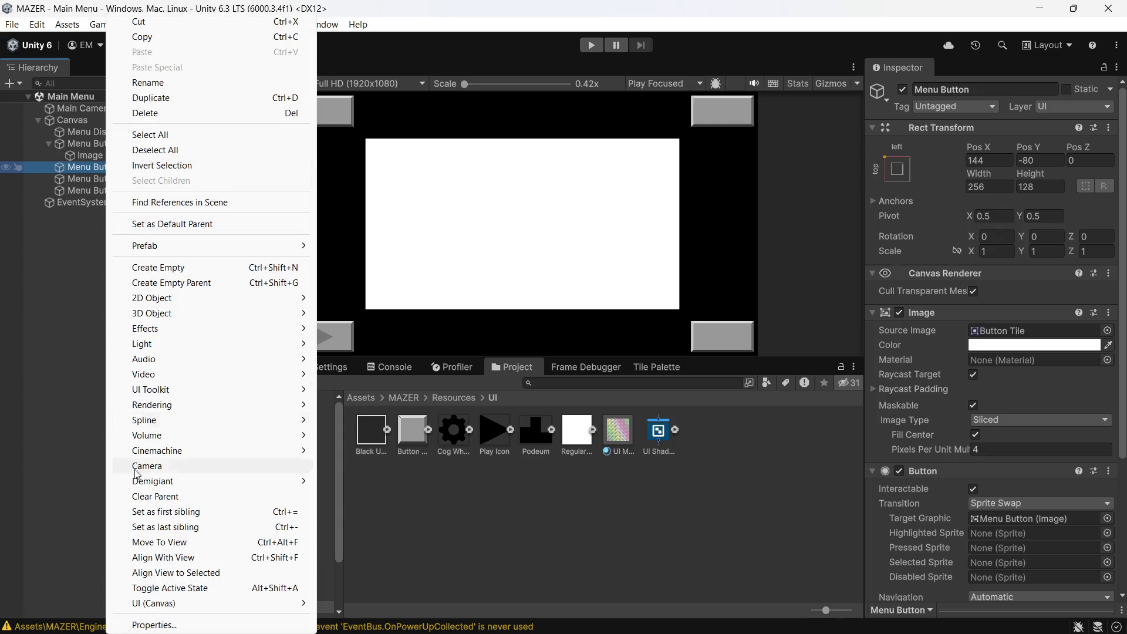
mouse_move(209, 605)
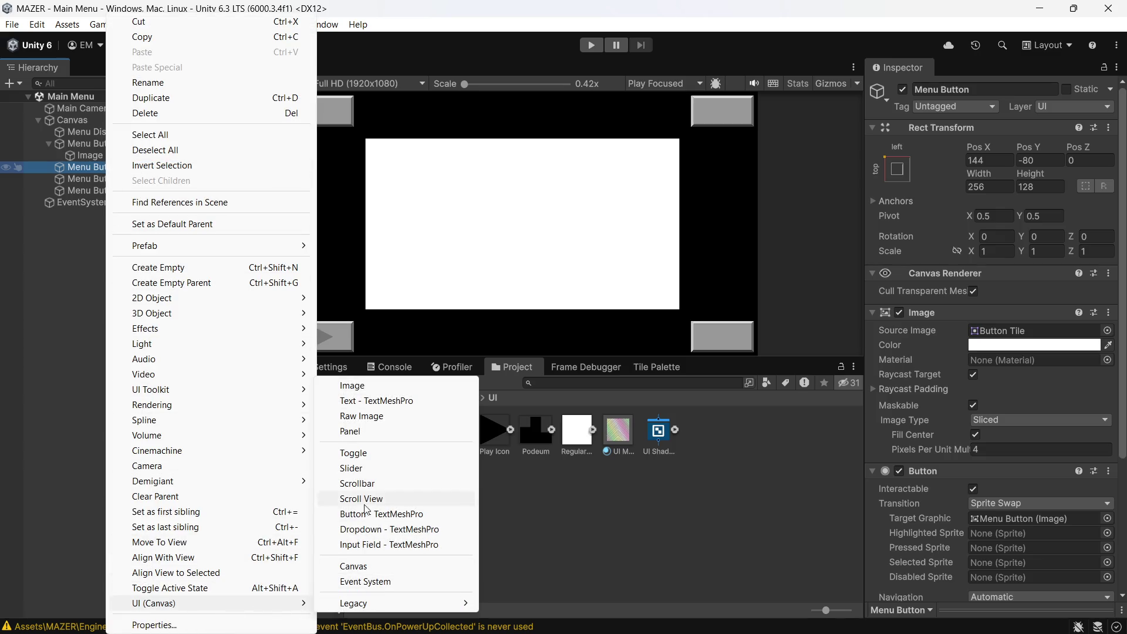
click(396, 387)
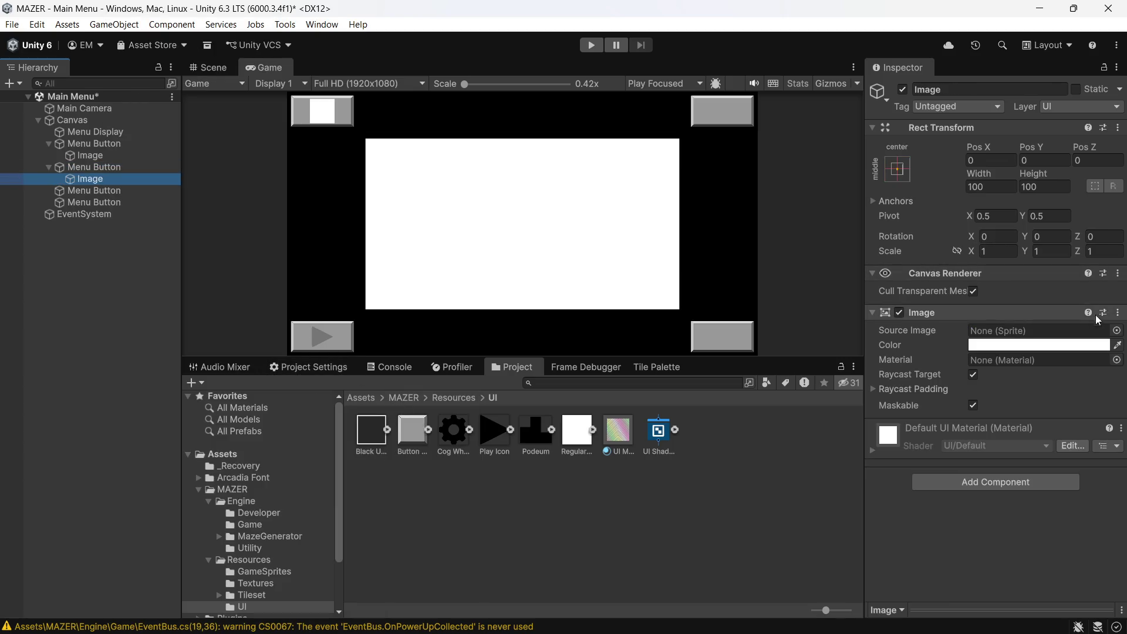
click(1117, 330)
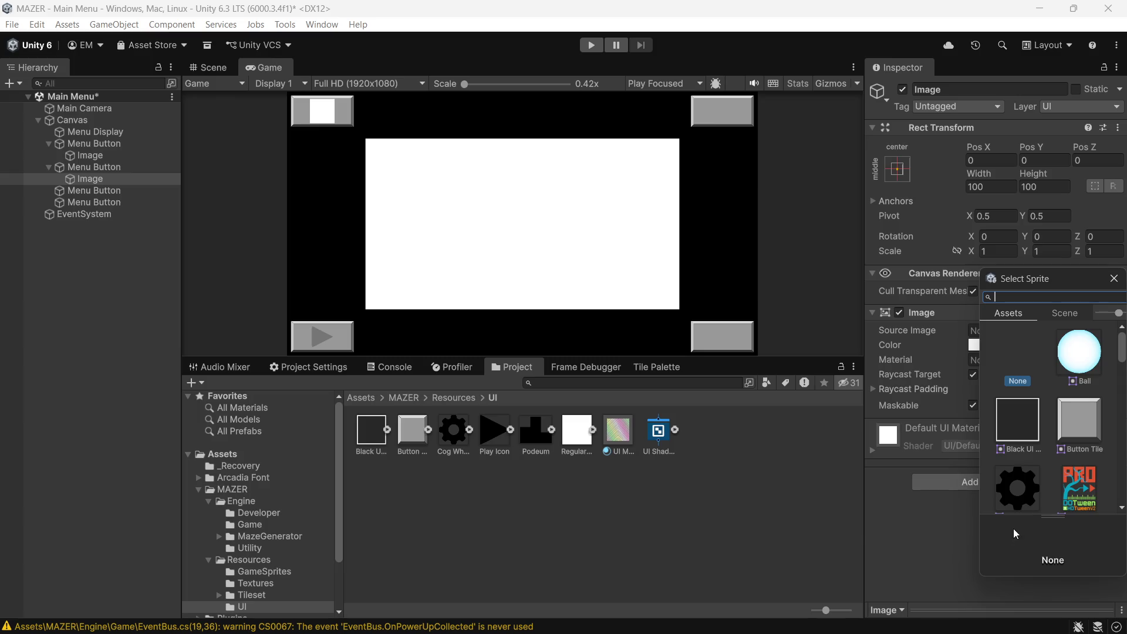
click(1022, 494)
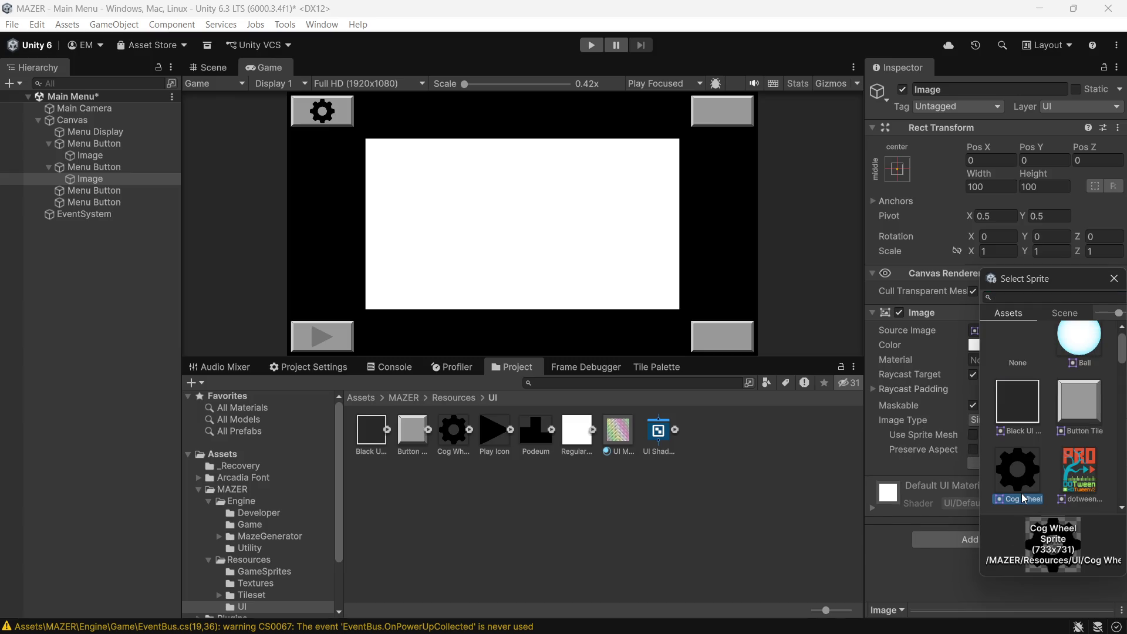
scroll(1048, 431, down, 10)
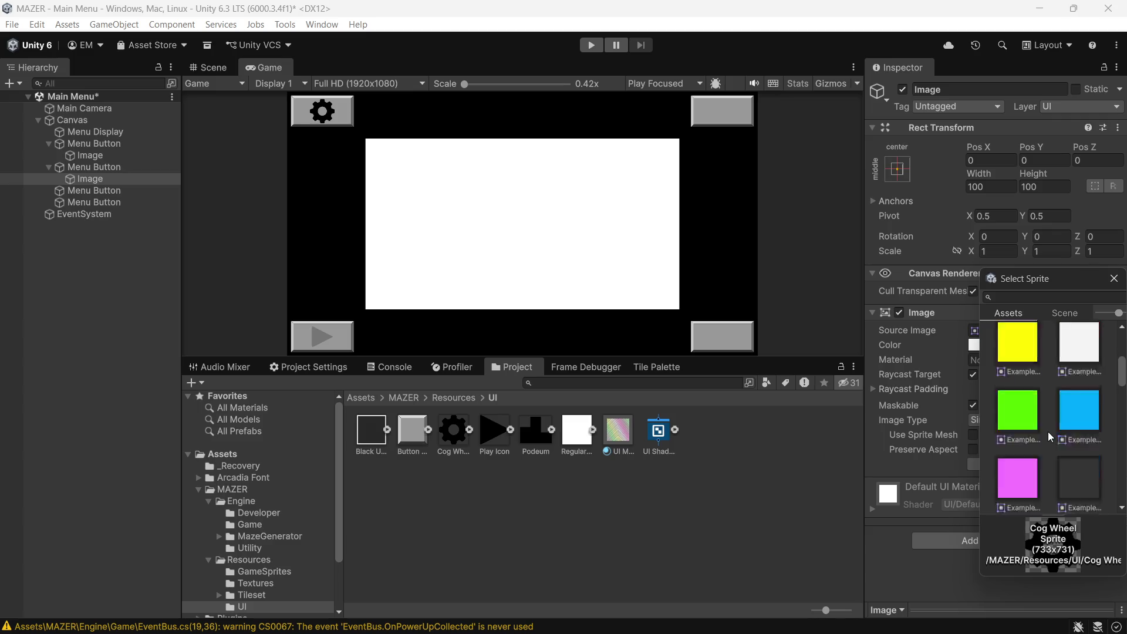
scroll(1048, 431, down, 10)
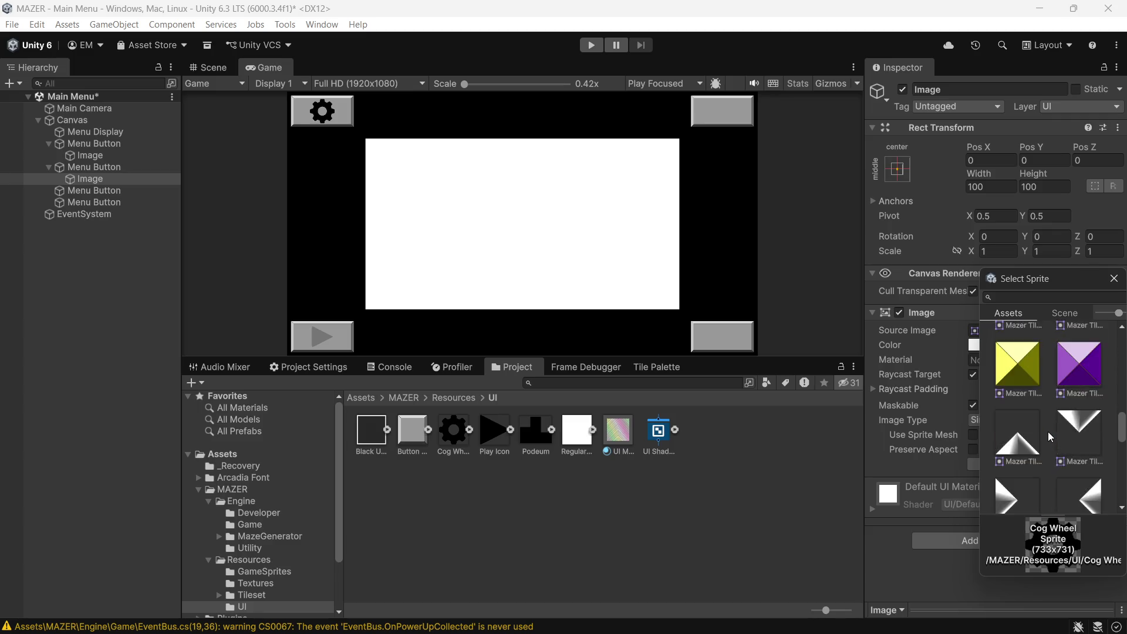
scroll(1048, 432, up, 2)
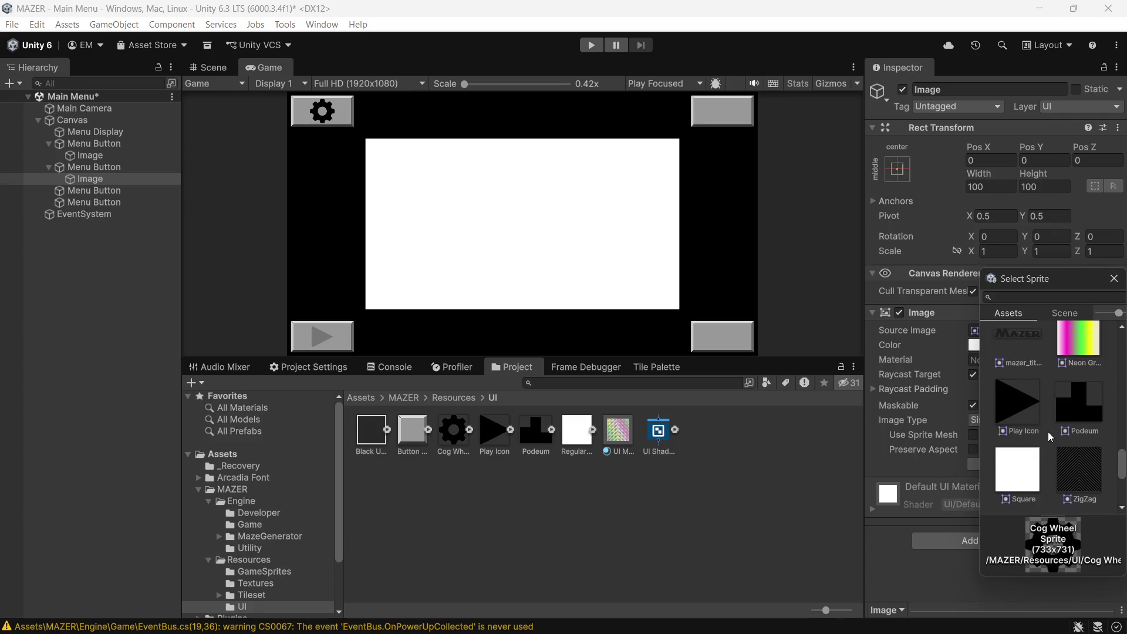
click(1064, 397)
double_click(1061, 401)
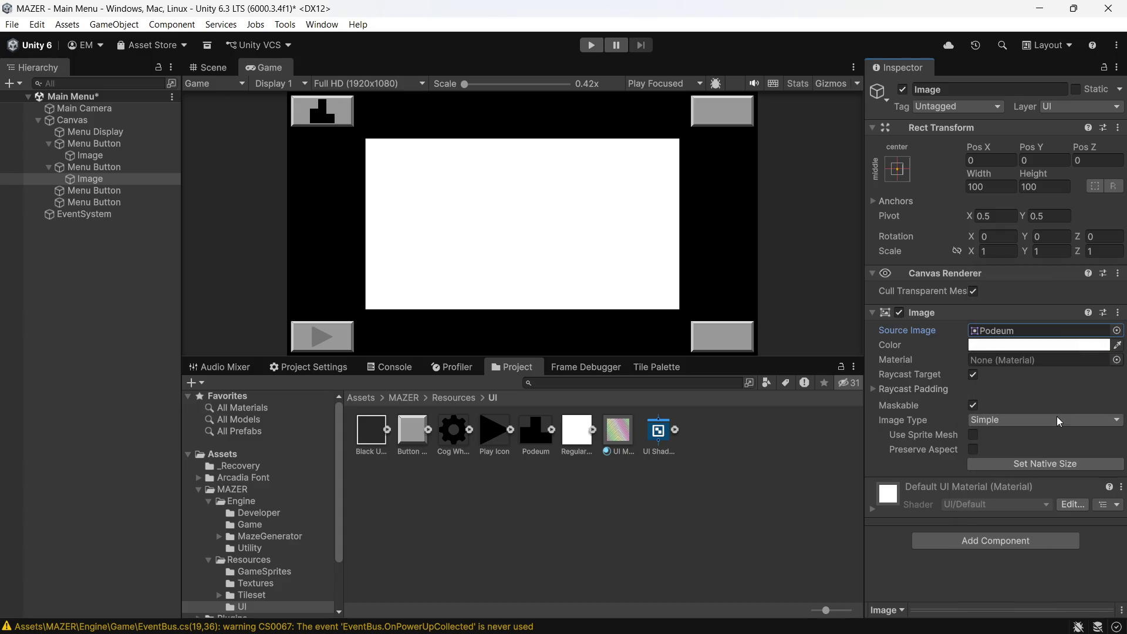
- Set the Podeum image to its native size and its colour alpha to 128
click(1032, 464)
click(1068, 345)
click(1103, 446)
key(Right)
key(BackSpace)
key(BackSpace)
key(BackSpace)
text(128)
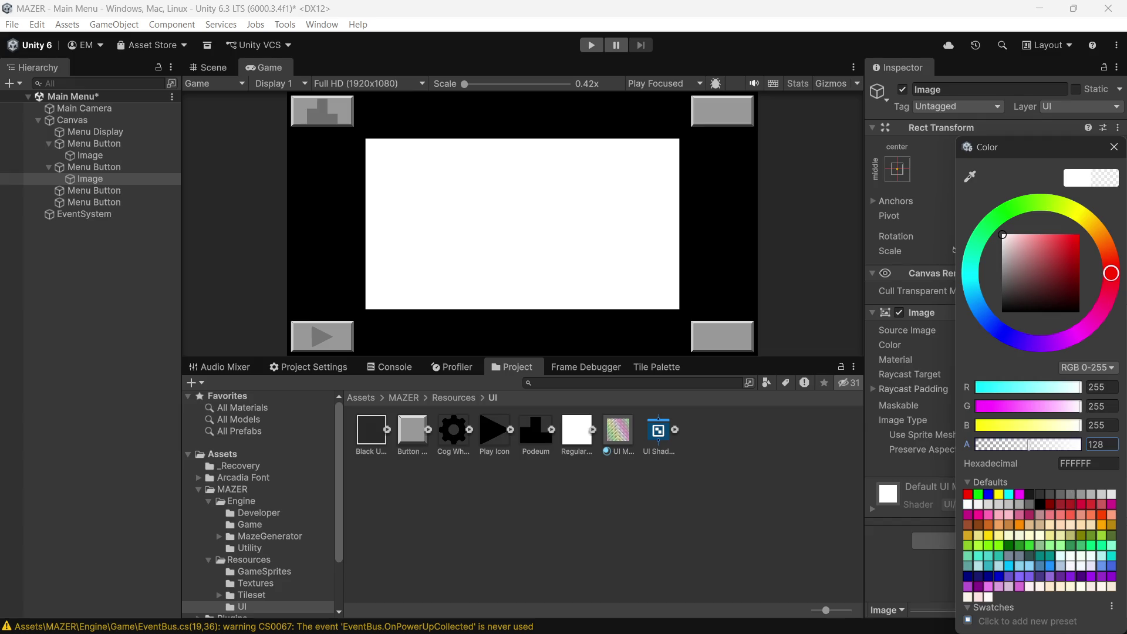
mouse_move(675, 632)
click(680, 541)
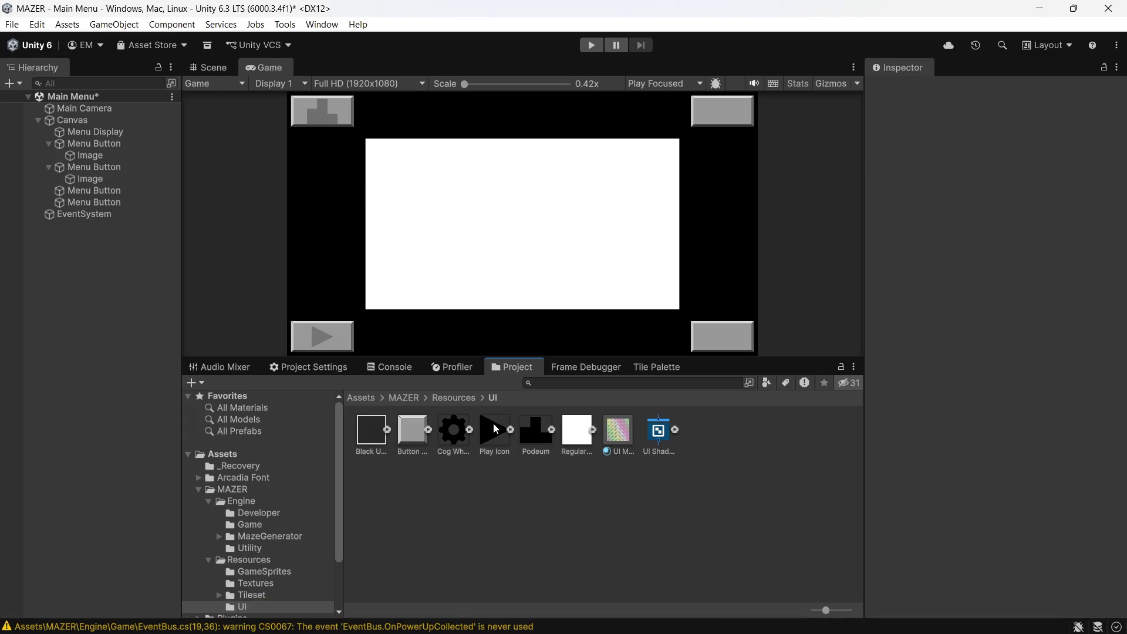
click(529, 438)
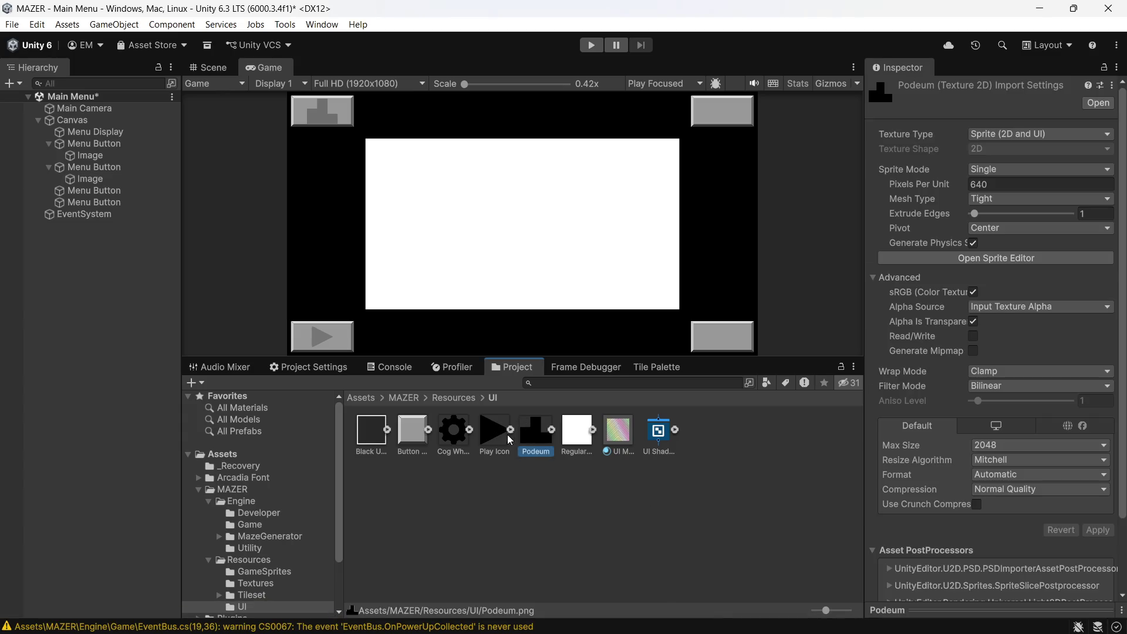
- Add a UI Image as a child of the last Menu Button
click(503, 439)
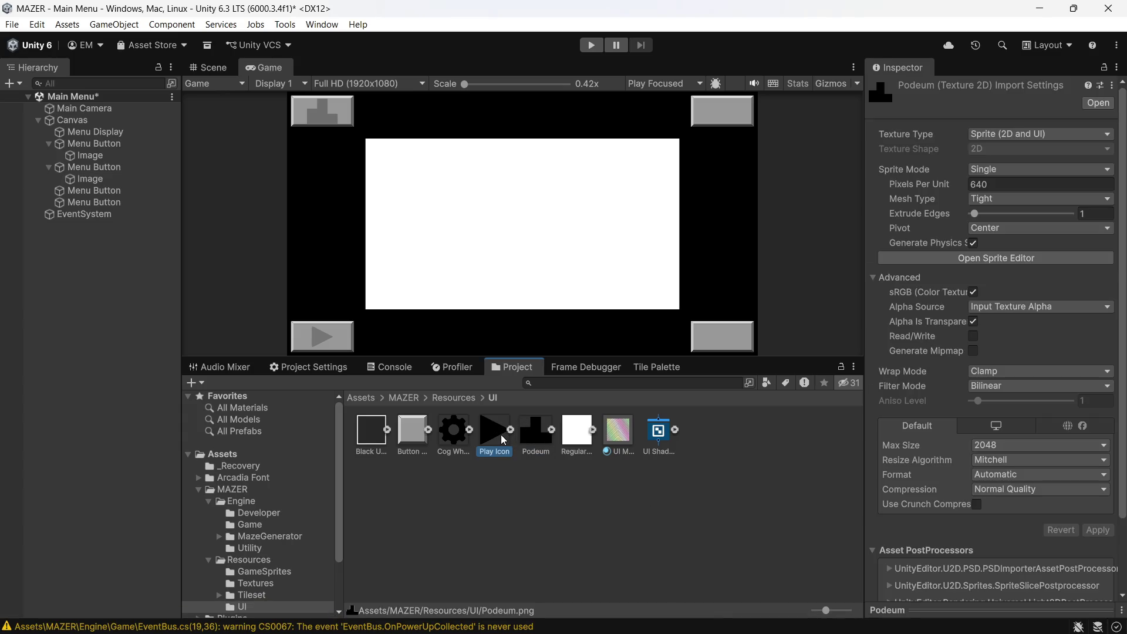
click(121, 196)
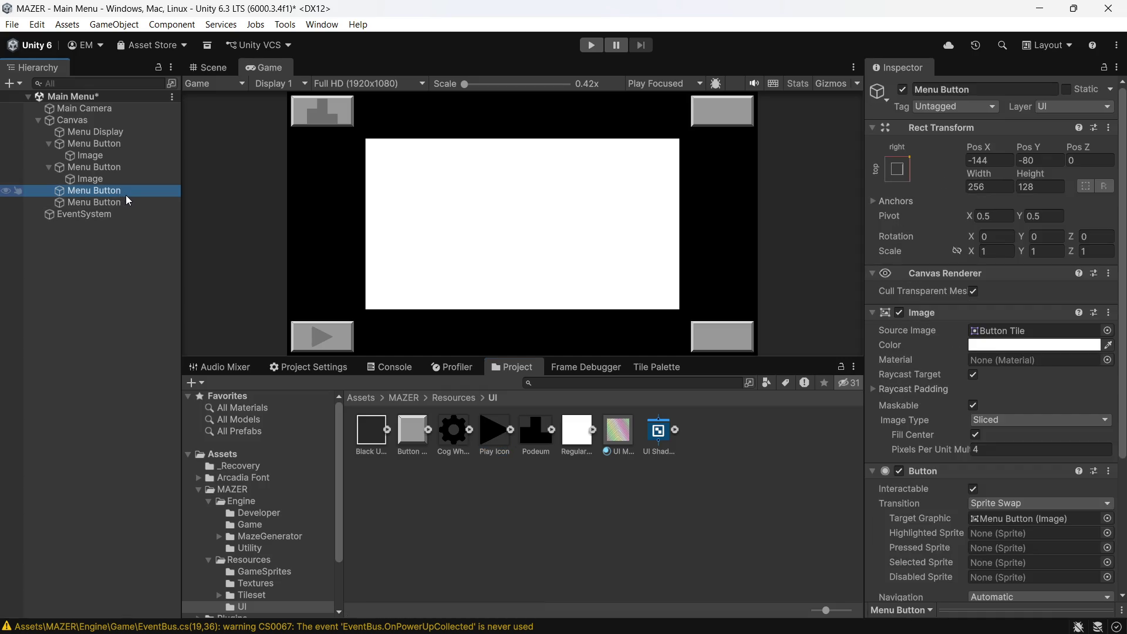
click(111, 206)
right_click(110, 205)
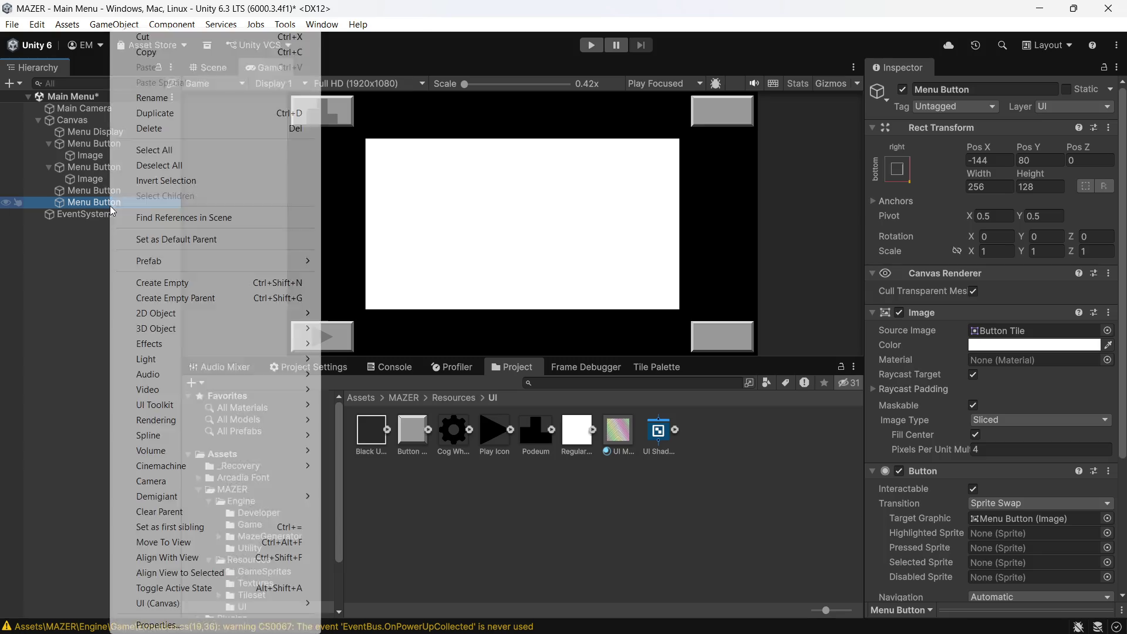
mouse_move(224, 600)
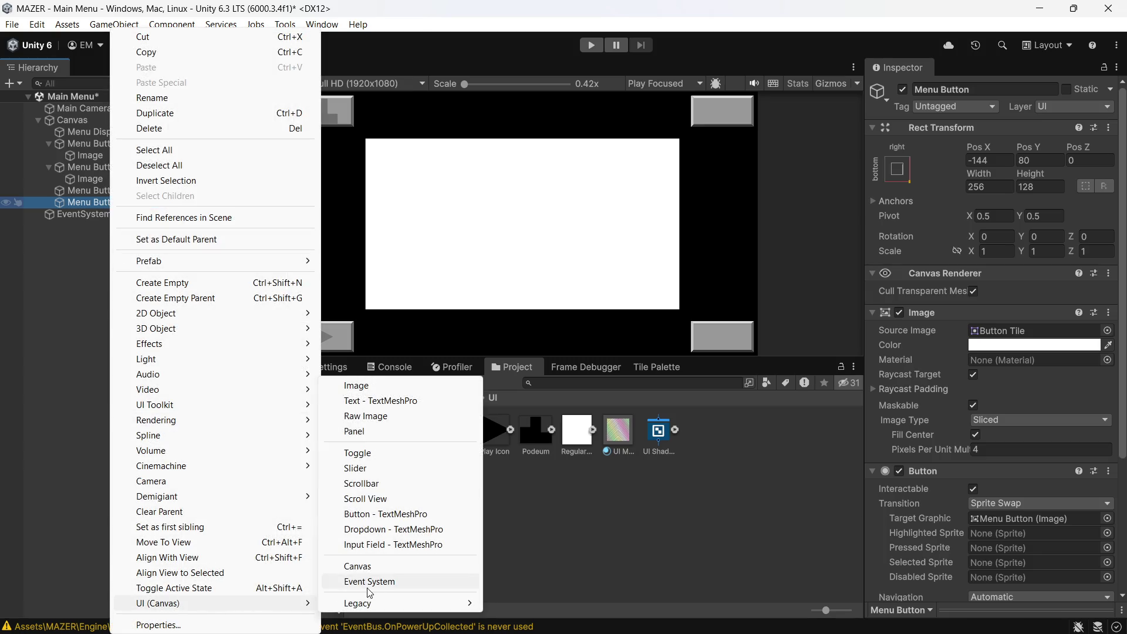
click(421, 387)
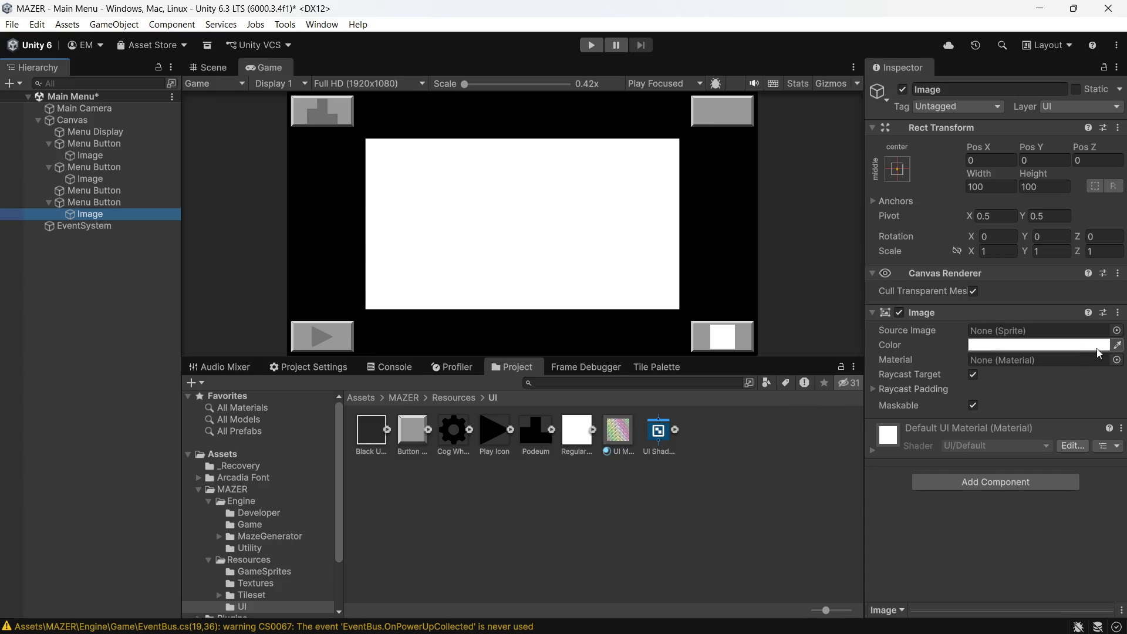
- Give the new image the Cog Wheel source image and colour alpha 128
click(1116, 331)
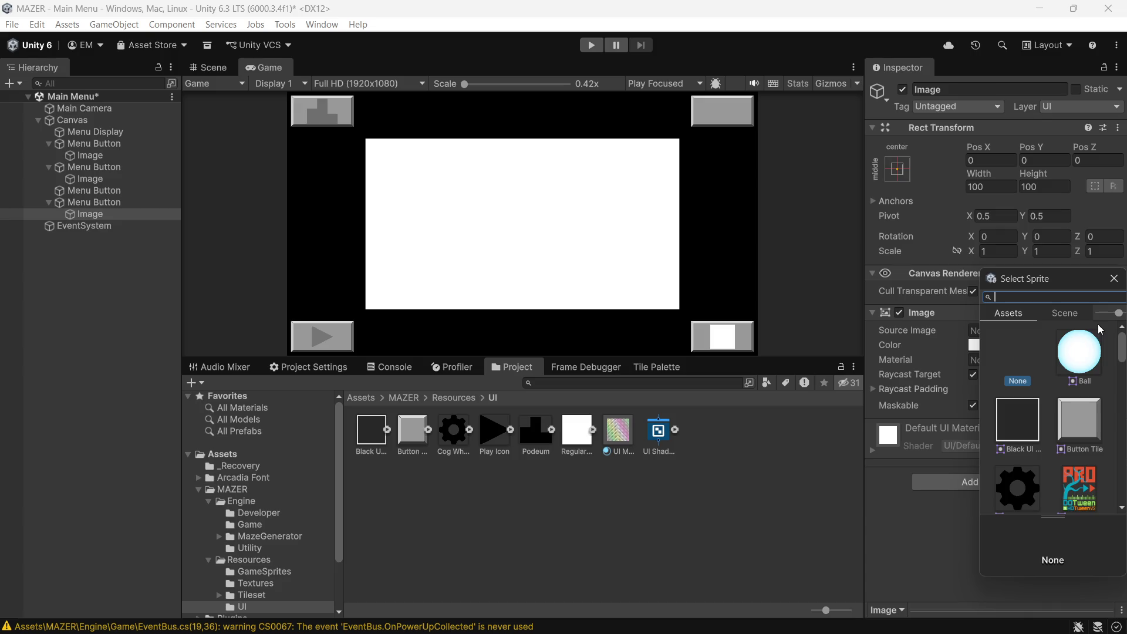
scroll(1077, 418, down, 3)
click(1033, 400)
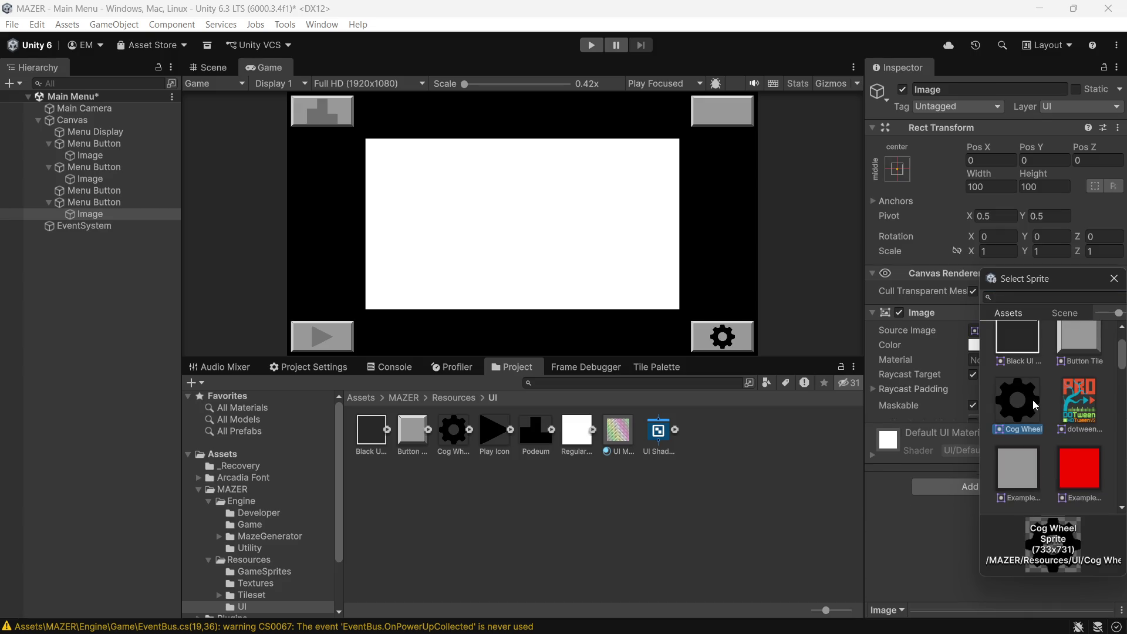
click(970, 345)
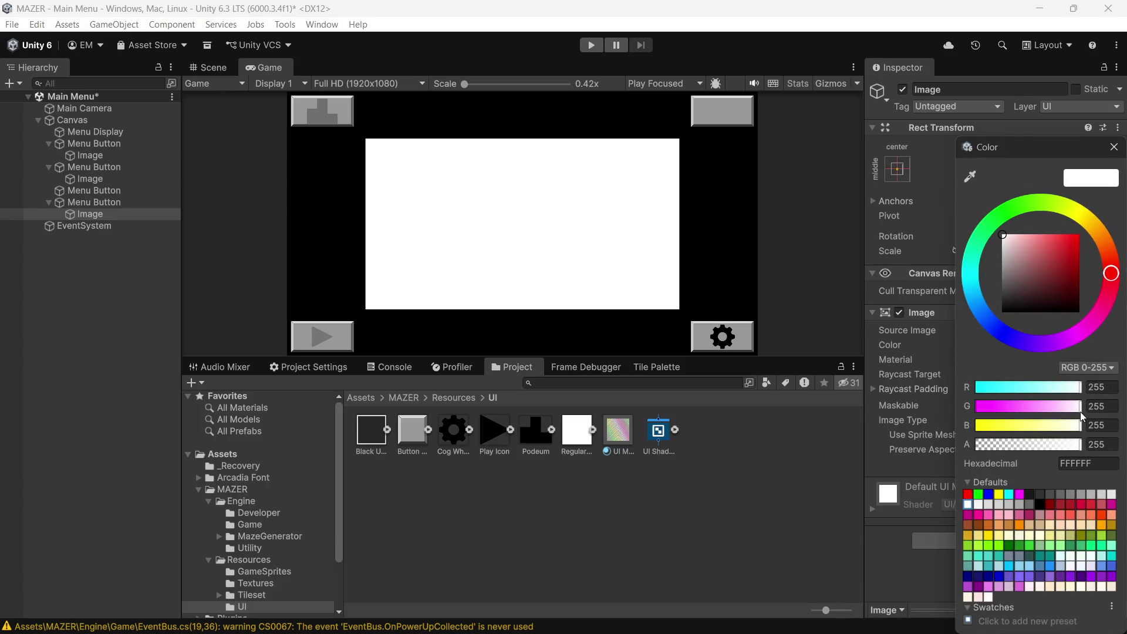
click(1119, 444)
text(128)
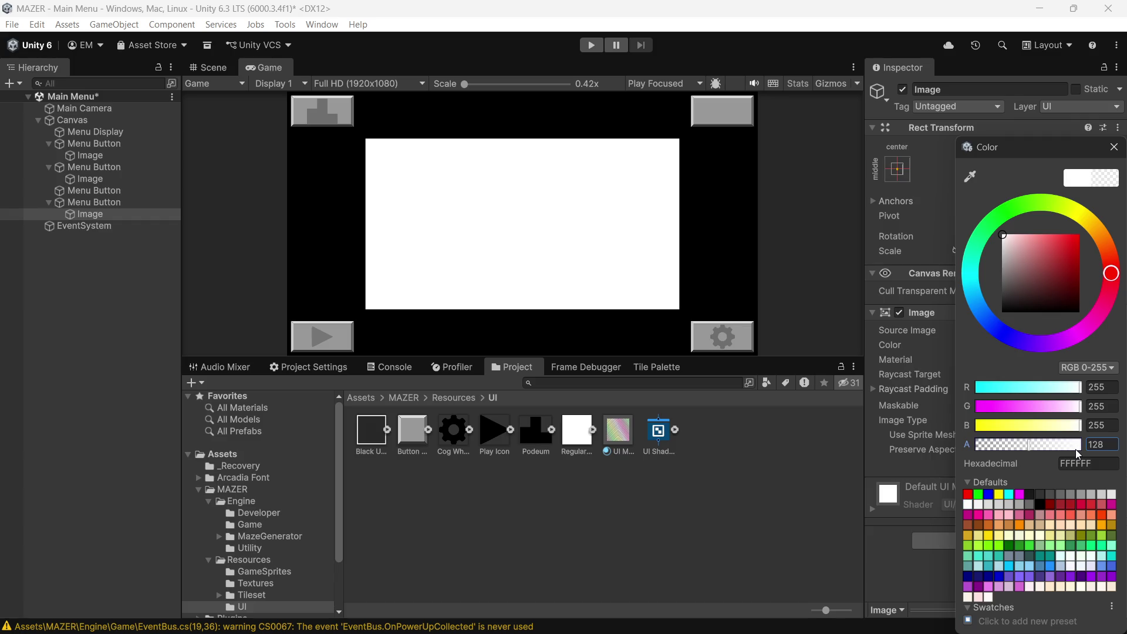
click(474, 510)
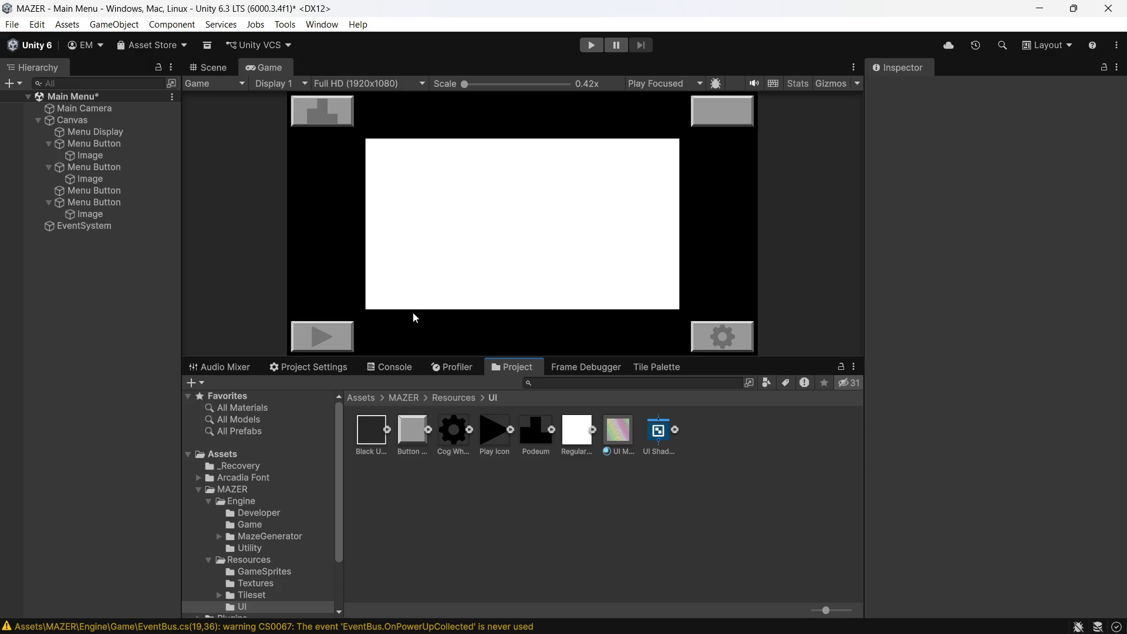
- Rename the first menu button's Image child to Play Icon
key(ctrl+s)
click(80, 182)
click(84, 154)
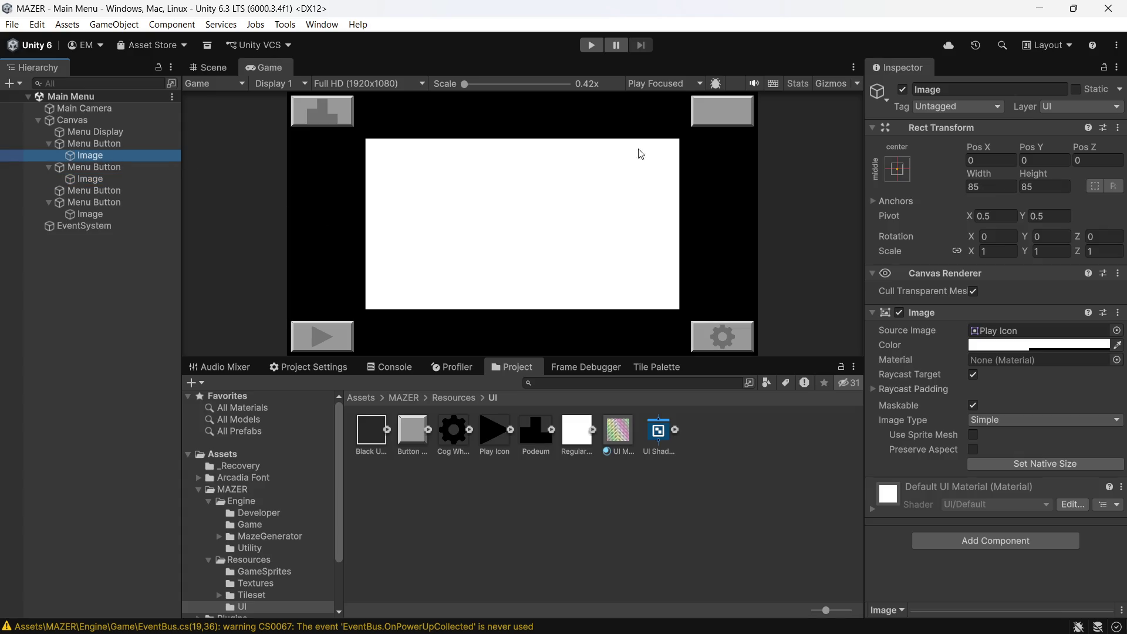
click(962, 88)
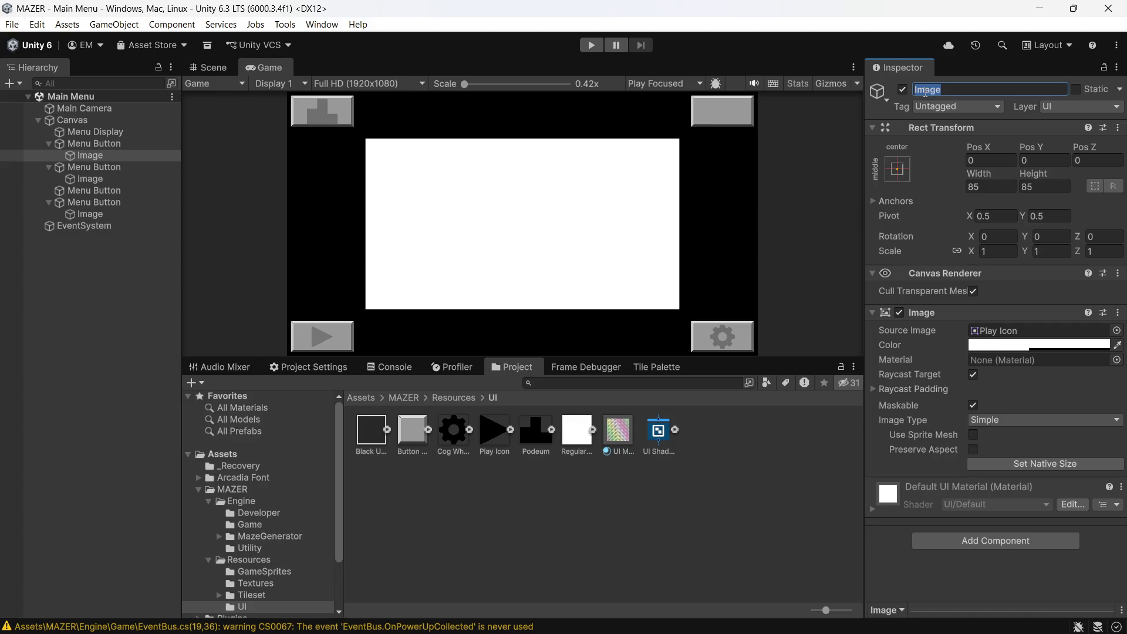
text(Play)
text( Icon)
key(Return)
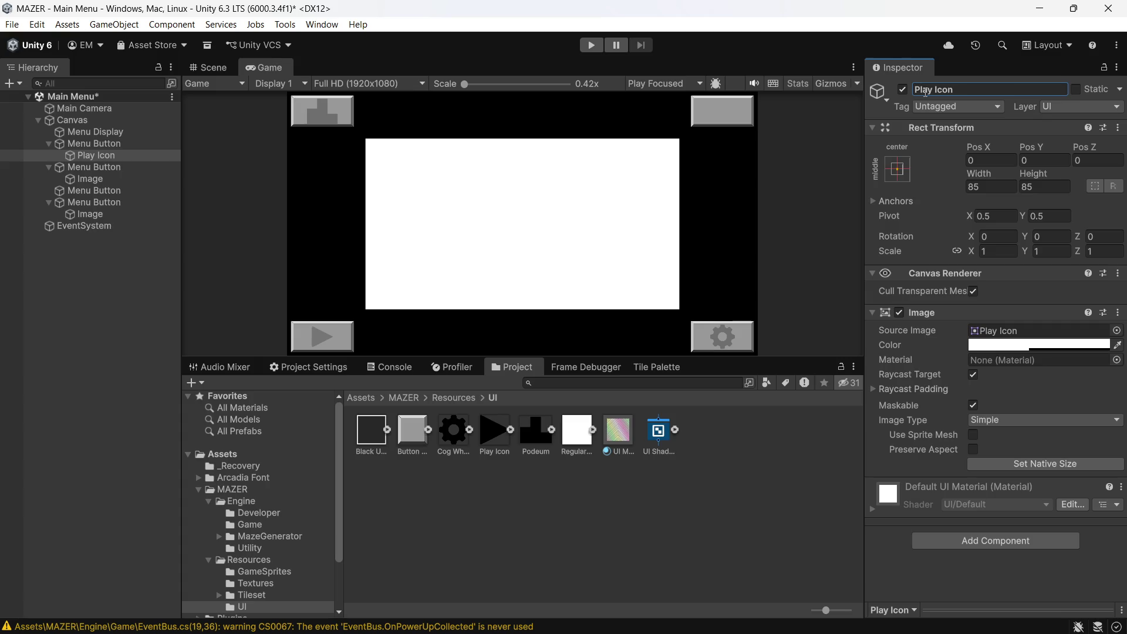
- Rename the other two Image children to Podeum Icon and Cog Icon, then save the scene
click(139, 181)
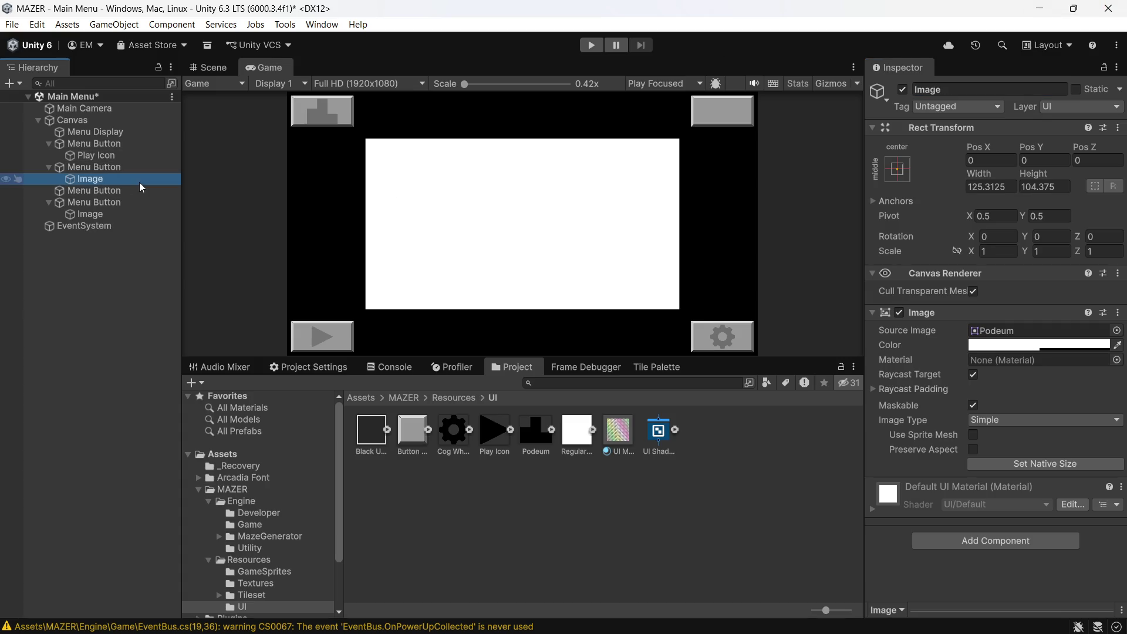
click(974, 89)
text(P)
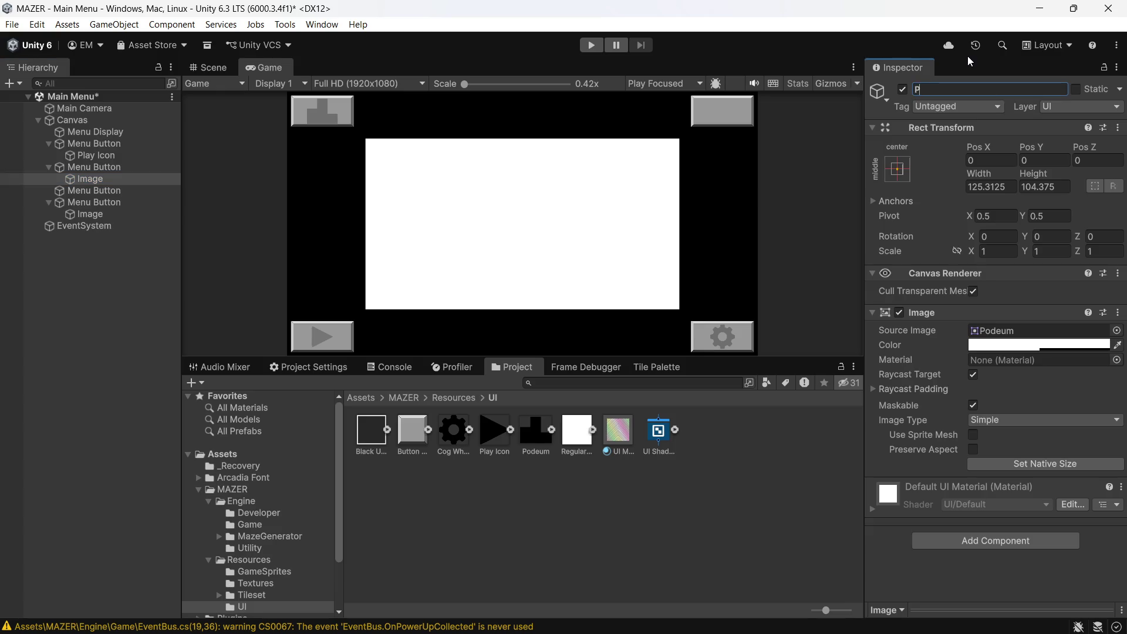
text(odeum Icon)
key(Return)
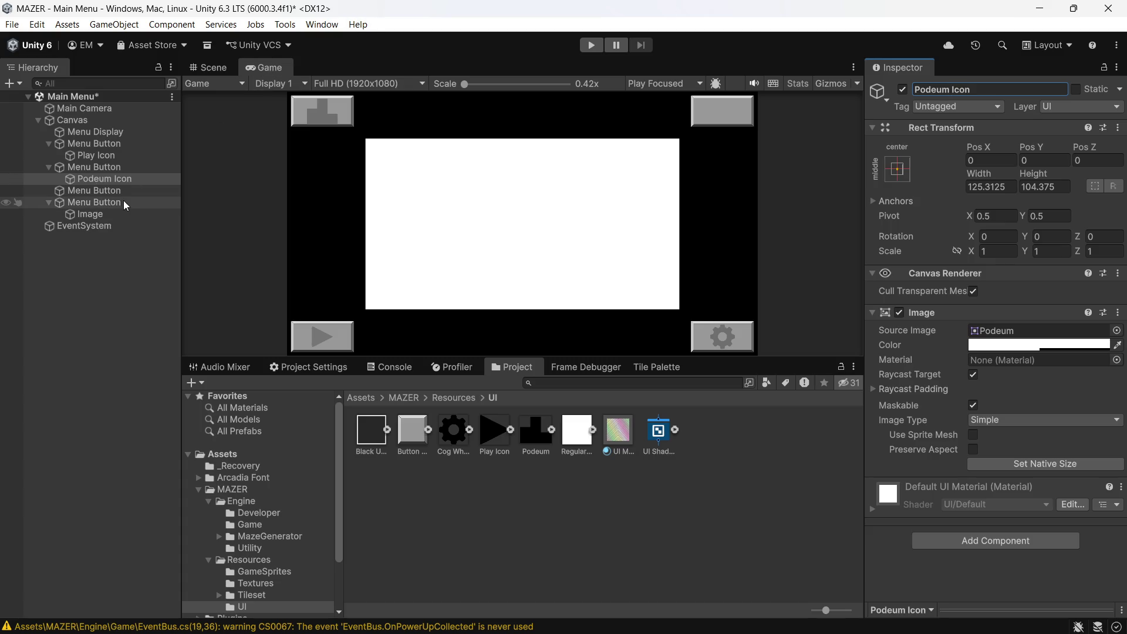
click(93, 209)
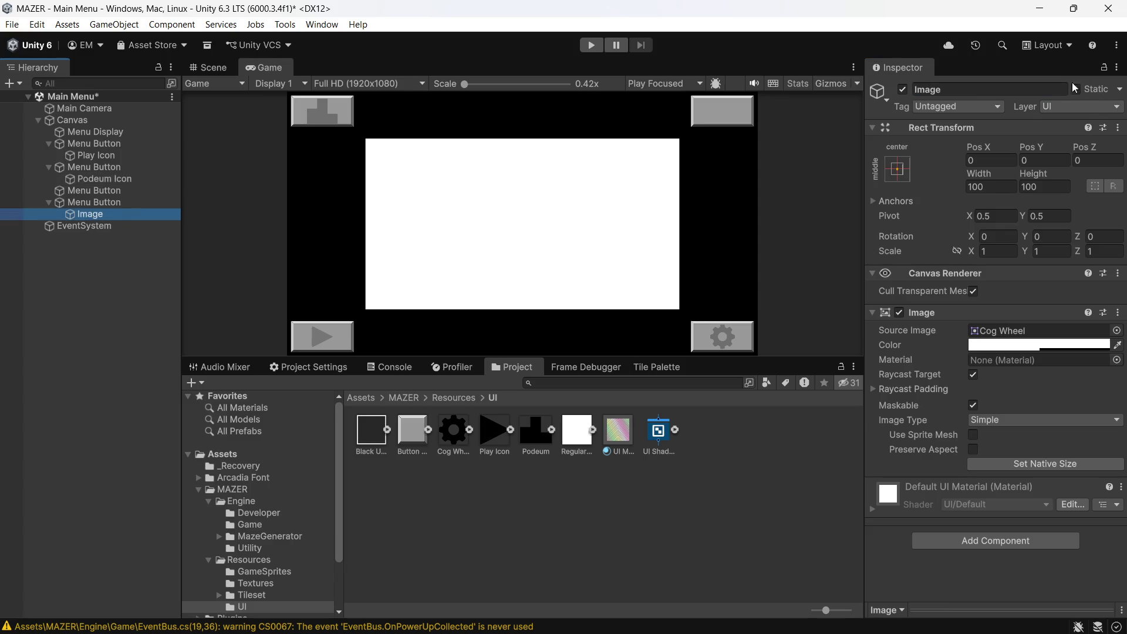
click(1055, 85)
text(Cog)
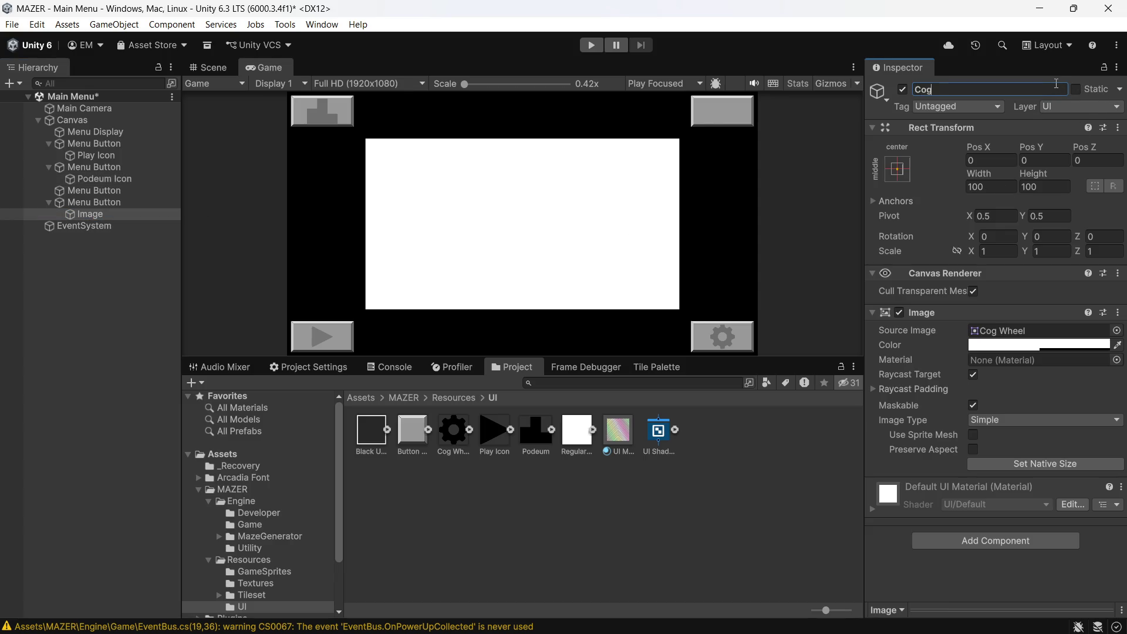
text( Icon)
key(Return)
key(ctrl+s)
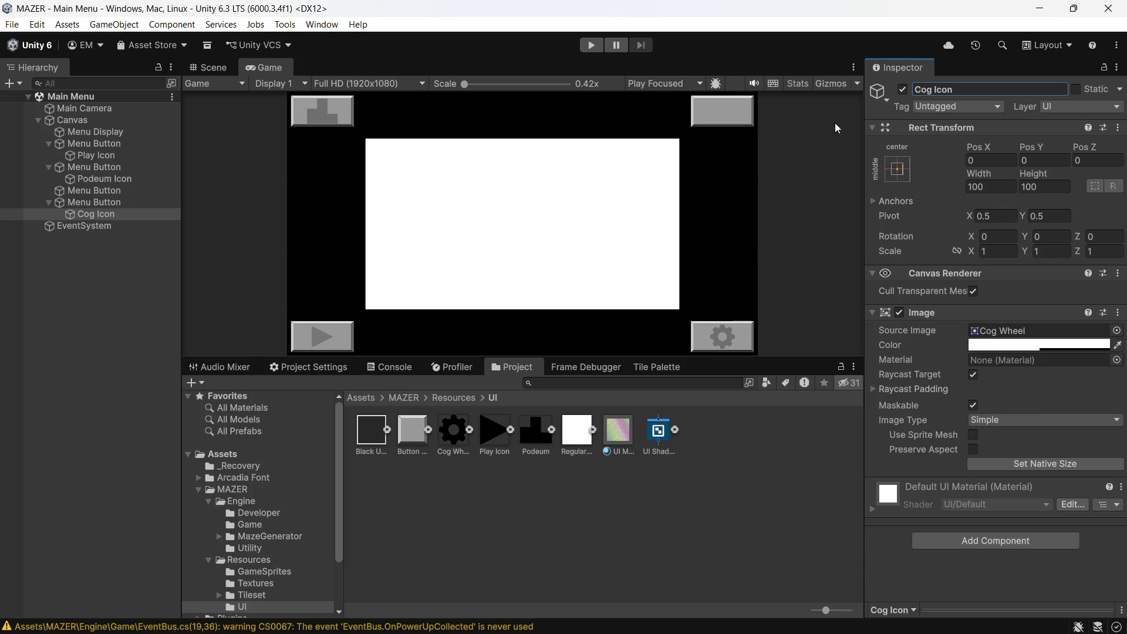
- Collapse the three menu buttons in the Hierarchy and select Menu Display
click(46, 202)
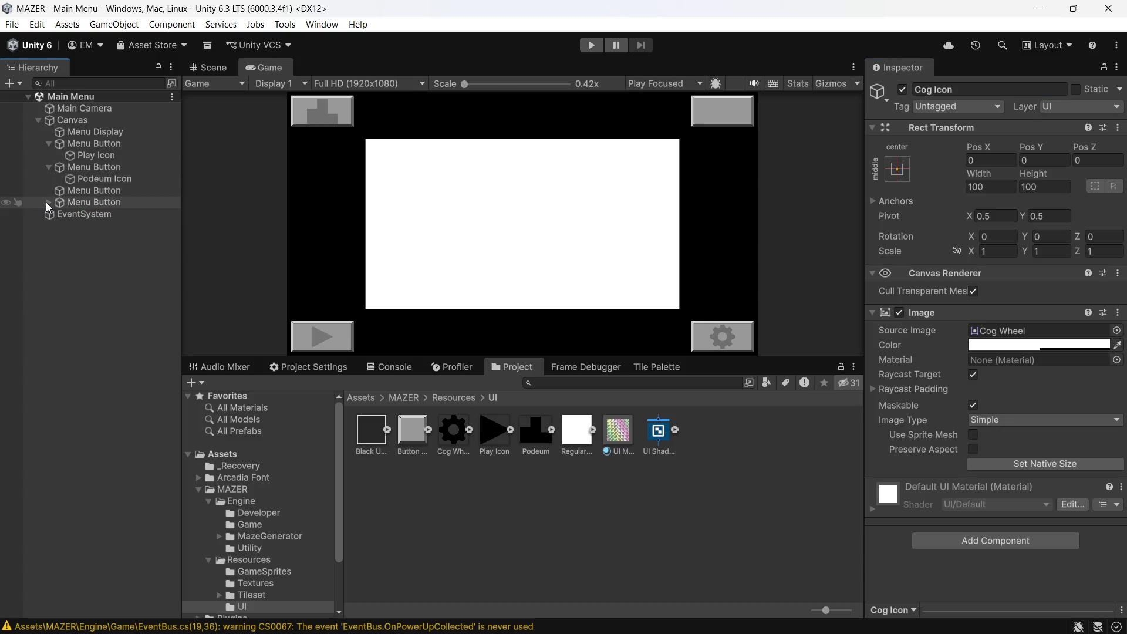
click(47, 171)
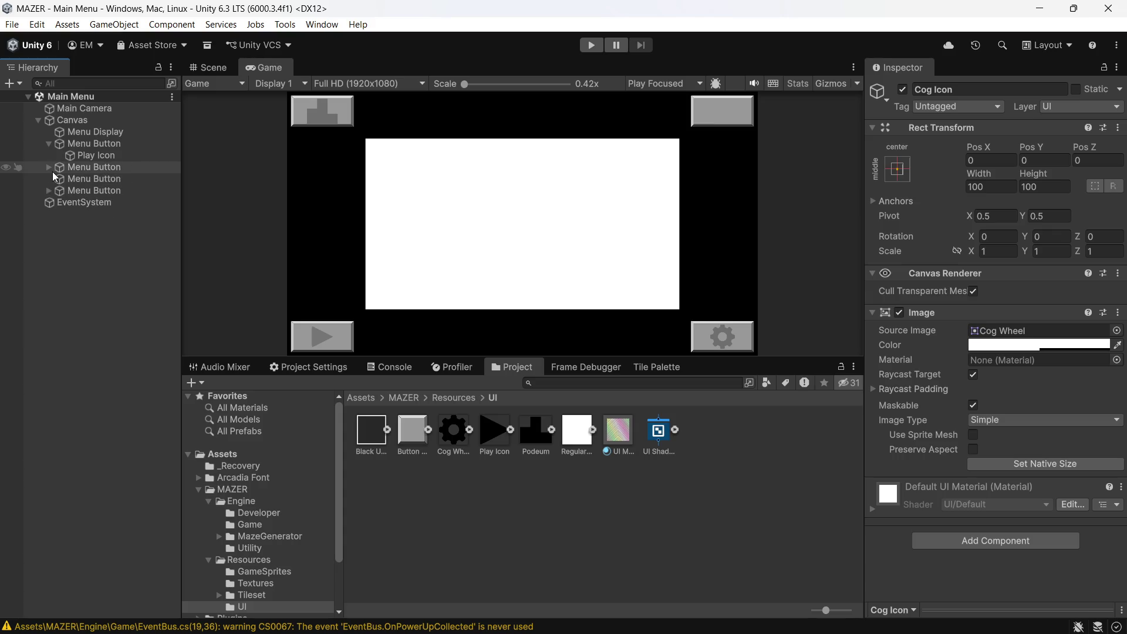
click(48, 145)
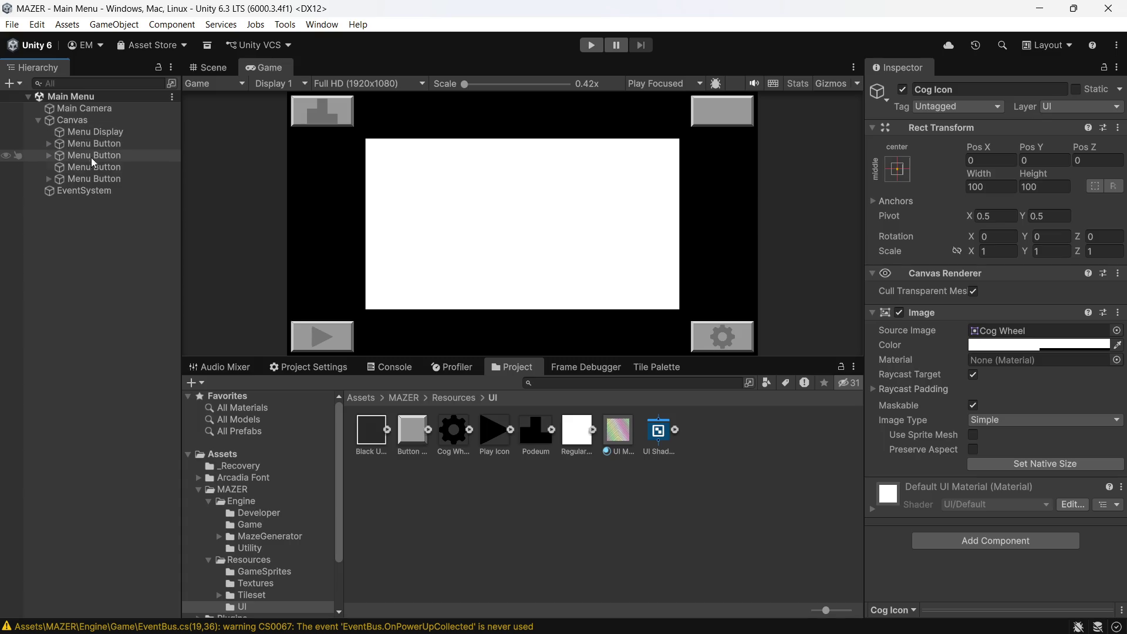
click(109, 136)
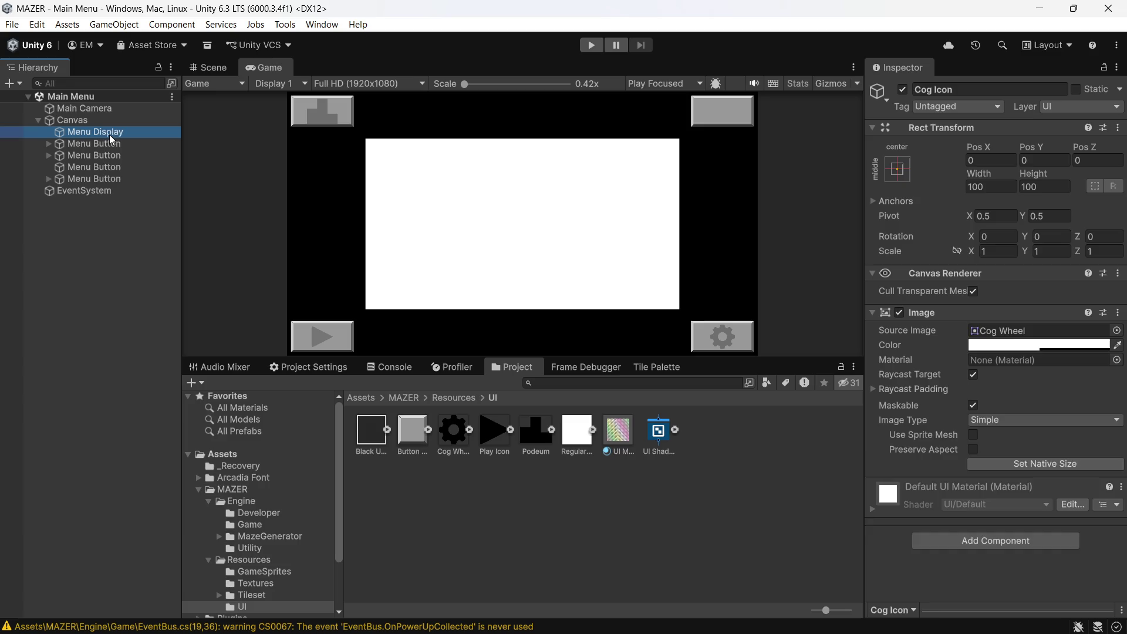
- Set Menu Display's Source Image to the Black UI Box sprite
click(1116, 331)
click(999, 440)
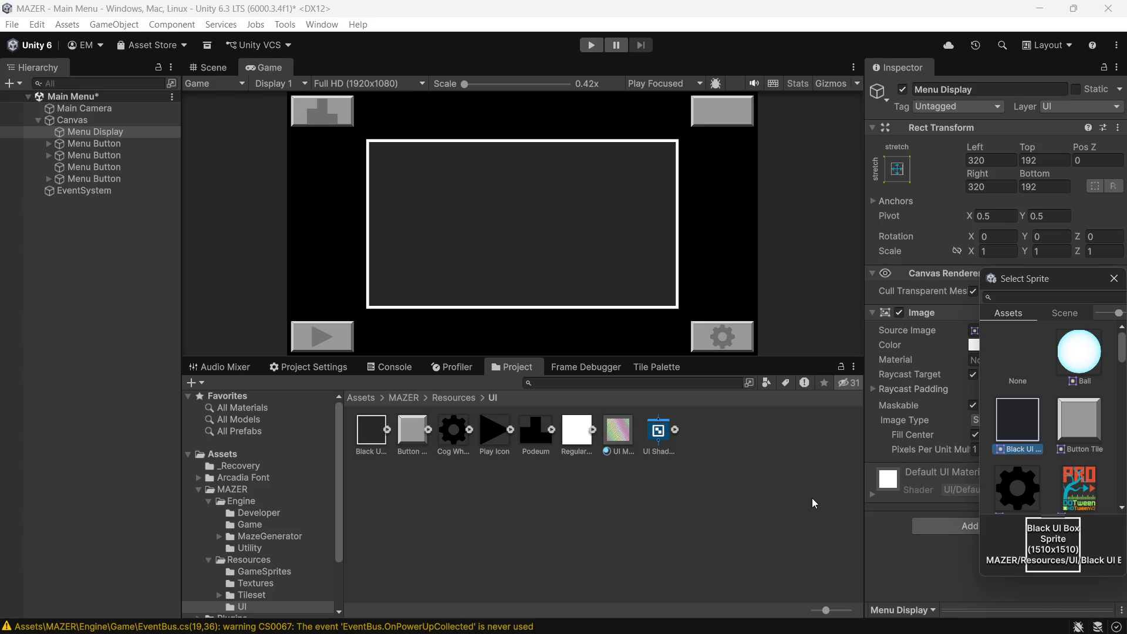
click(847, 483)
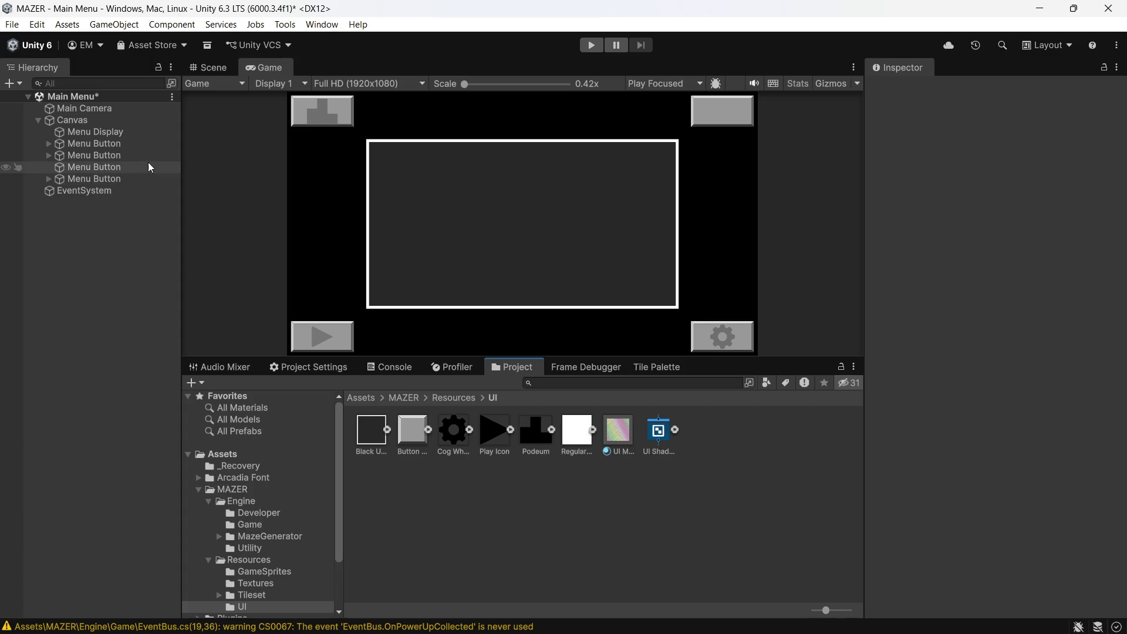
click(129, 133)
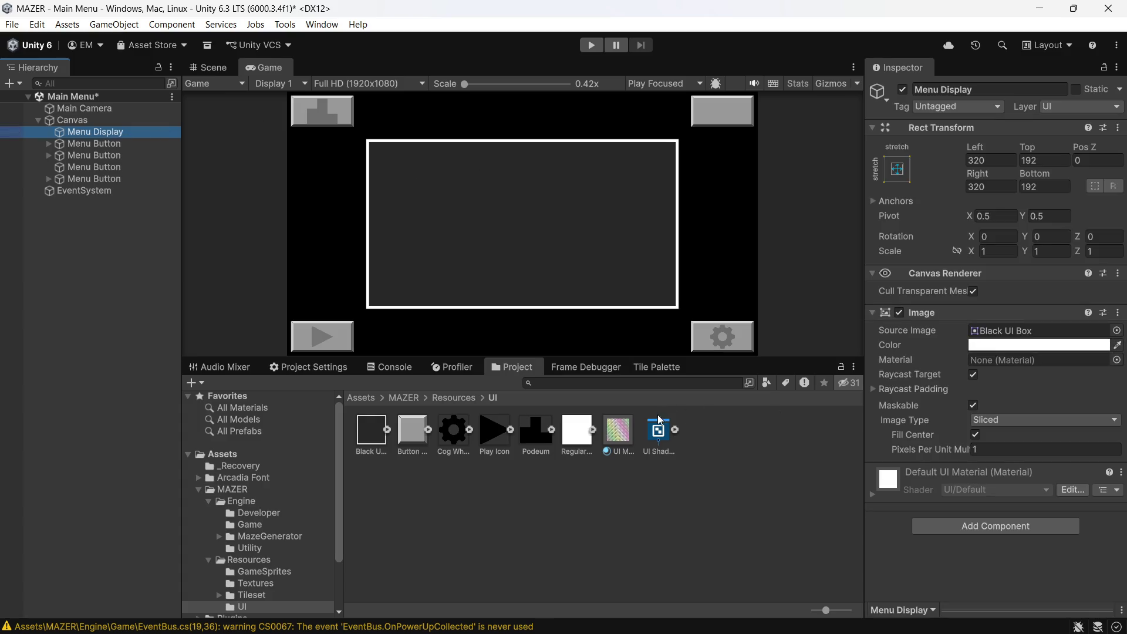
- Assign UI Material to Menu Display's Image material and enter Play mode to preview
click(610, 435)
mouse_move(610, 436)
mouse_down()
mouse_move(926, 358)
mouse_move(984, 361)
mouse_up()
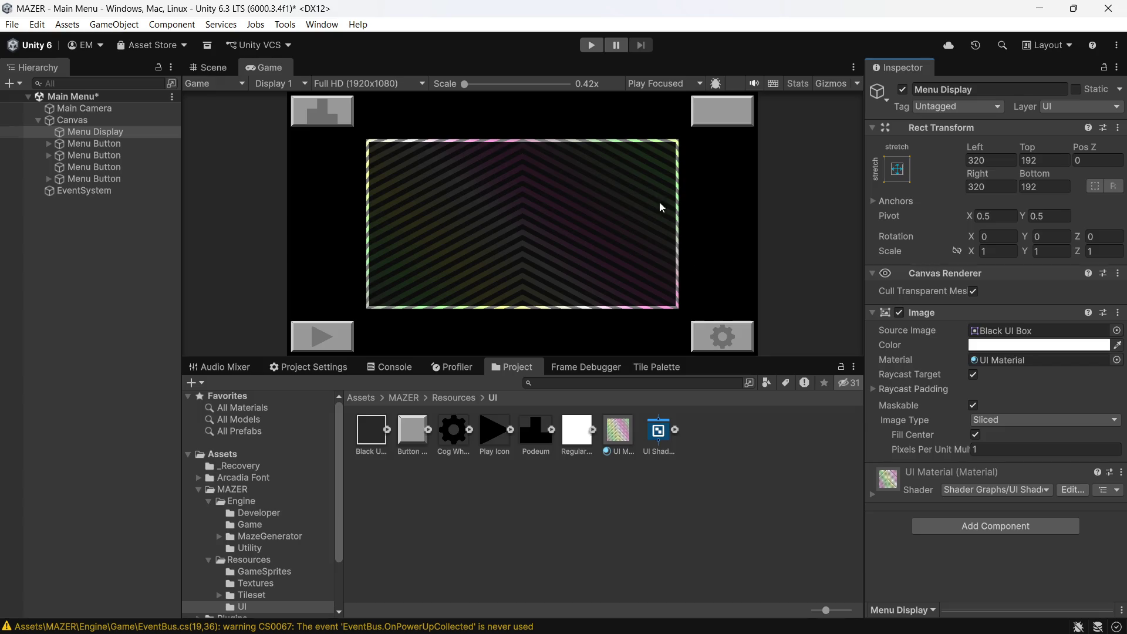
click(592, 46)
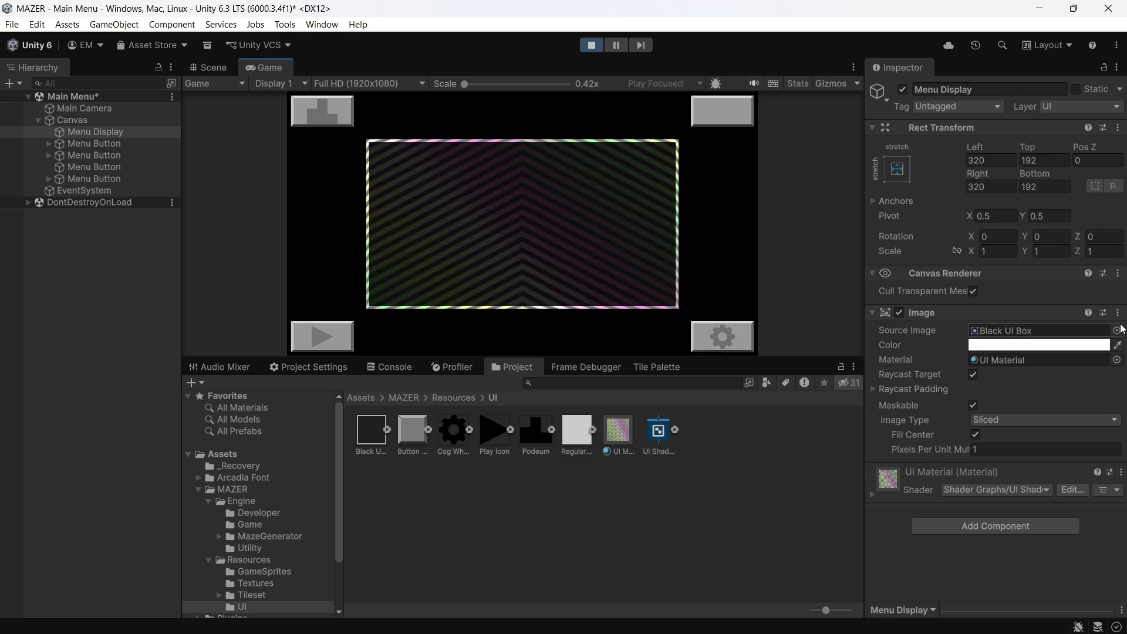
- Change Menu Display's Source Image to the Square sprite
click(1117, 330)
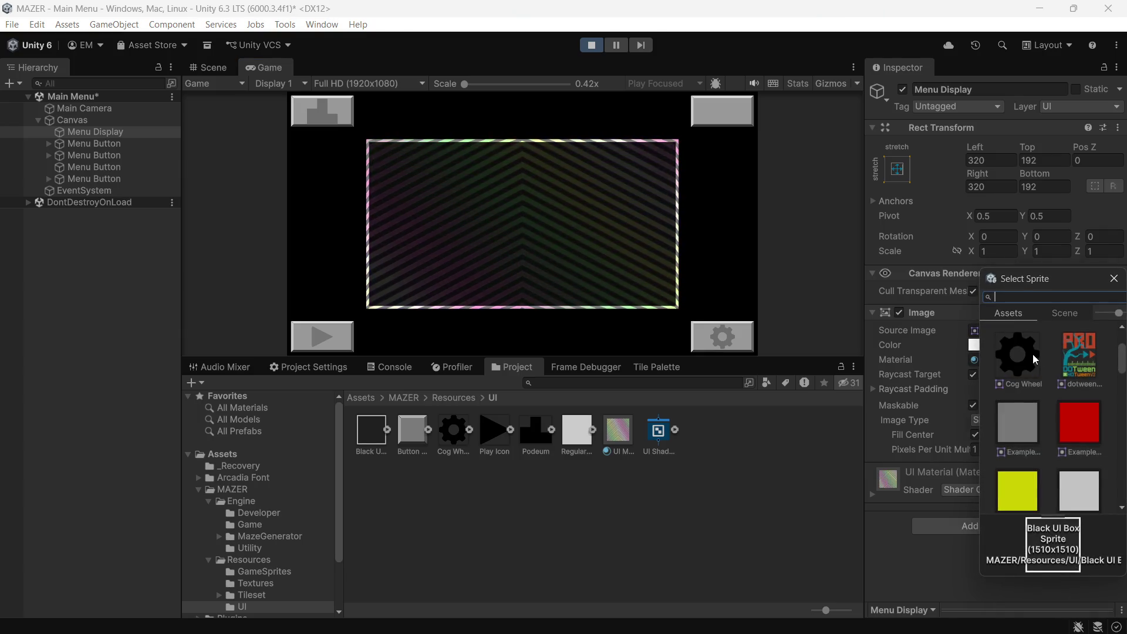
click(1078, 396)
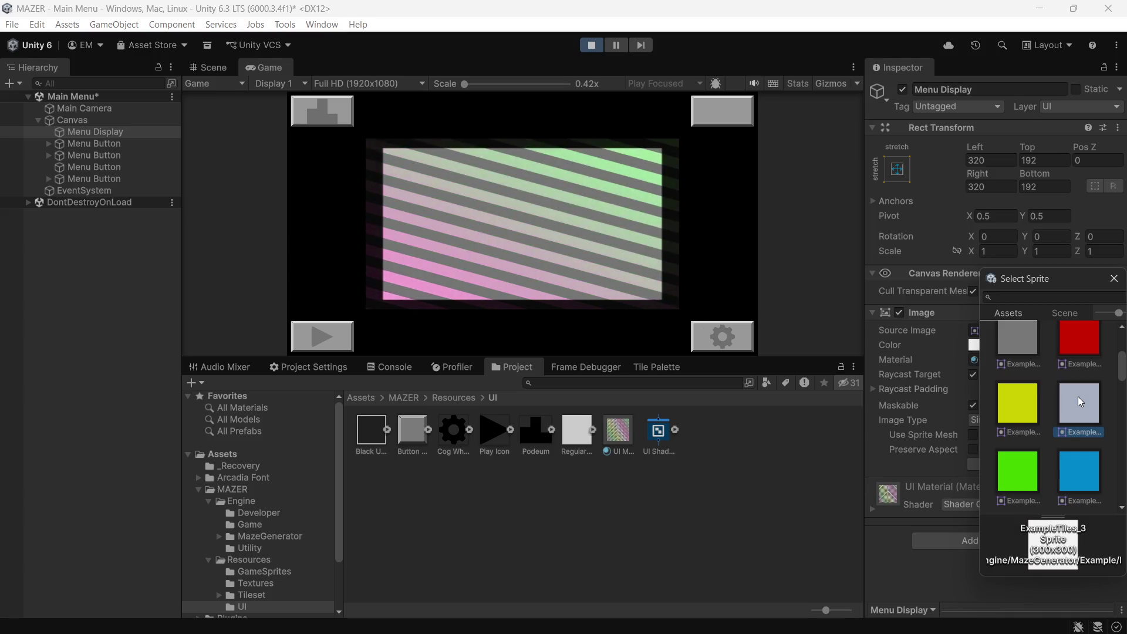
scroll(1075, 389, down, 5)
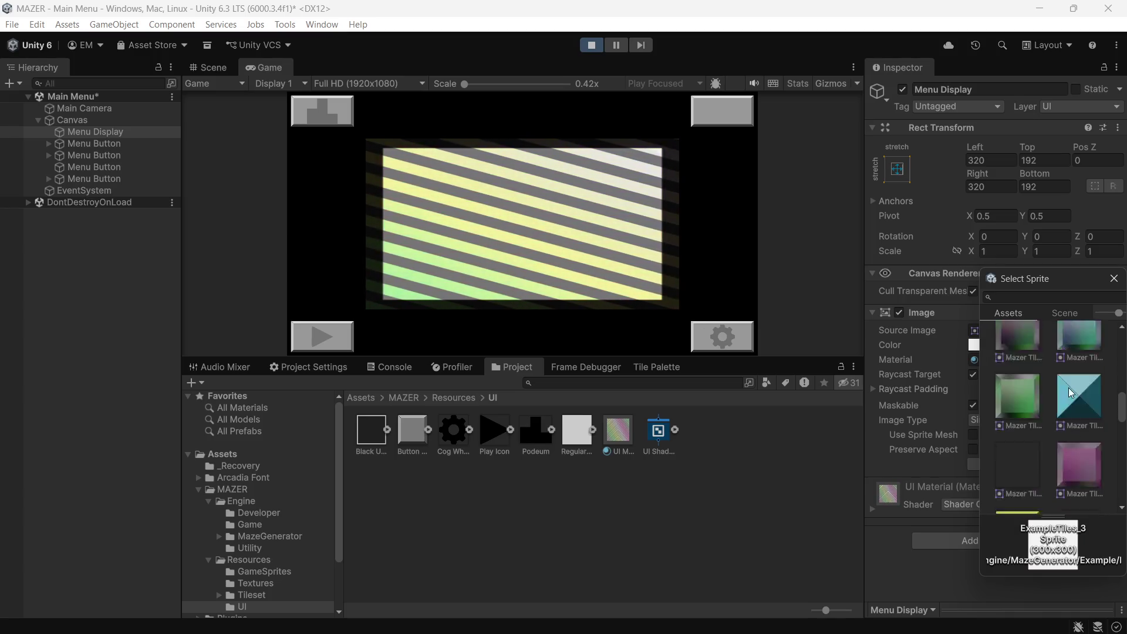
scroll(1064, 389, down, 5)
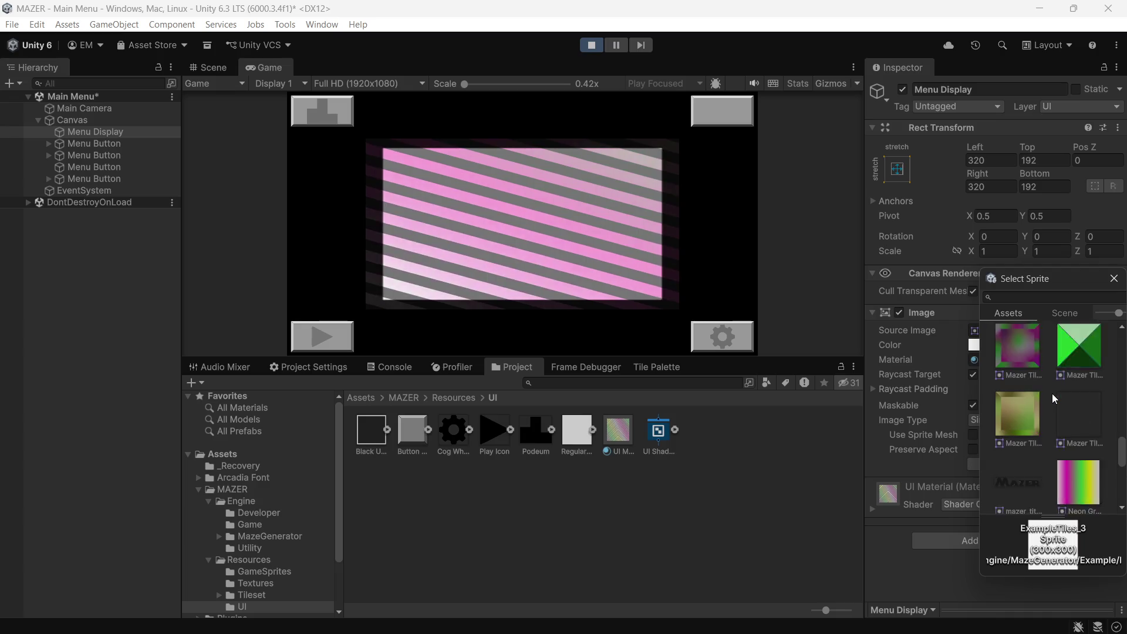
scroll(1058, 394, down, 3)
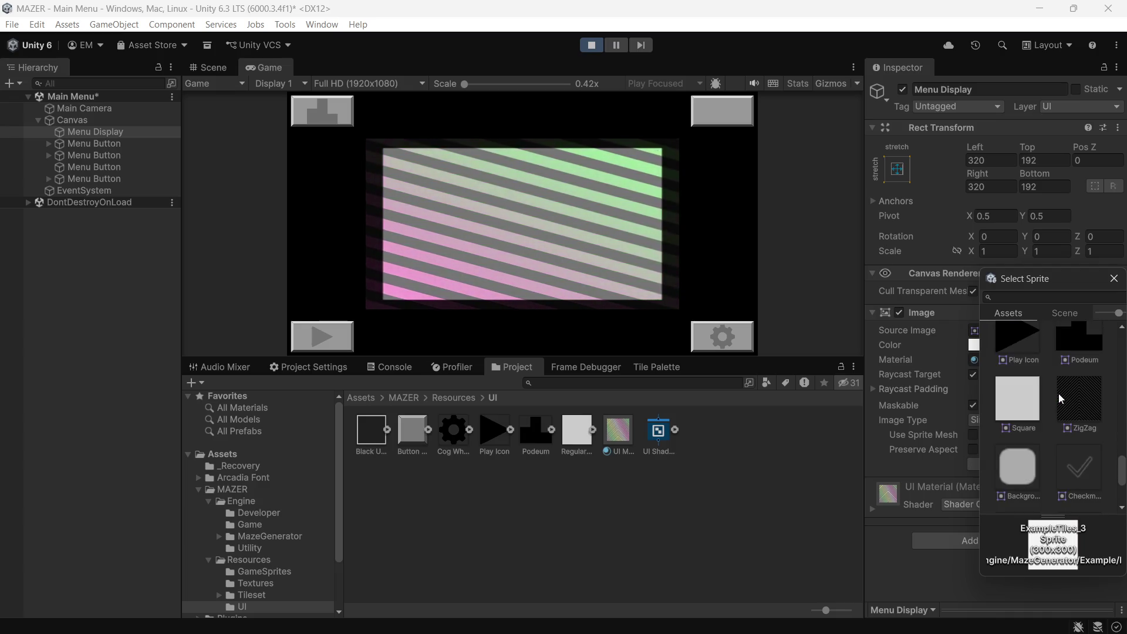
click(1021, 409)
scroll(1024, 409, down, 1)
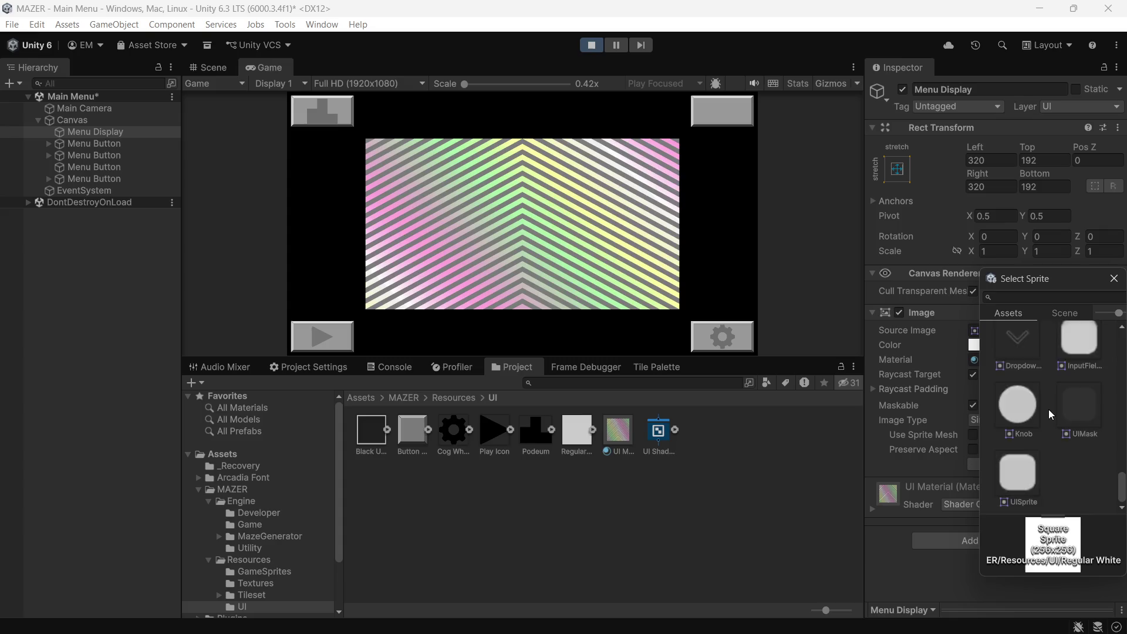
click(84, 129)
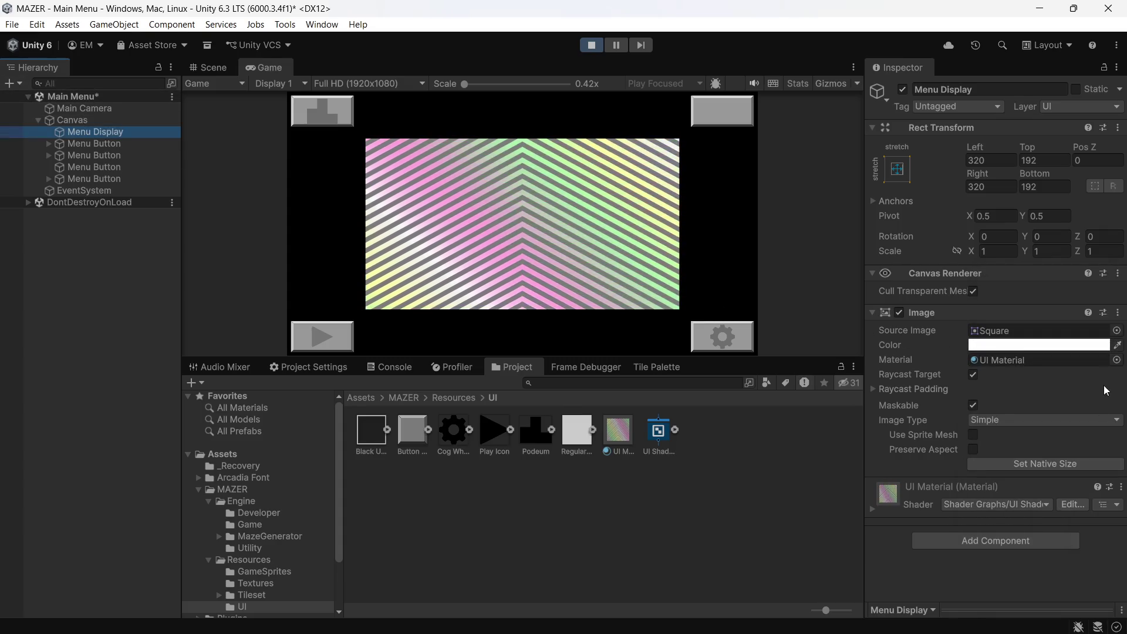
- Set Menu Display's Image Type to Tiled, then open the UI Shader Graph asset
click(1115, 420)
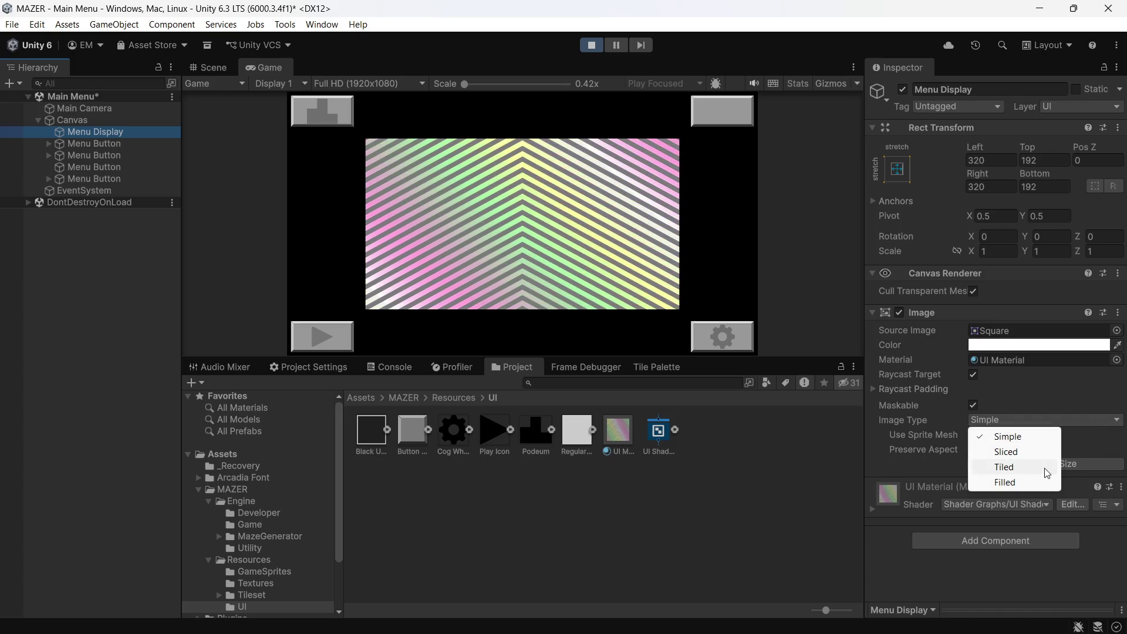
click(1043, 468)
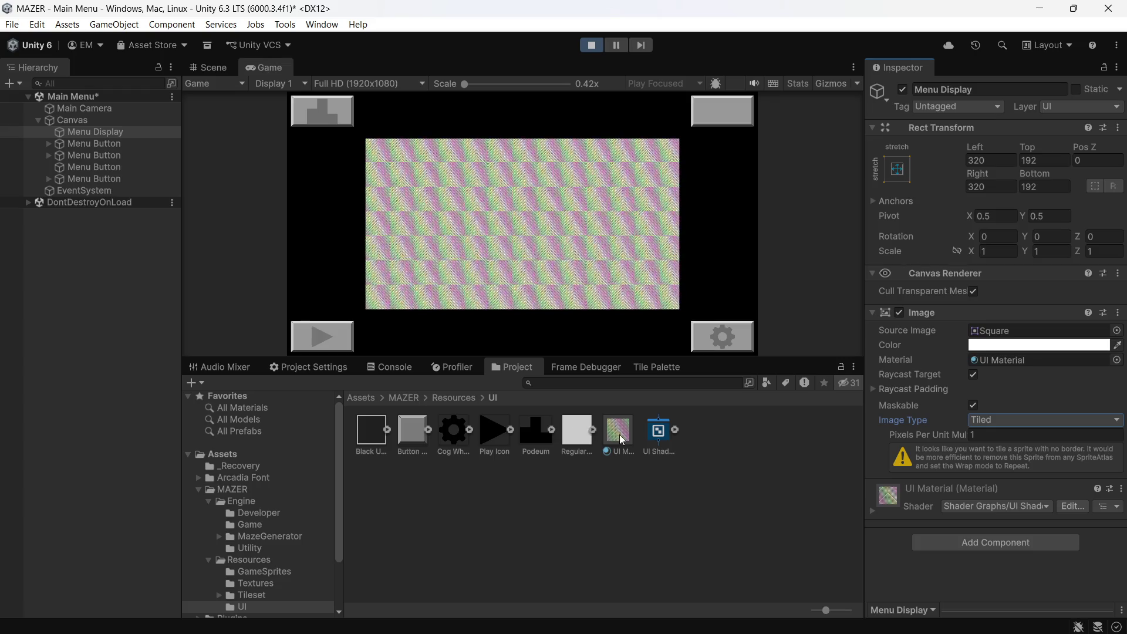
double_click(654, 431)
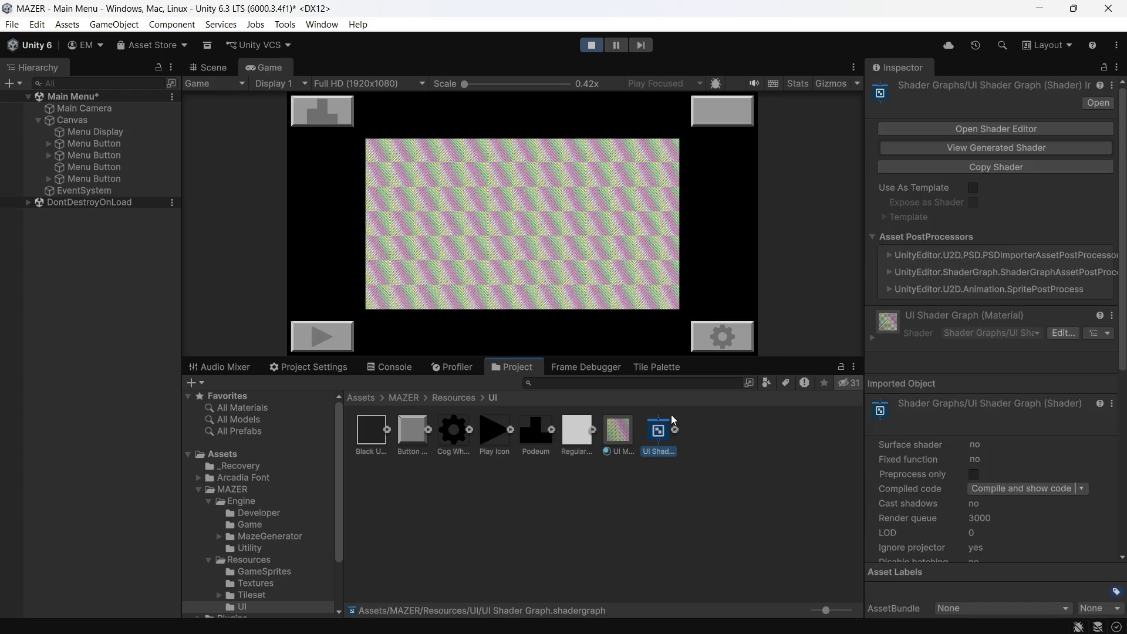
- Zoom around the UI Shader Graph and nudge the Blend node into place
scroll(442, 230, down, 4)
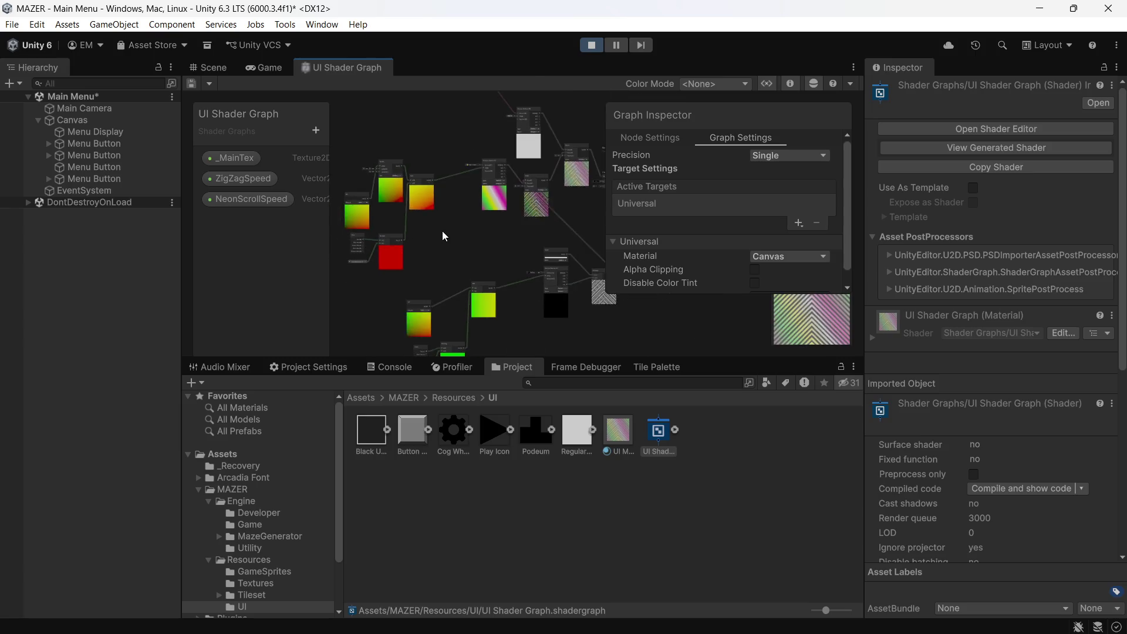
scroll(442, 231, up, 3)
scroll(418, 228, up, 3)
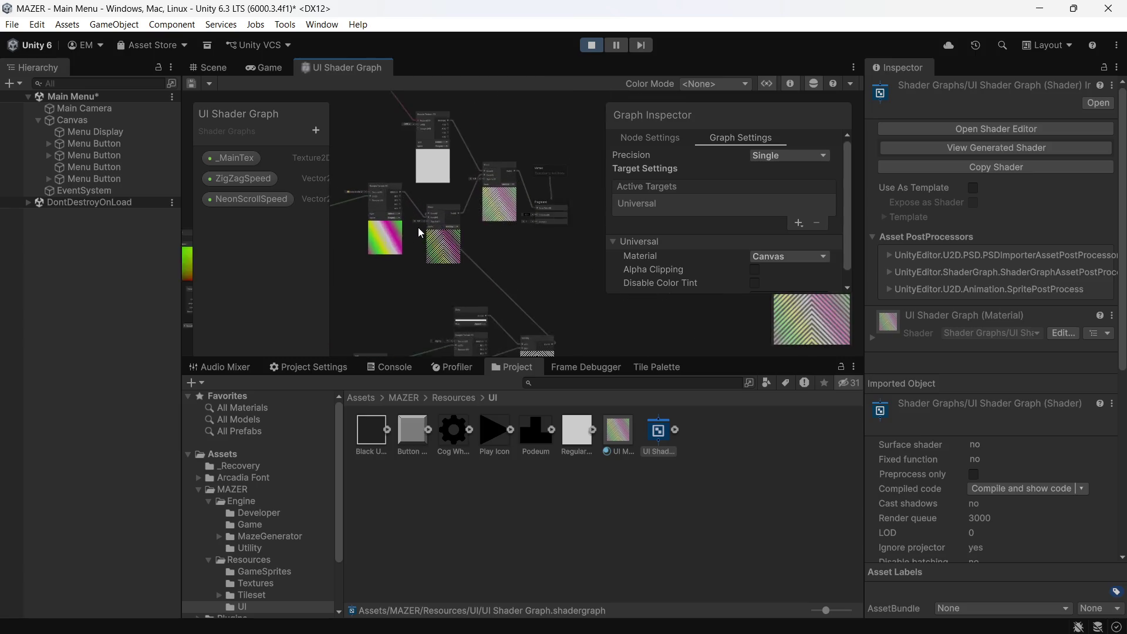
scroll(418, 227, up, 2)
drag(493, 248, 526, 222)
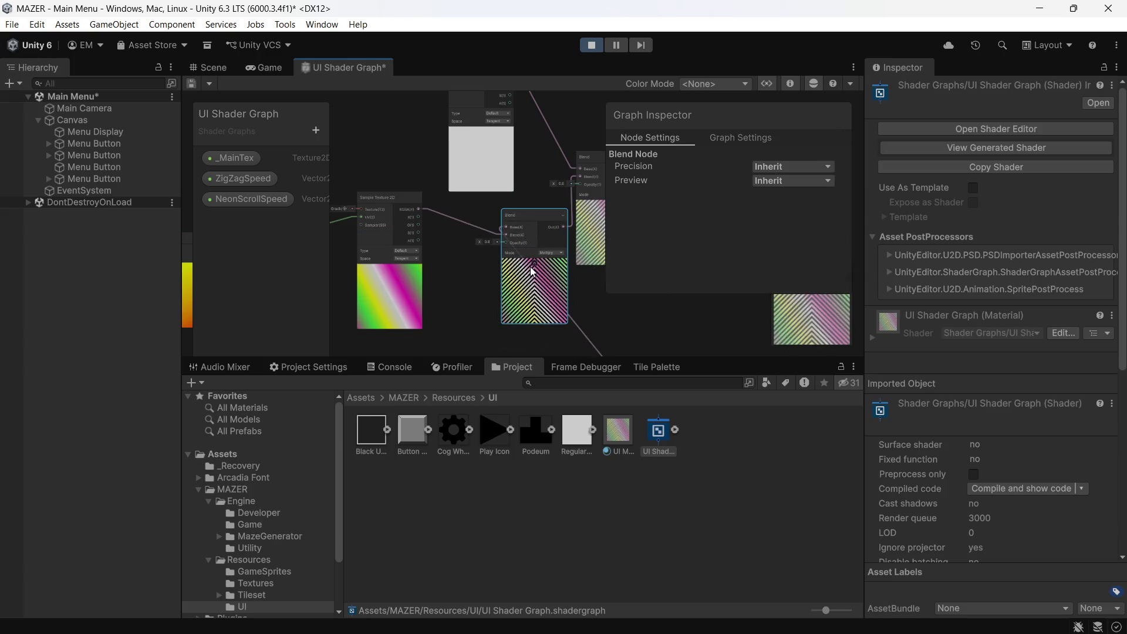
scroll(521, 266, up, 2)
scroll(511, 264, down, 3)
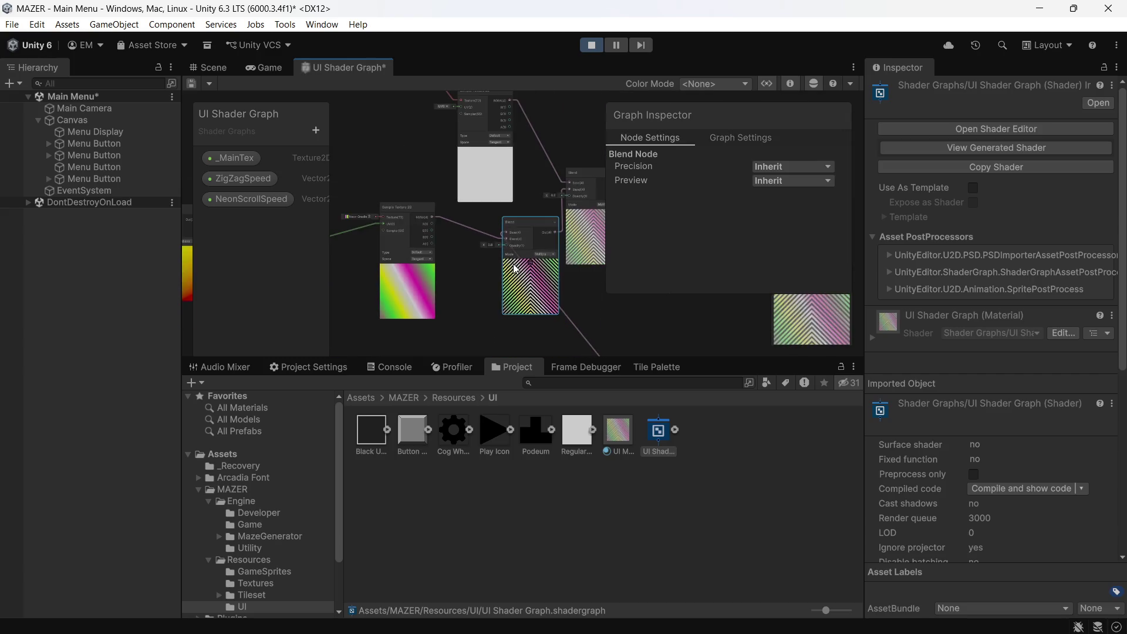
scroll(465, 281, down, 1)
click(465, 281)
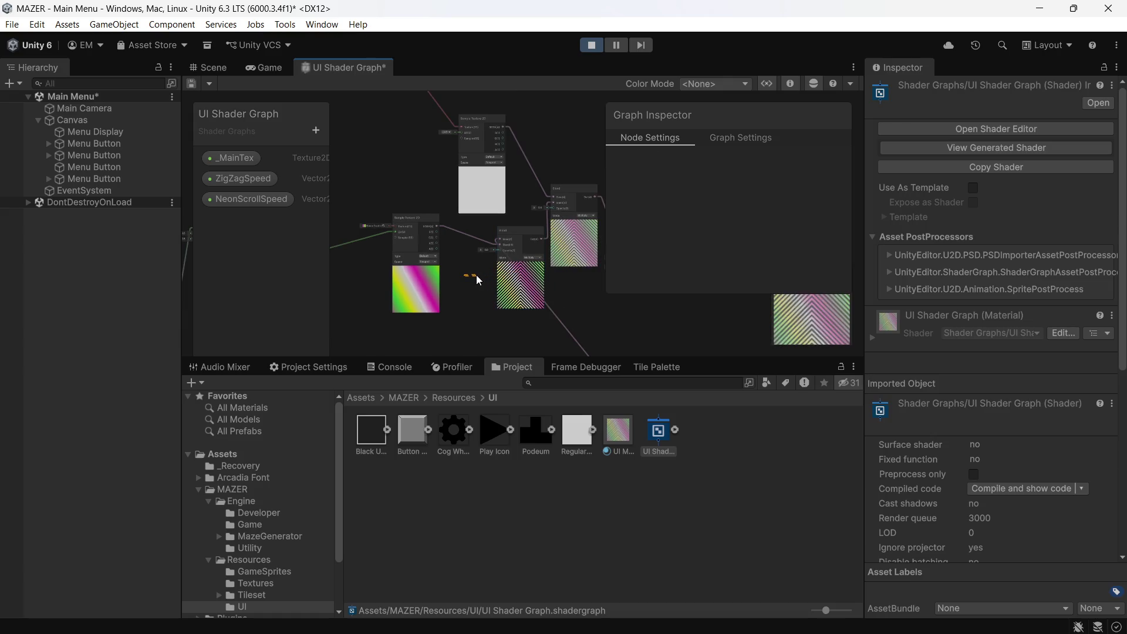
- Bring up the texture picker for the Sample Texture 2D node's Neon Gradient input
mouse_move(344, 292)
mouse_down()
mouse_move(495, 235)
mouse_move(541, 189)
mouse_move(541, 164)
mouse_up()
scroll(481, 229, up, 5)
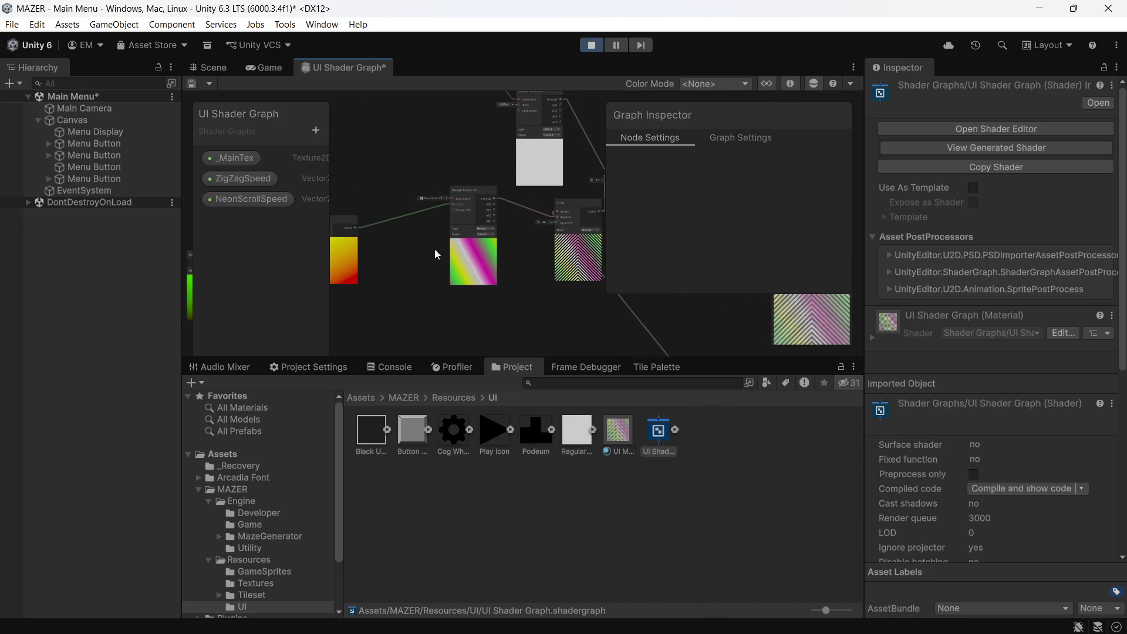
drag(412, 213, 405, 340)
scroll(431, 312, up, 6)
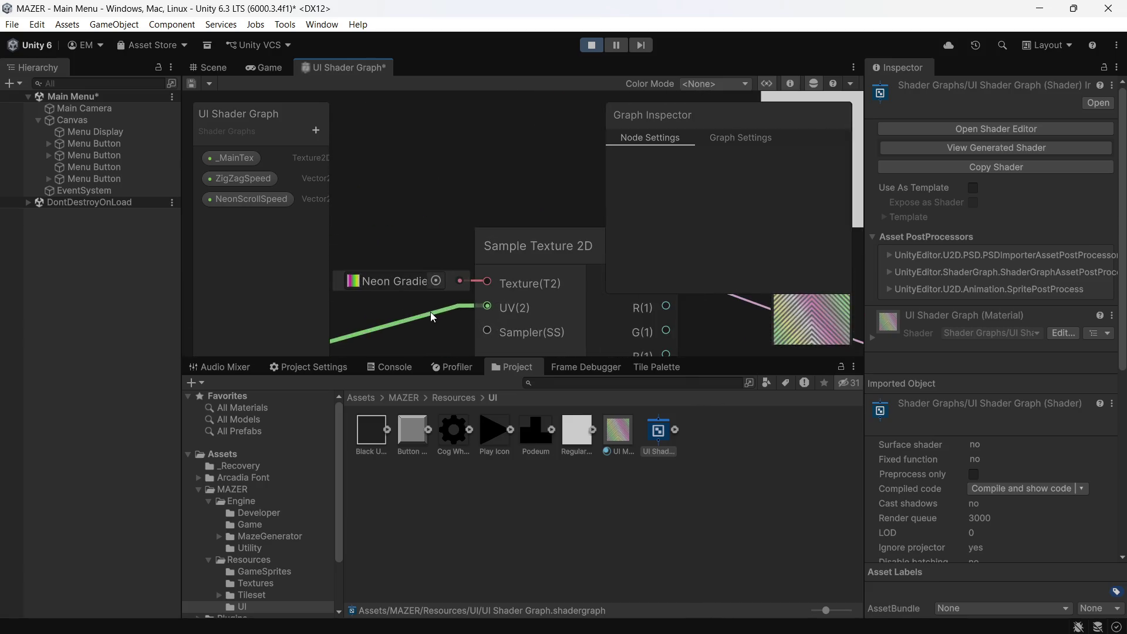
click(436, 280)
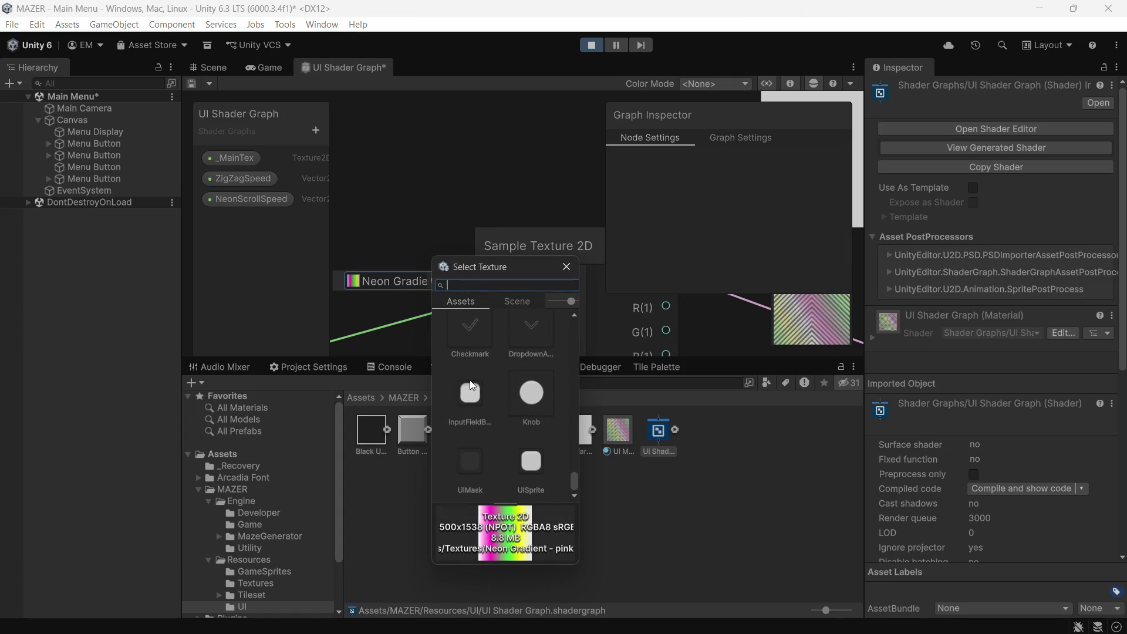
scroll(470, 379, up, 2)
scroll(473, 378, up, 3)
scroll(476, 381, up, 3)
scroll(474, 377, up, 3)
- After trying Ball, assign the Brushed Metal texture to the Sample Texture 2D node
scroll(473, 377, up, 3)
scroll(475, 375, up, 5)
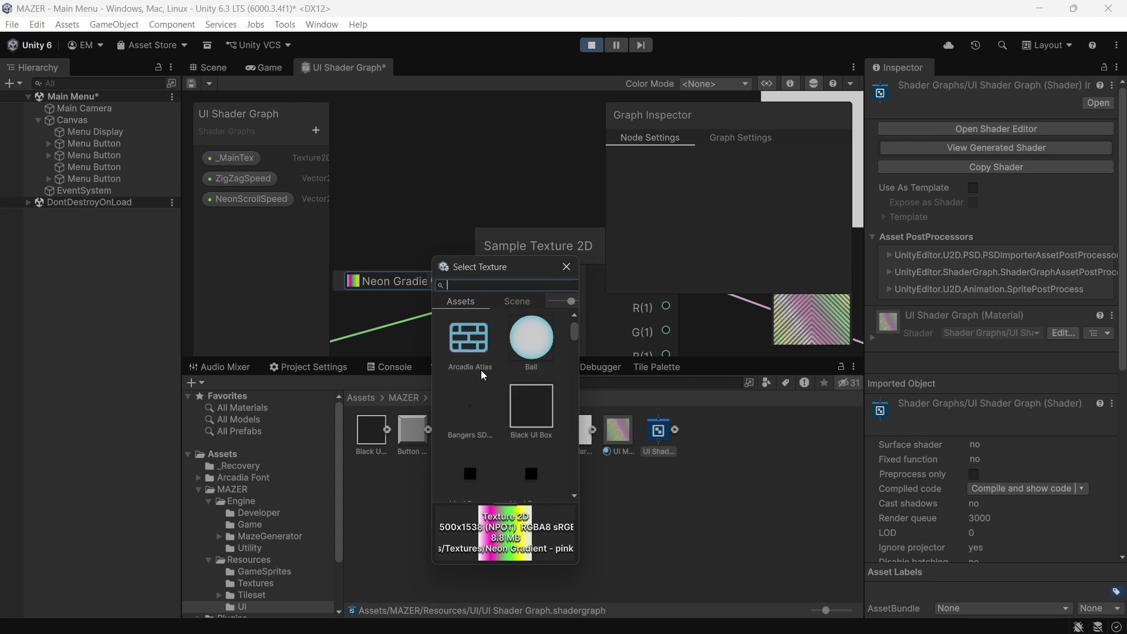
scroll(488, 371, down, 1)
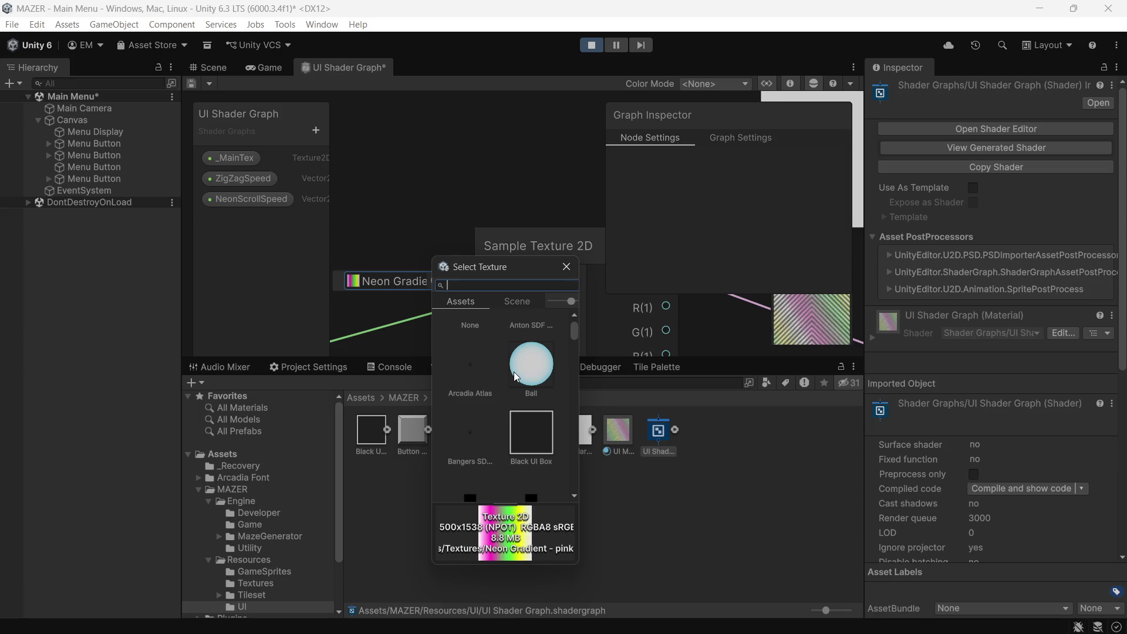
click(513, 372)
scroll(513, 371, down, 6)
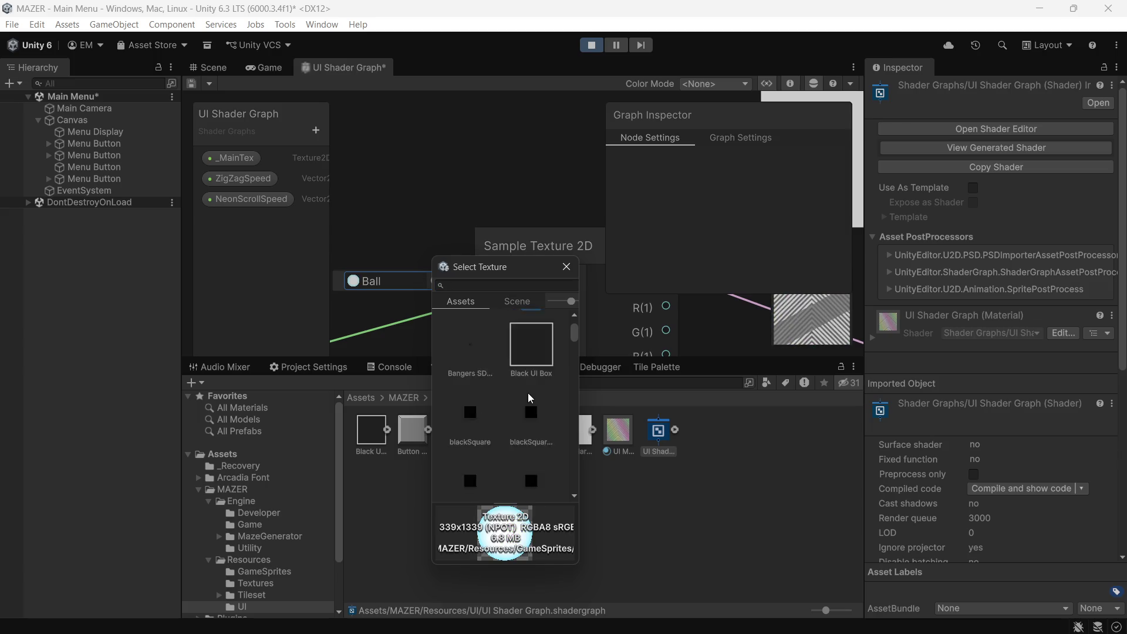
scroll(527, 382, up, 1)
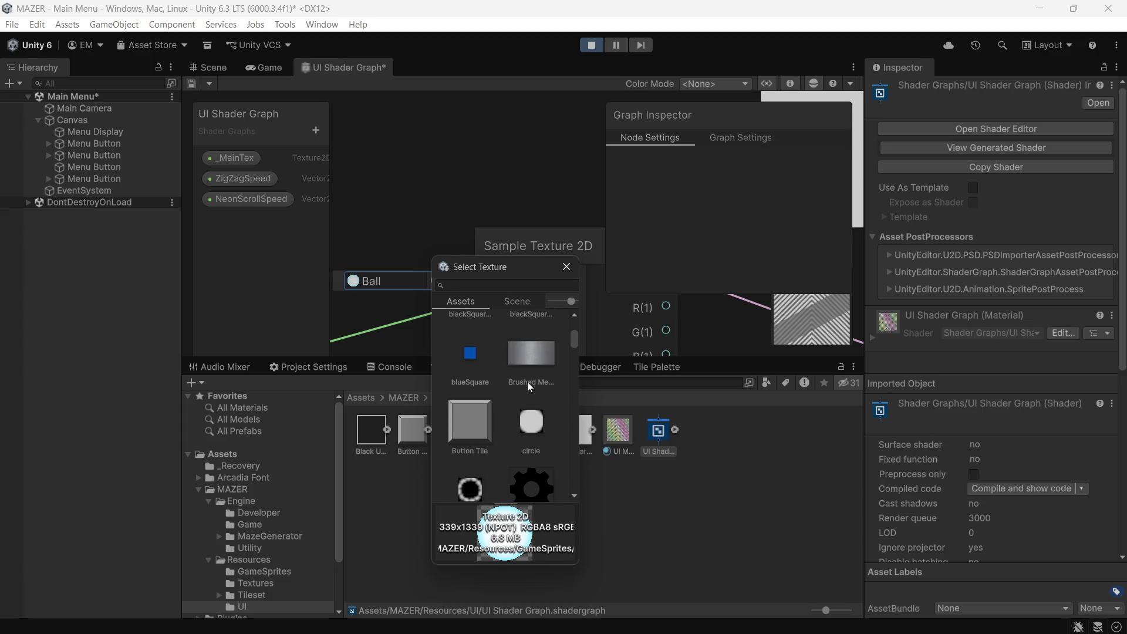
click(533, 359)
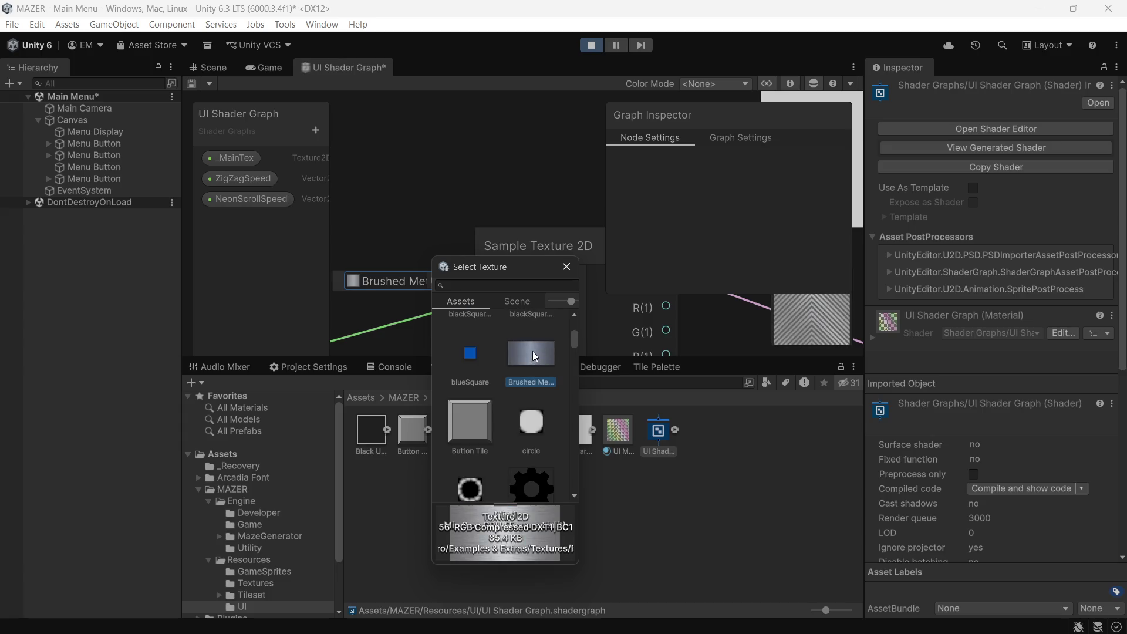
double_click(533, 351)
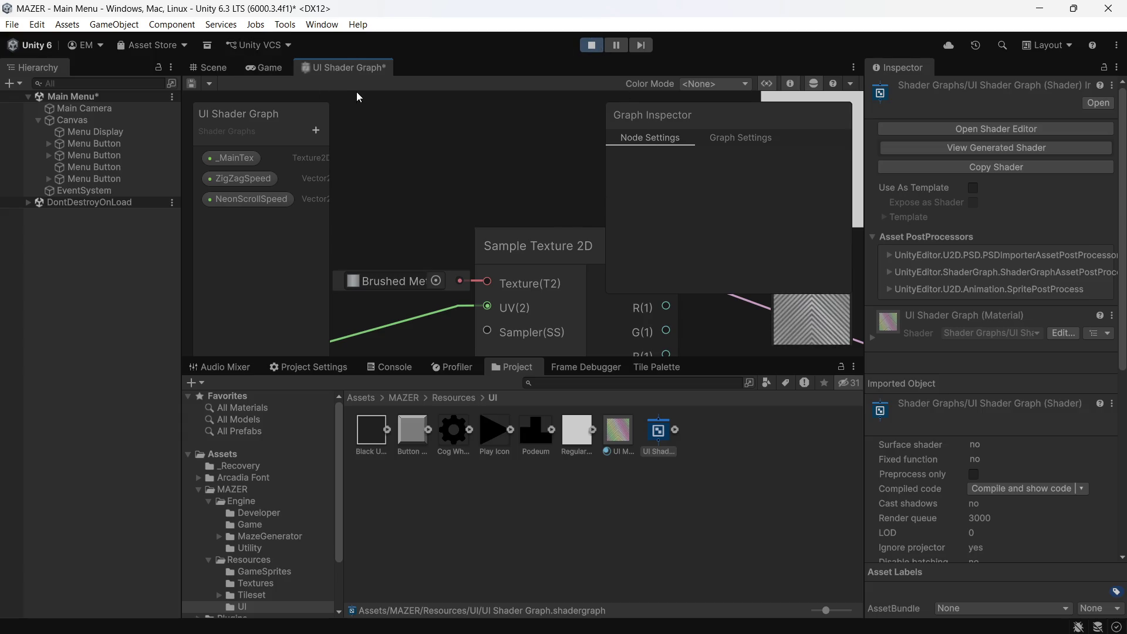
- Save the shader graph and check the menu's new look in the Game view
key(ctrl+s)
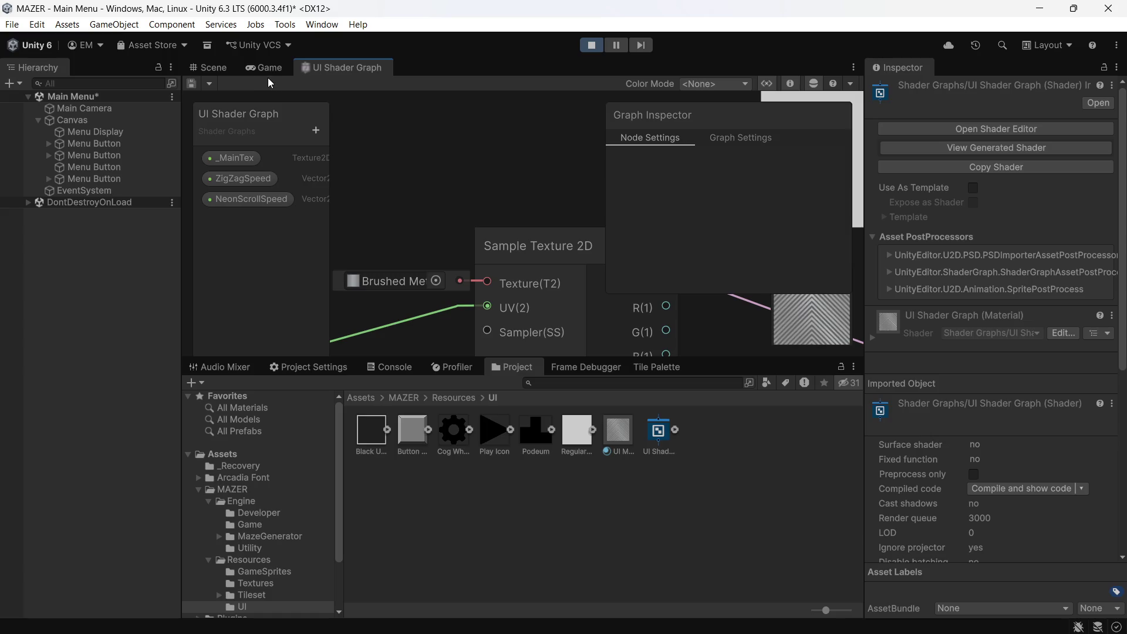
click(268, 72)
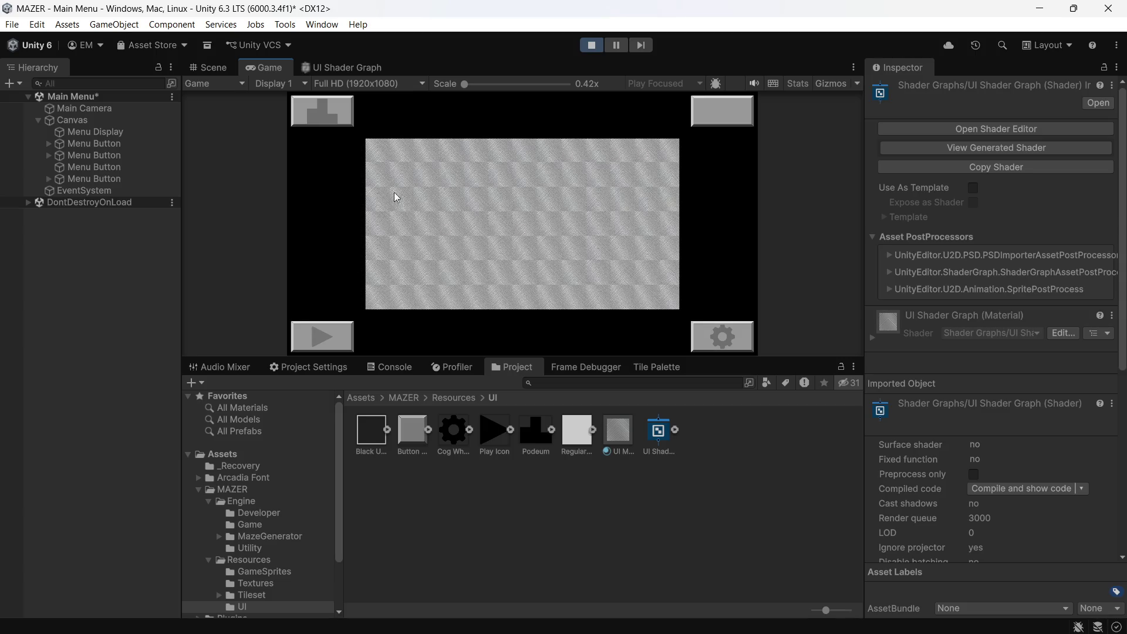
click(337, 67)
scroll(578, 326, down, 3)
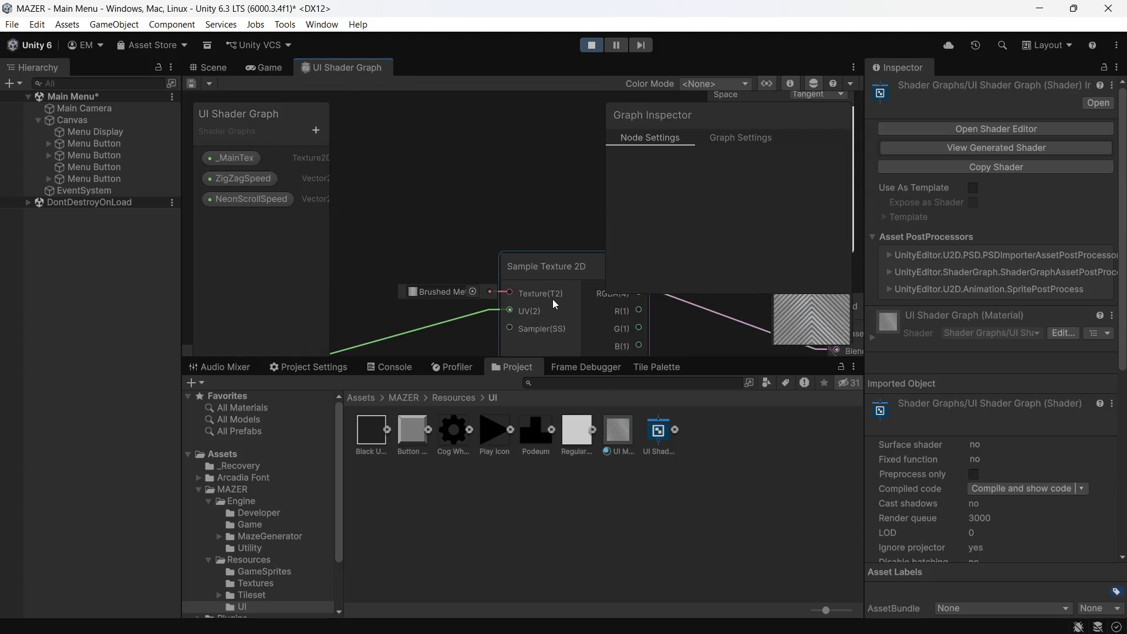
- Reopen the sampler's texture picker and preview the Fruit Jelly texture
drag(505, 297, 491, 163)
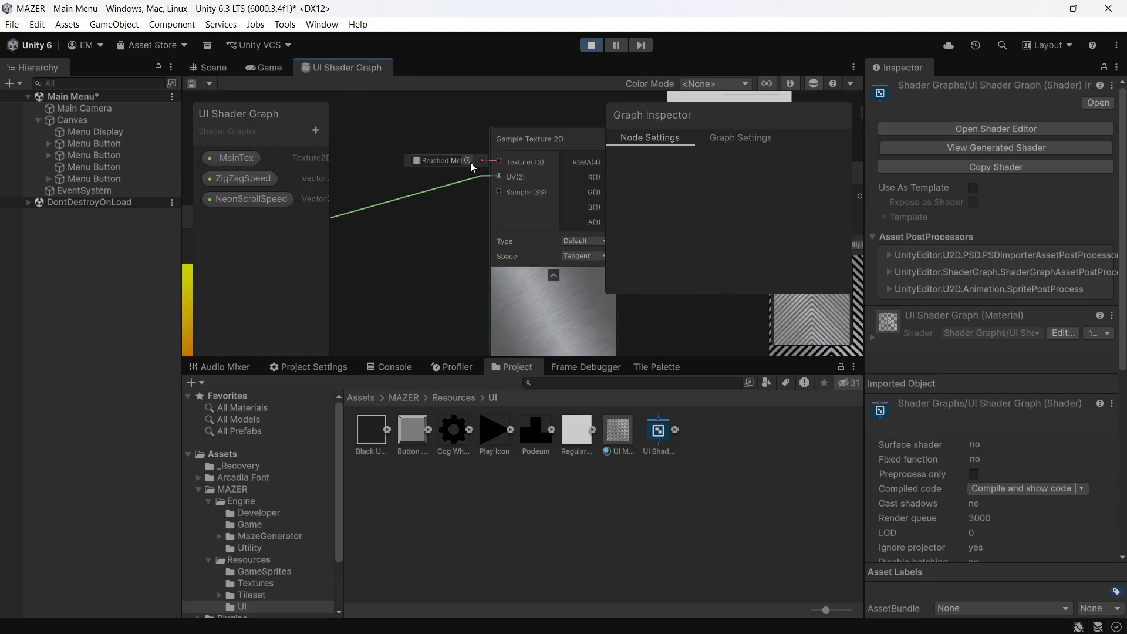
click(468, 161)
scroll(516, 222, up, 10)
scroll(509, 240, down, 8)
scroll(500, 248, down, 4)
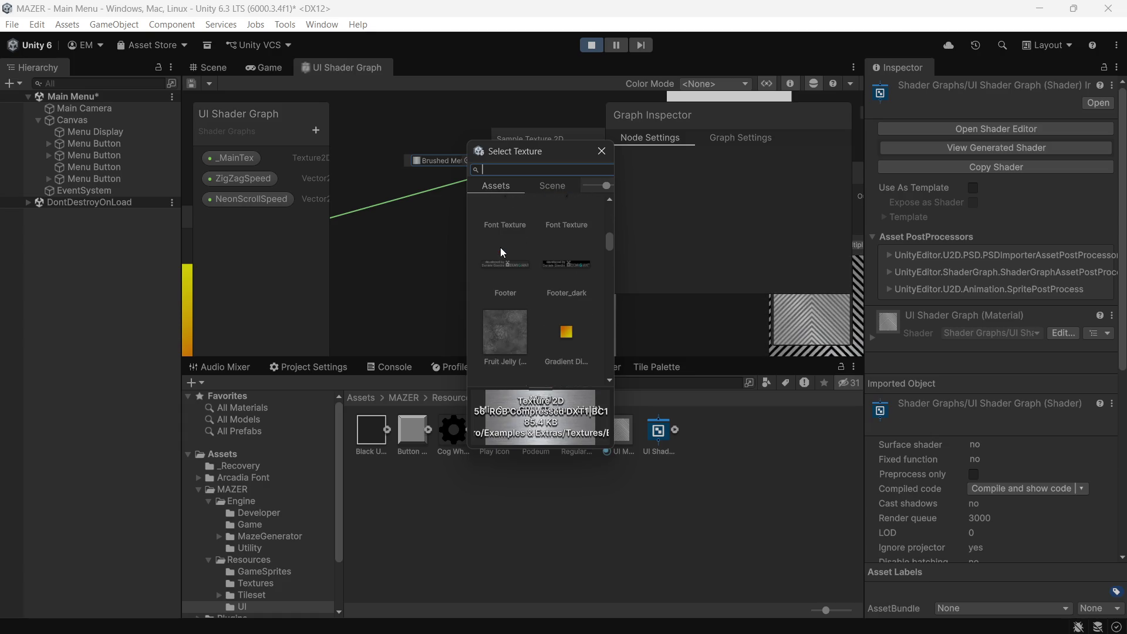
scroll(501, 250, down, 1)
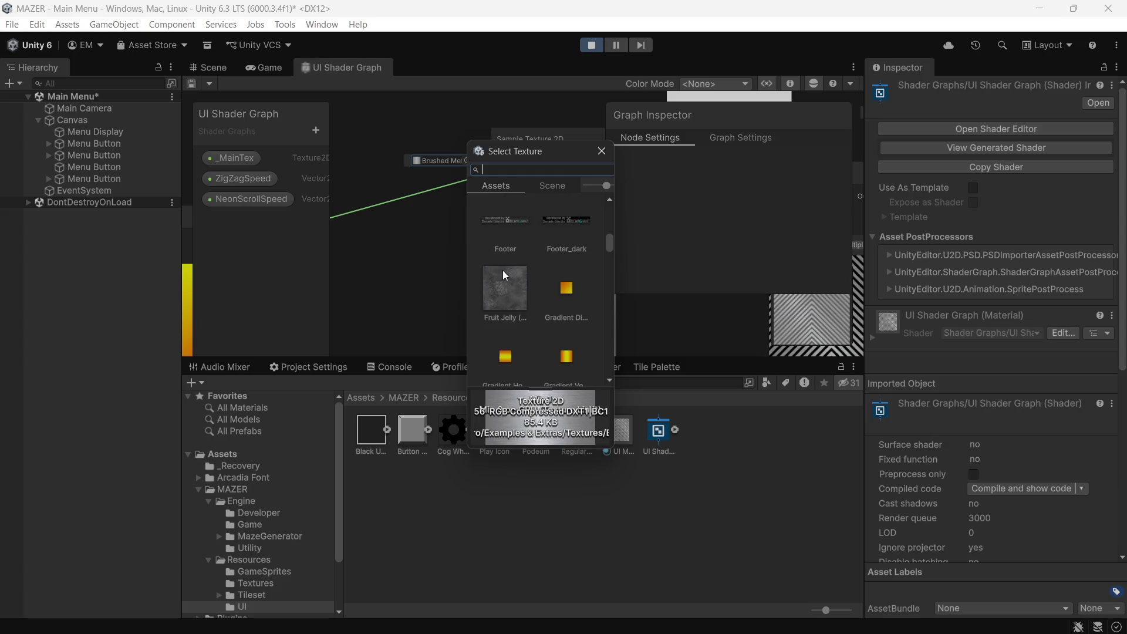
click(503, 270)
scroll(502, 270, up, 1)
scroll(502, 270, down, 2)
scroll(503, 270, down, 1)
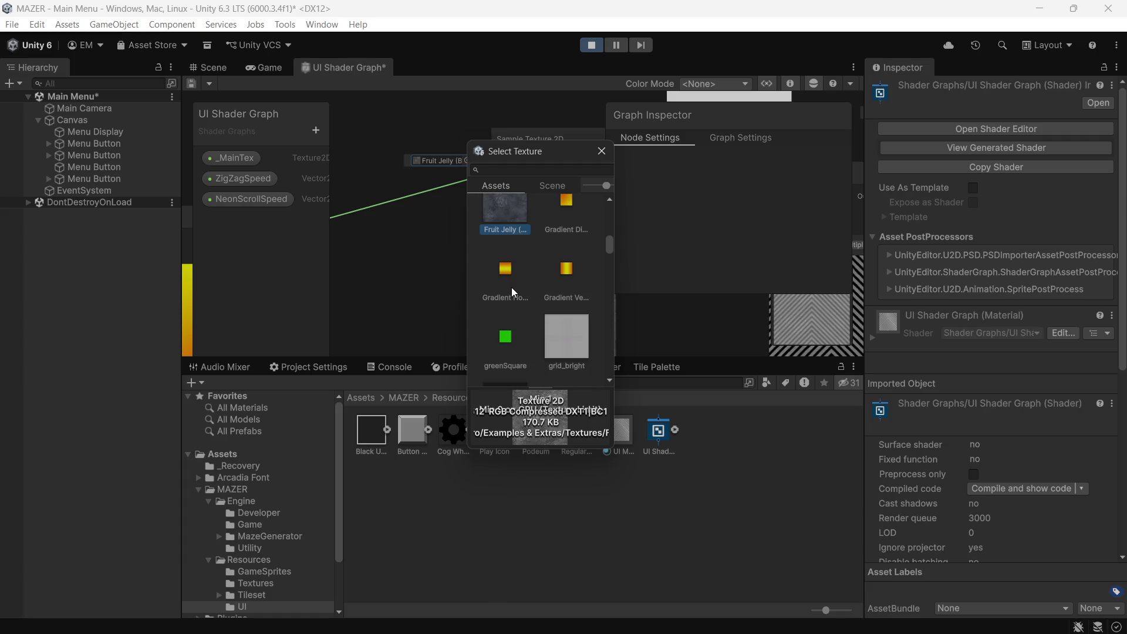
- Preview horizontal, vertical and diagonal gradient textures, then Floor Cement, on the sampler
click(506, 281)
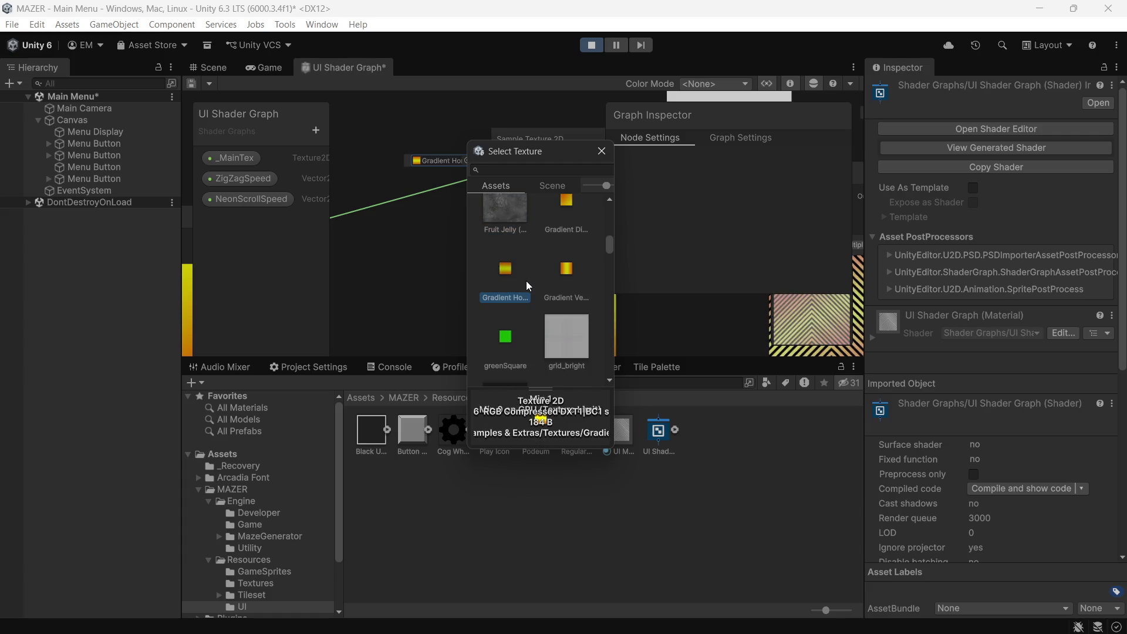
click(563, 278)
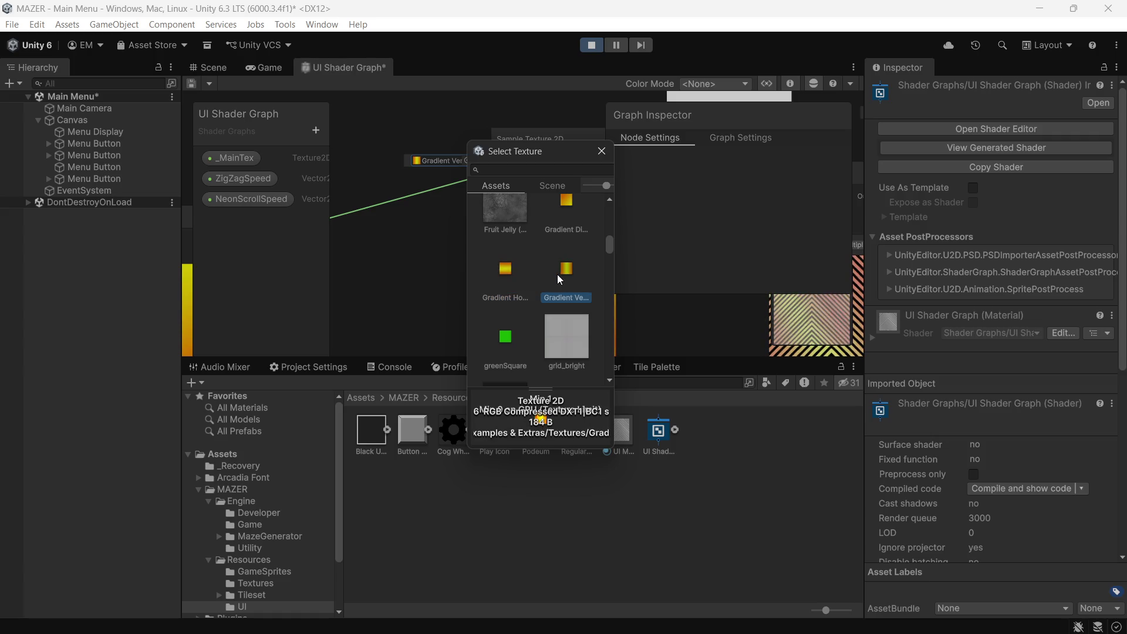
click(566, 217)
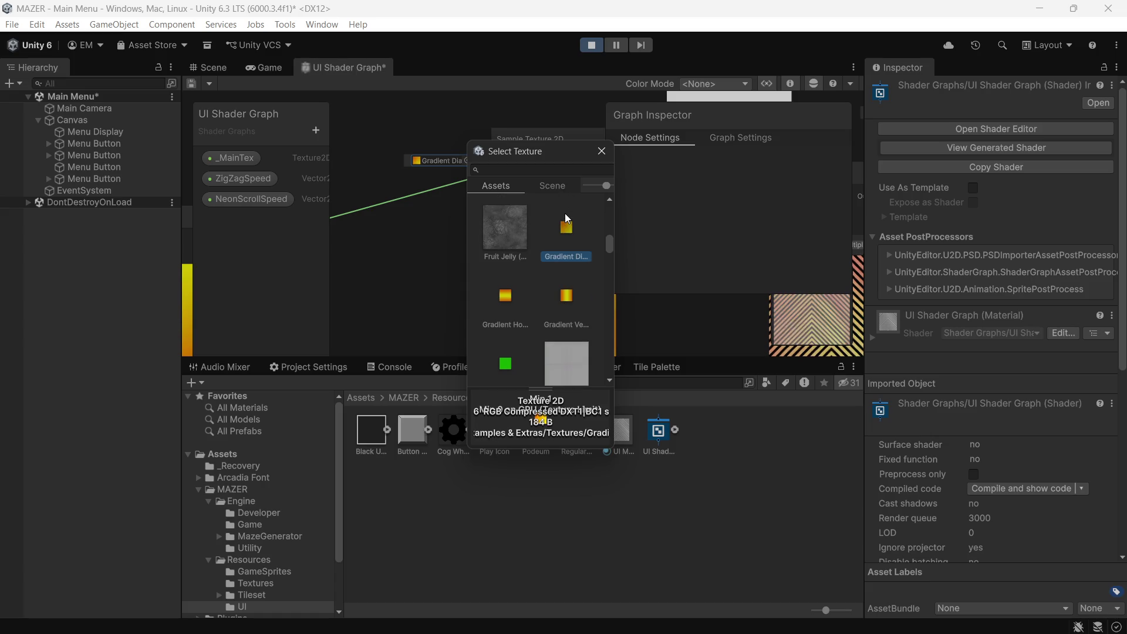
click(518, 247)
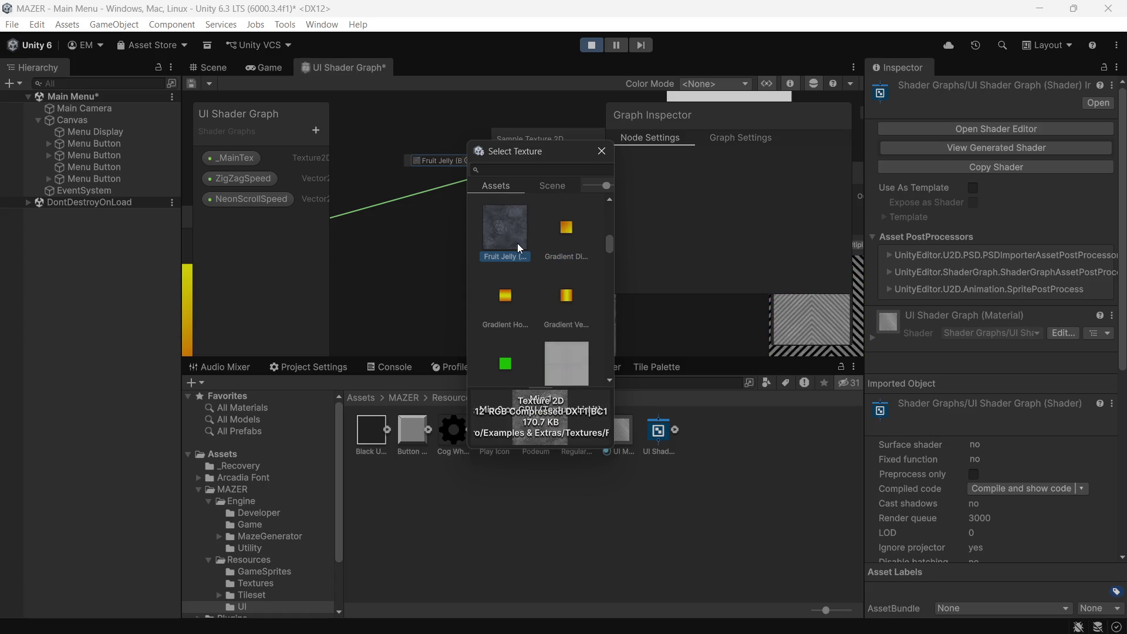
click(554, 238)
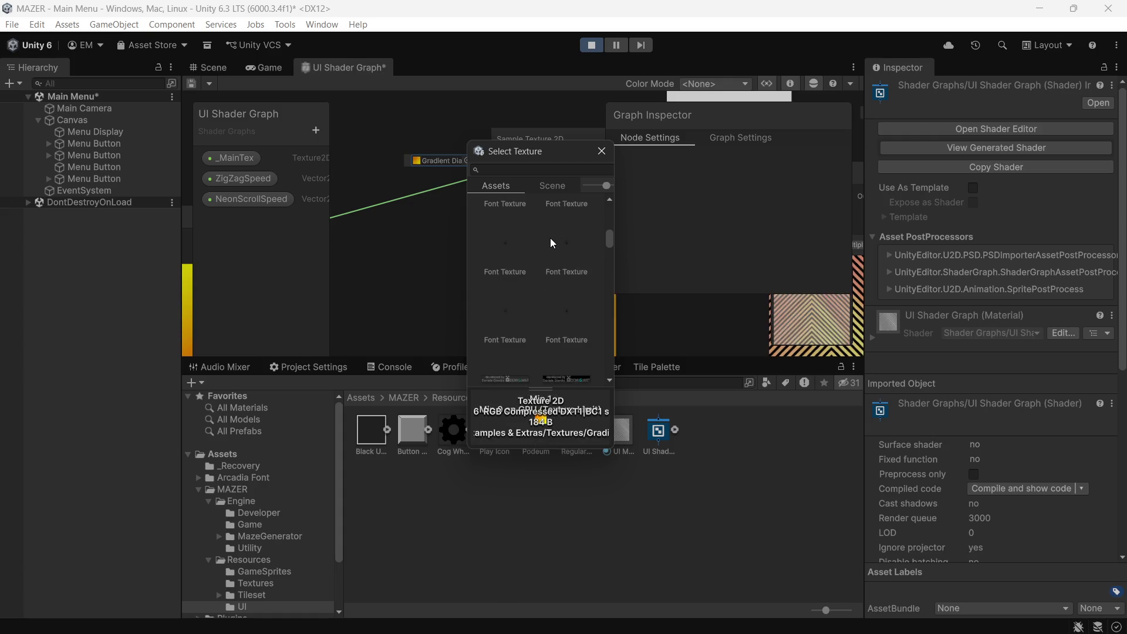
scroll(550, 238, up, 2)
scroll(549, 239, up, 1)
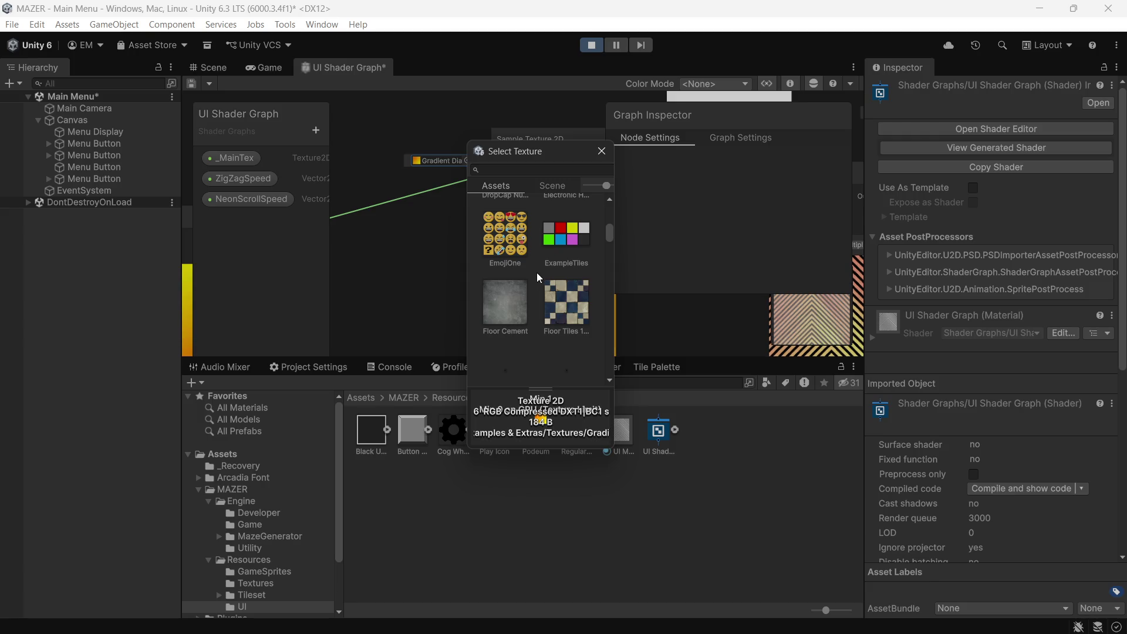
click(528, 292)
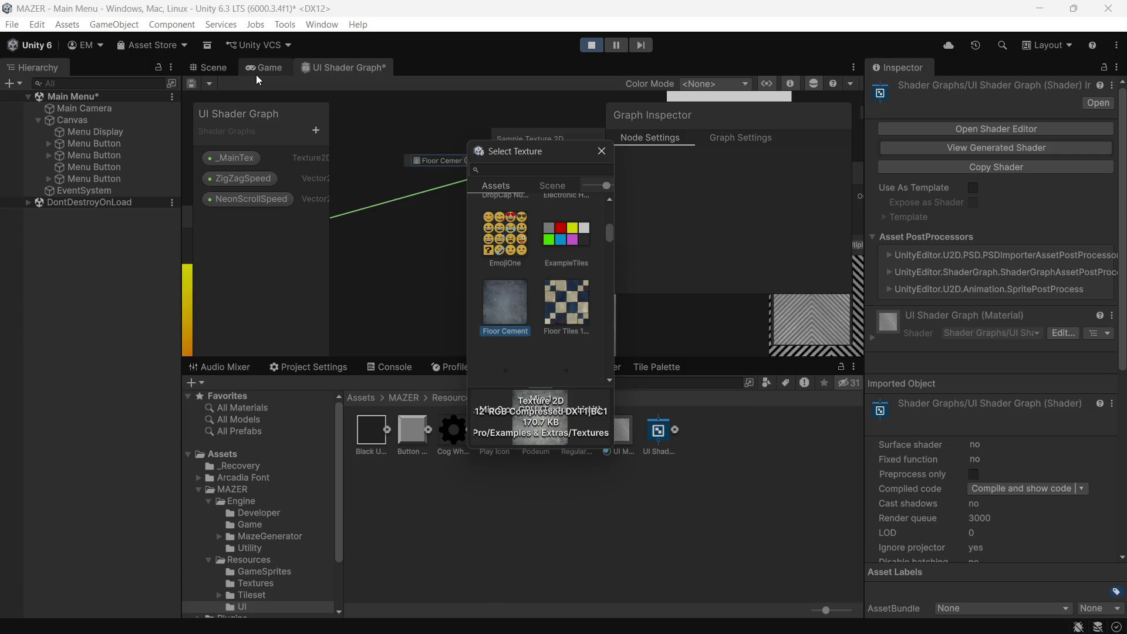
- Try Default-Particle, then search 'def' and preview the Default-Checker texture
scroll(524, 254, down, 3)
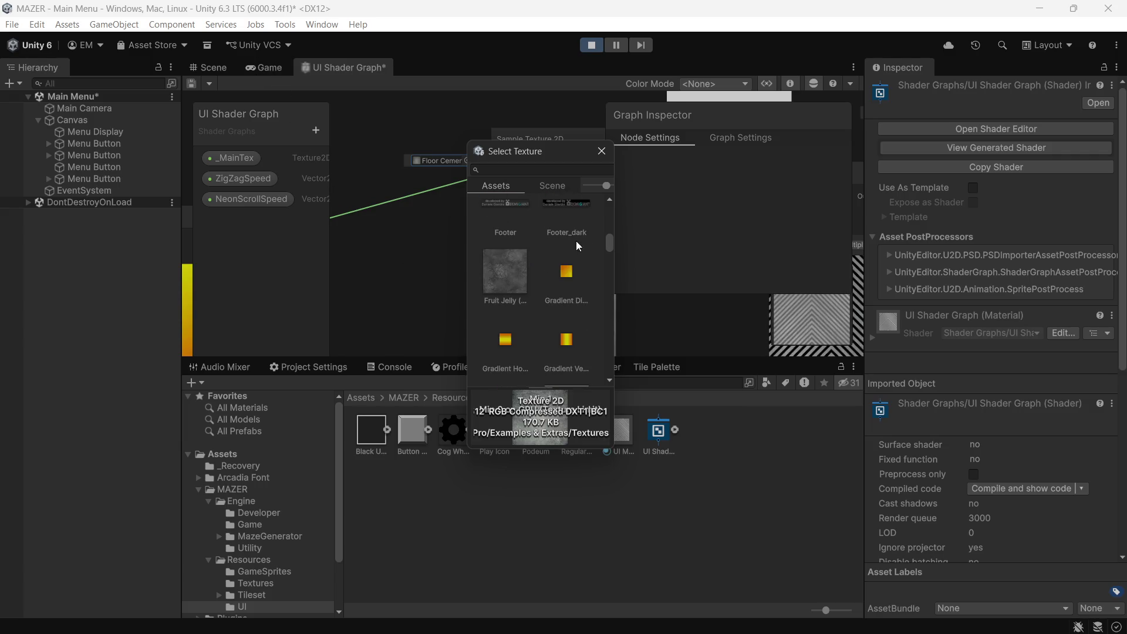
drag(611, 249, 586, 368)
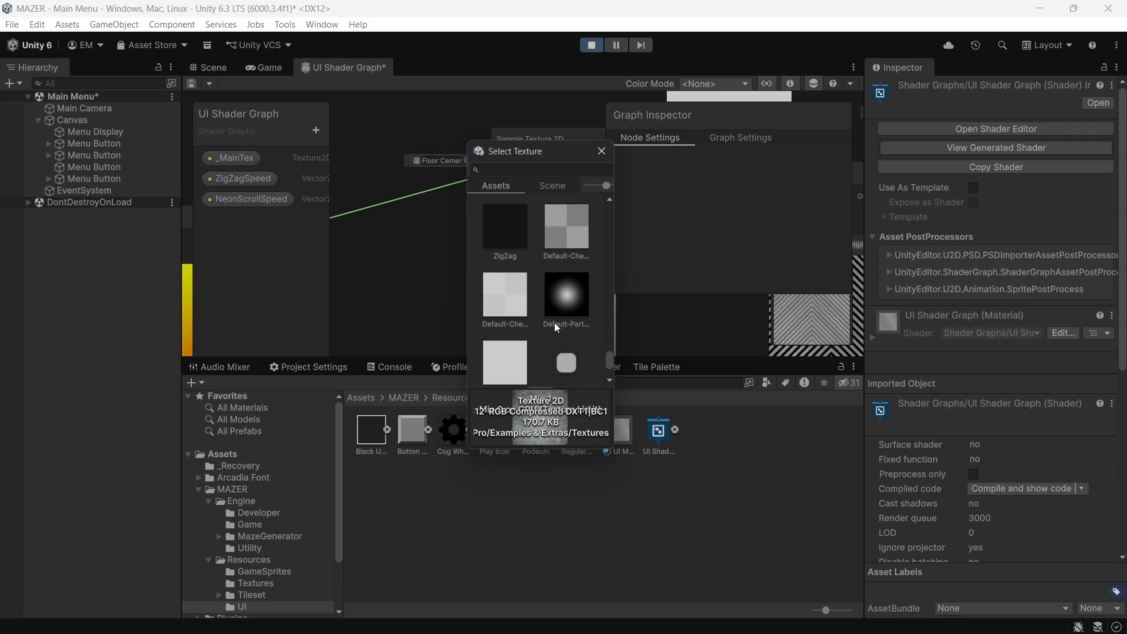
scroll(510, 354, down, 2)
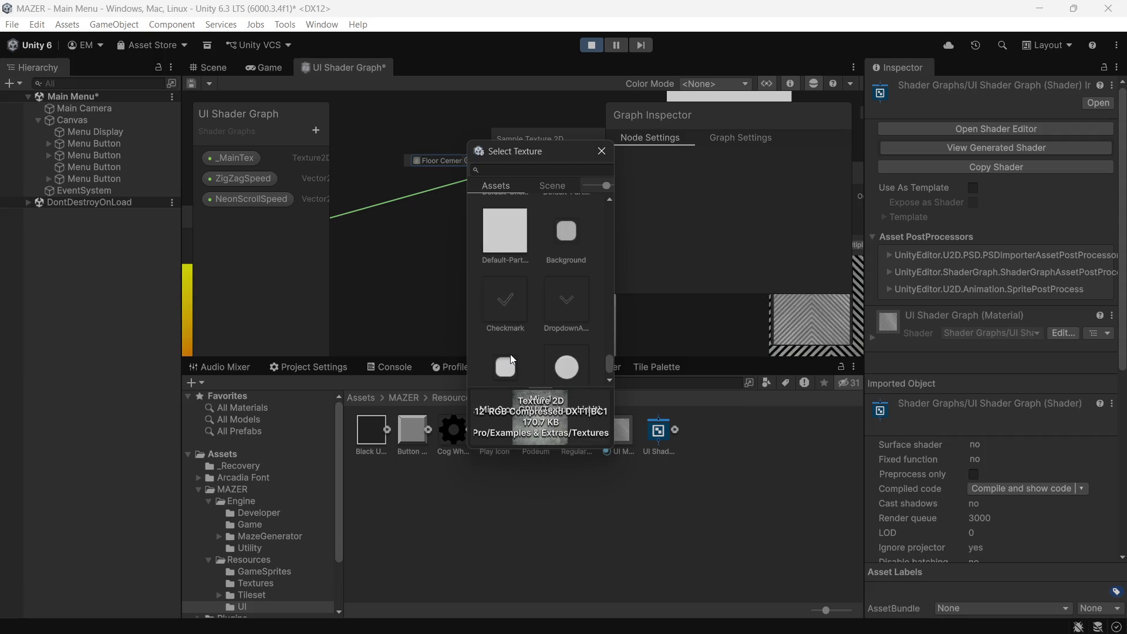
click(497, 262)
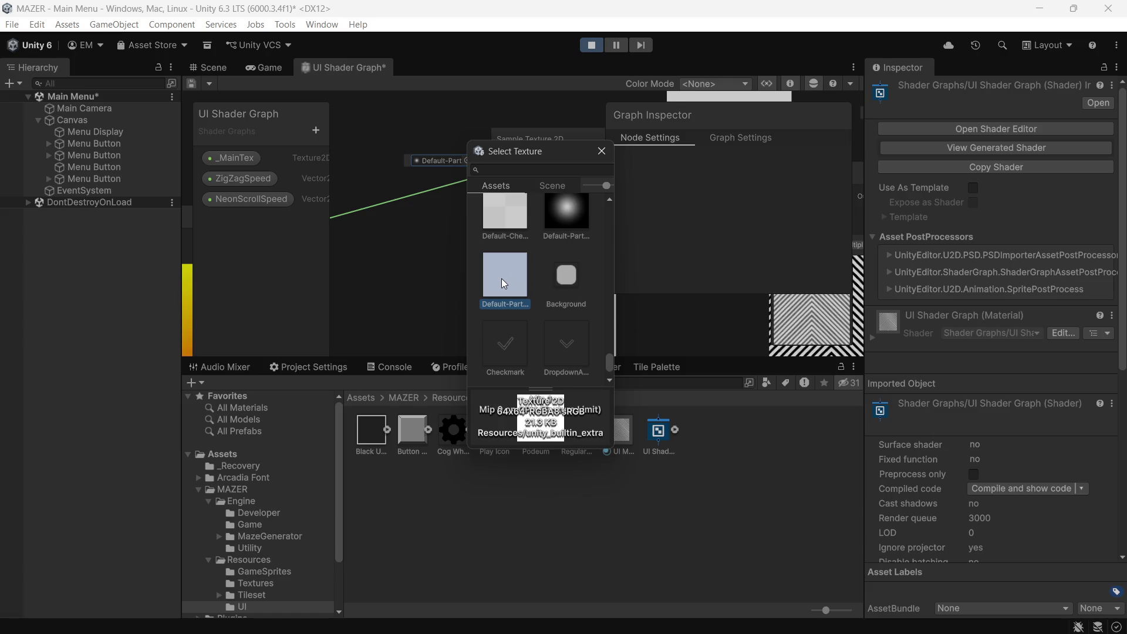
scroll(502, 278, down, 3)
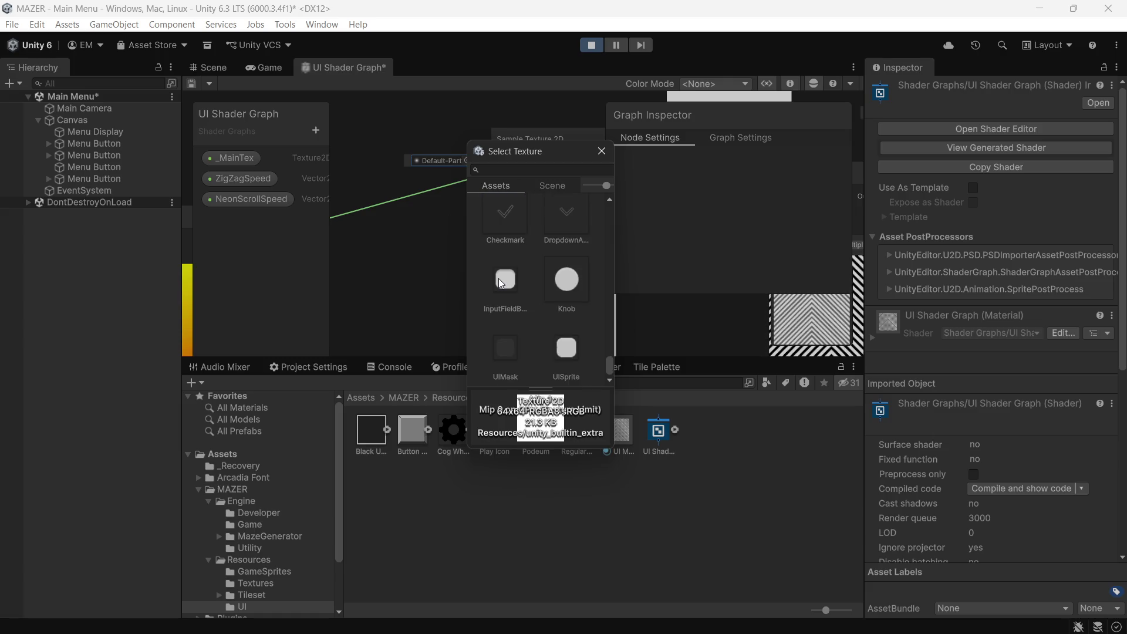
click(537, 169)
text(def)
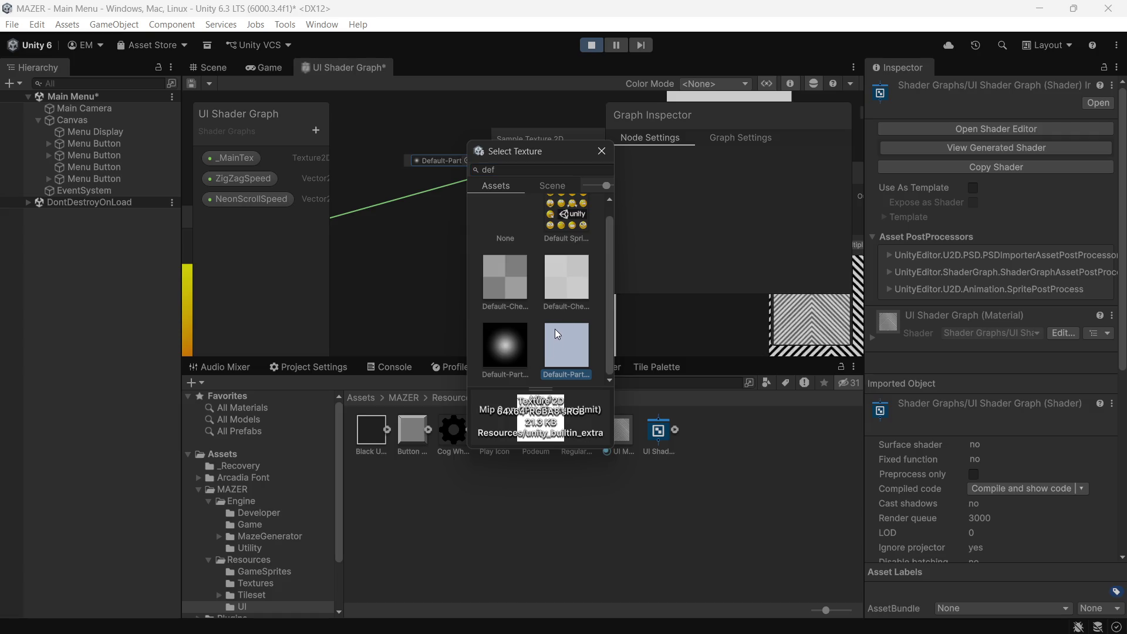
click(568, 281)
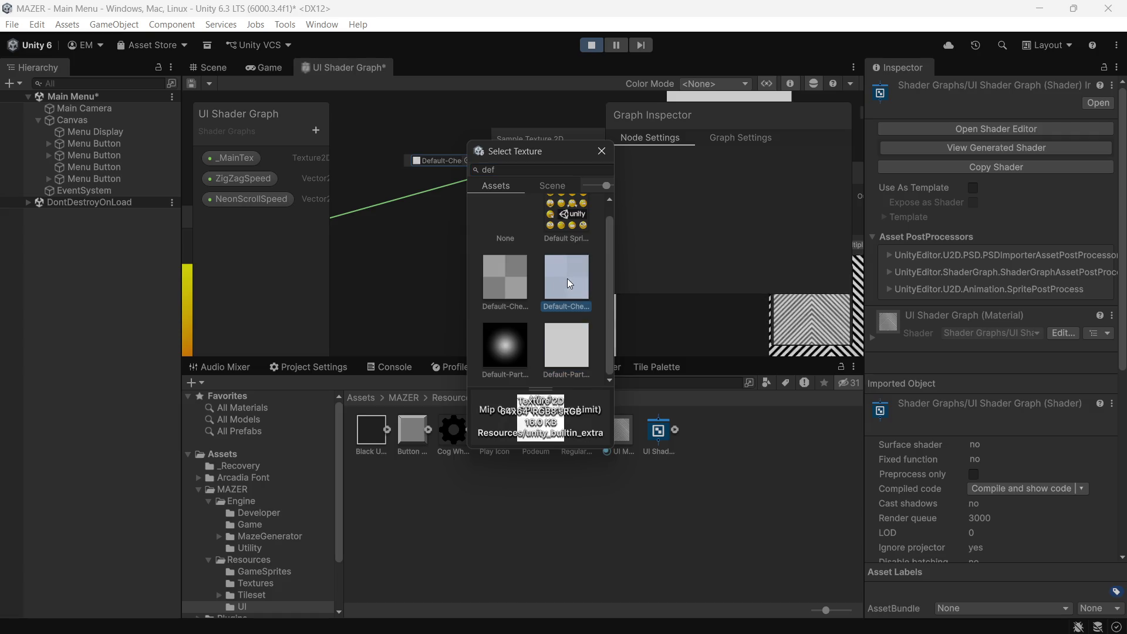
- Set the sampler's texture to None and view the menu in the Game view
scroll(569, 263, up, 1)
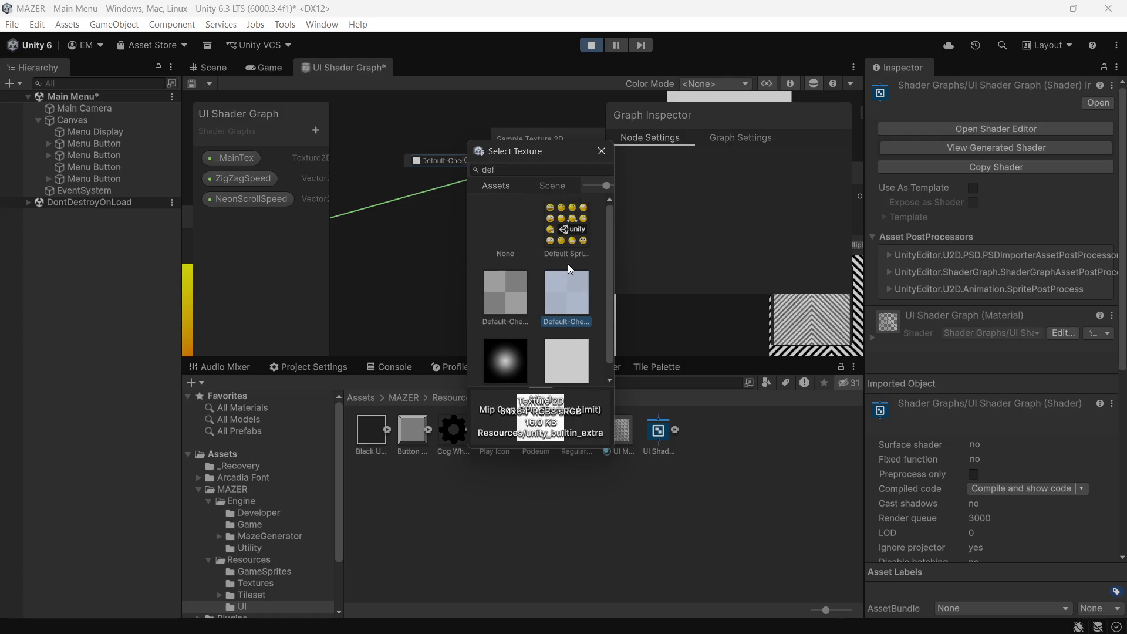
double_click(514, 242)
scroll(511, 242, down, 5)
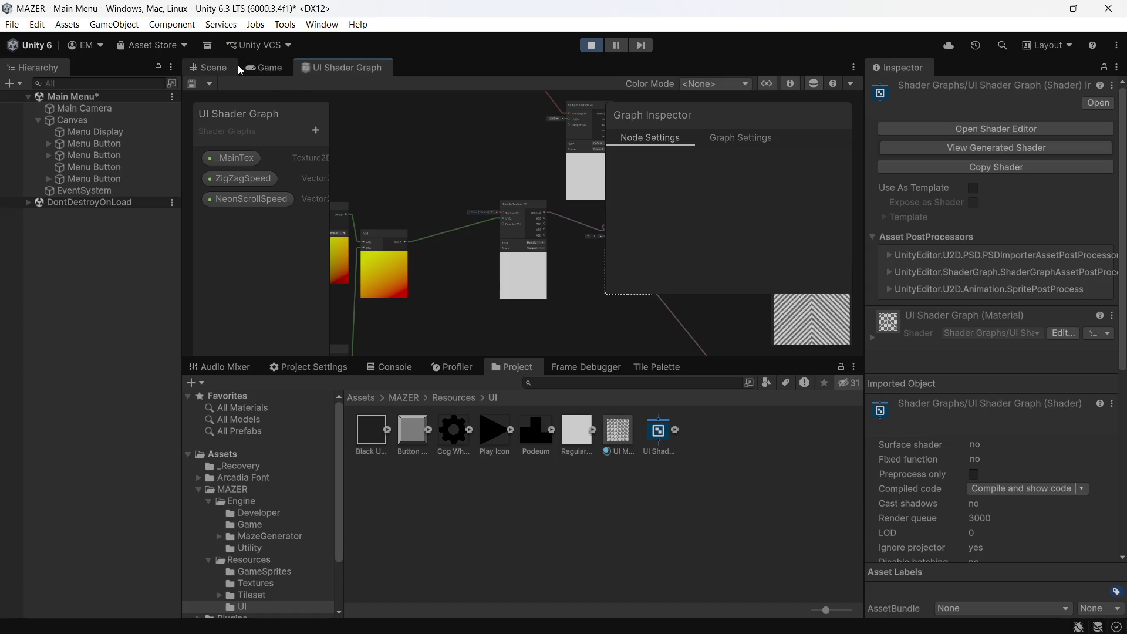
click(270, 67)
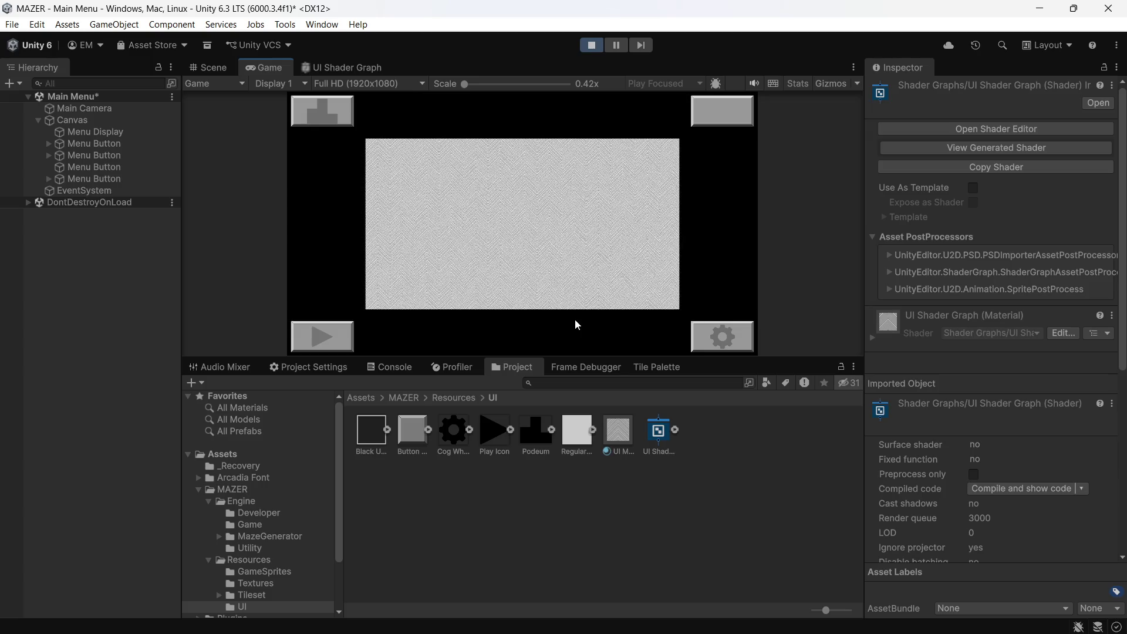
drag(465, 85, 554, 75)
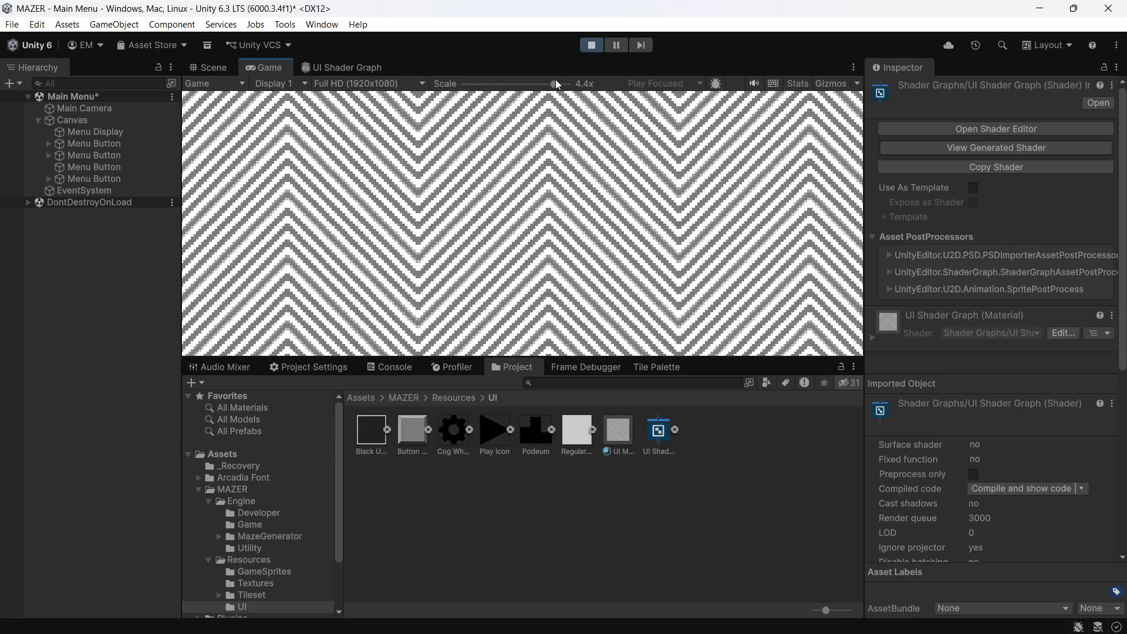
drag(556, 81, 461, 87)
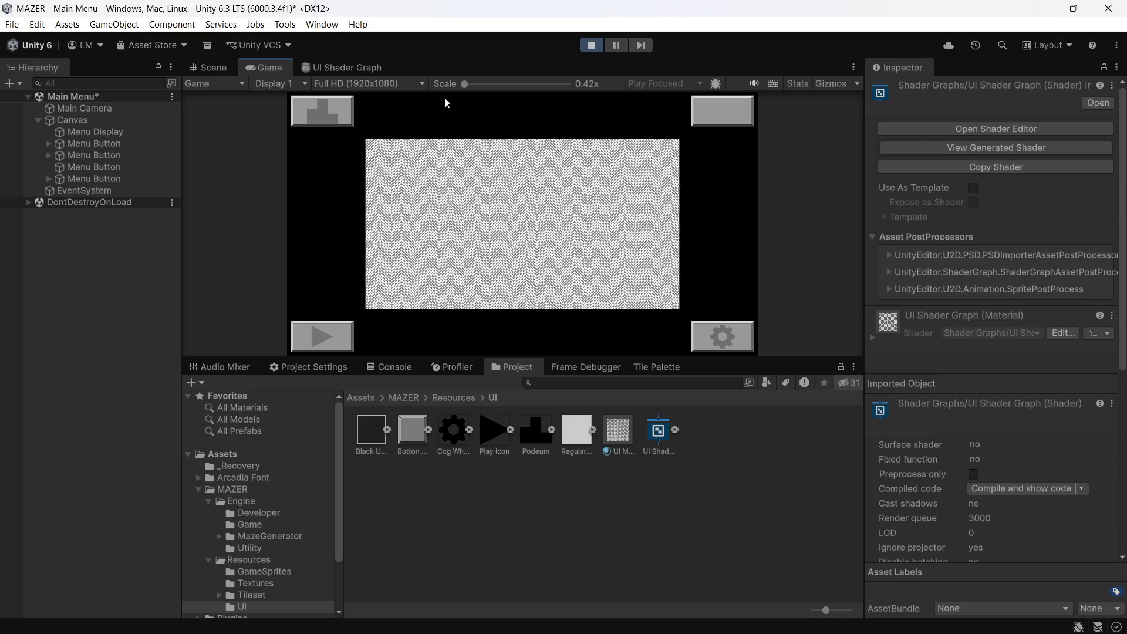
click(339, 68)
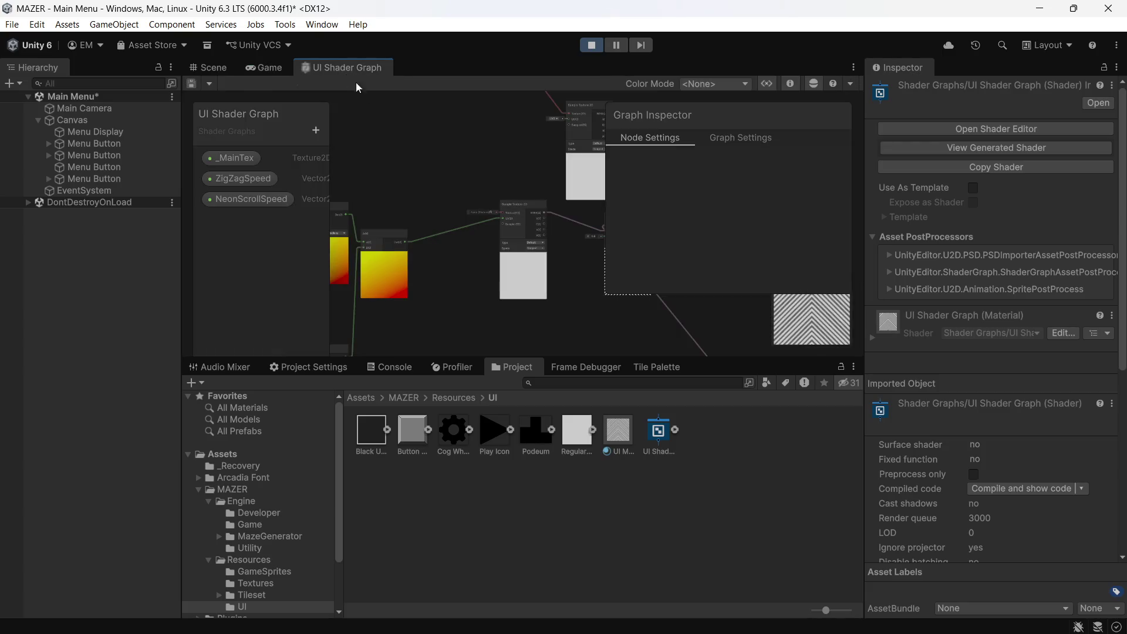
- Rearrange the shader graph nodes for rainbow colouring, save it, and view the Game tab
key(space)
key(Escape)
key(space)
scroll(442, 294, down, 5)
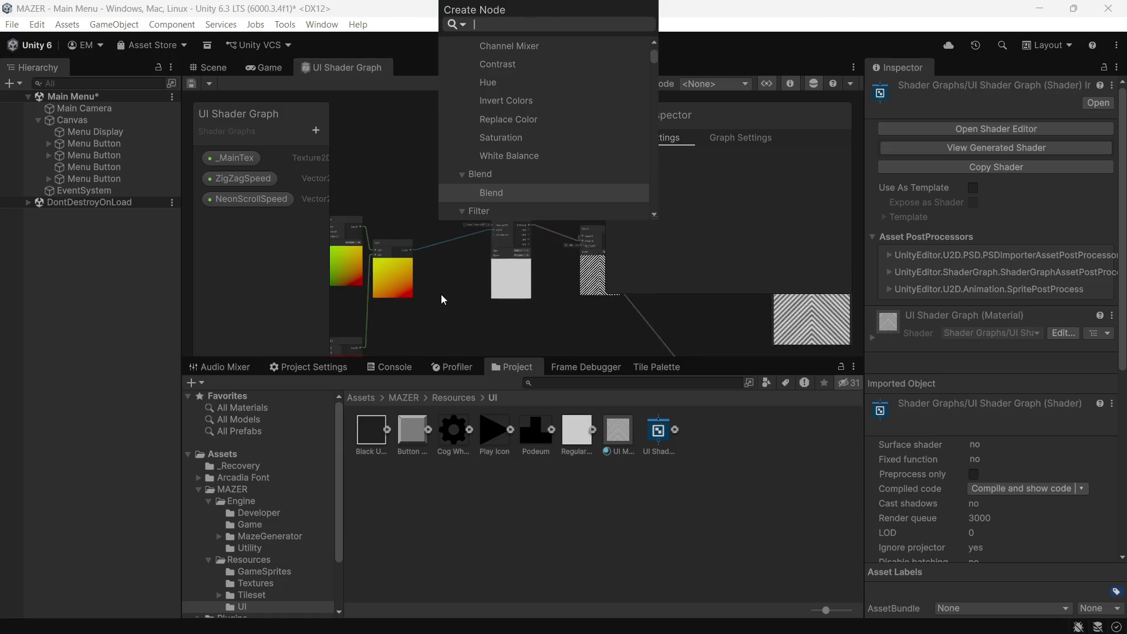
key(Escape)
mouse_move(474, 269)
mouse_down()
mouse_move(432, 205)
mouse_move(427, 250)
mouse_up()
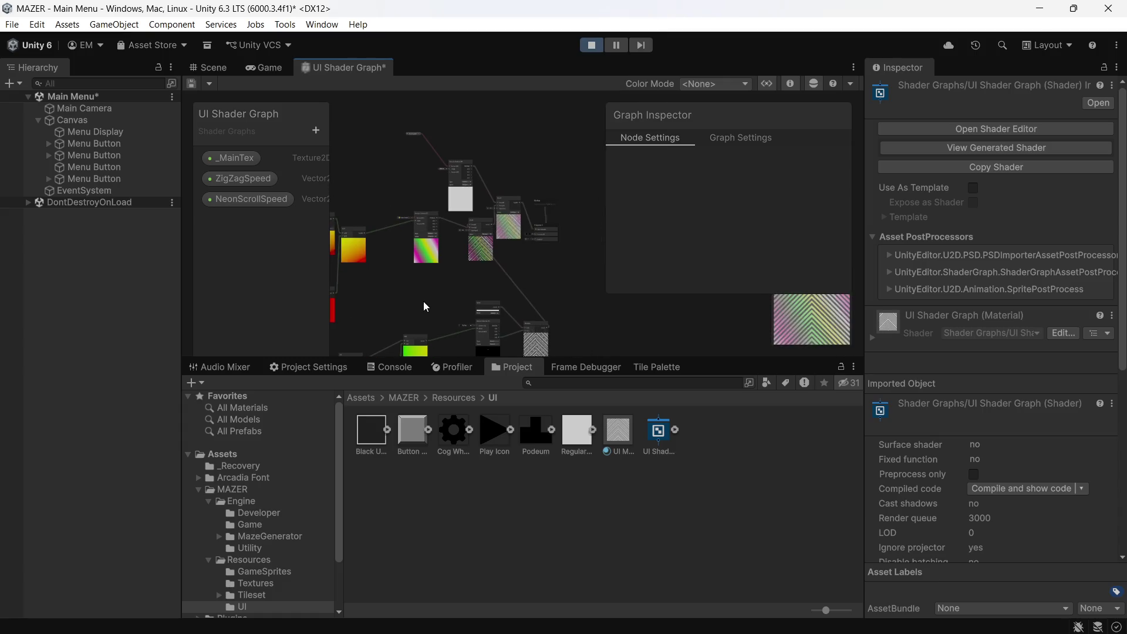
key(ctrl+s)
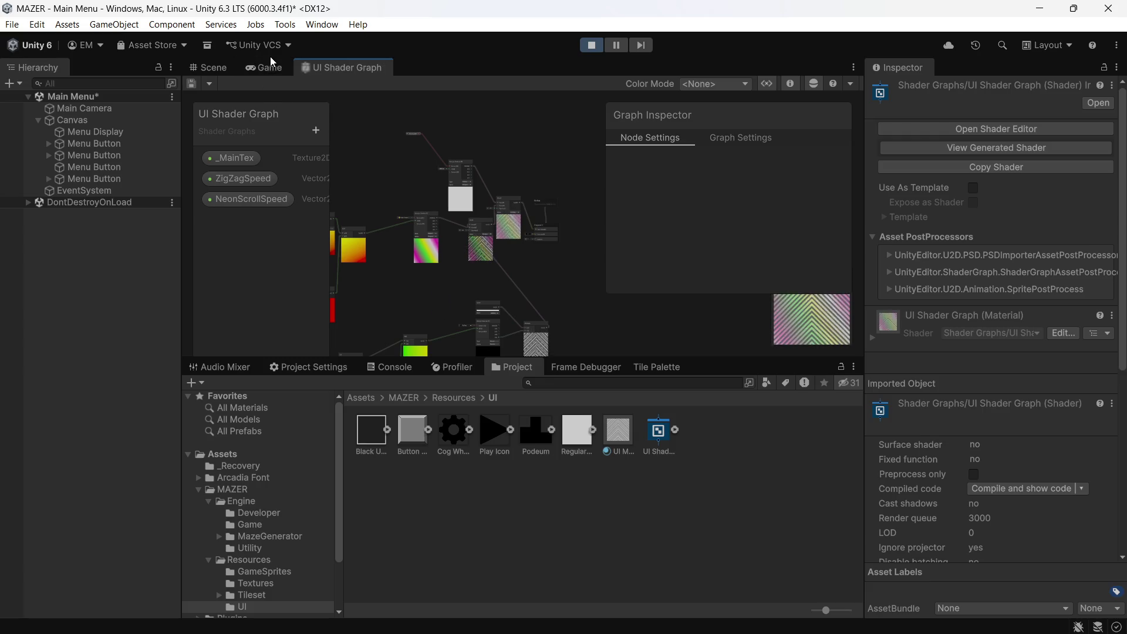
click(259, 68)
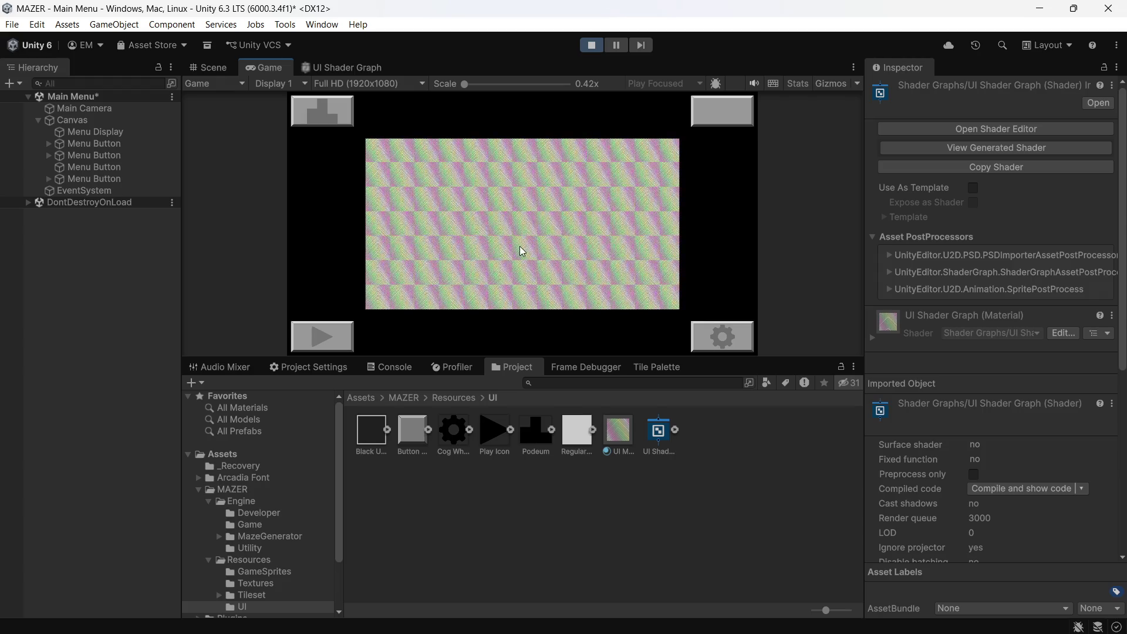
- Inspect Menu Display, exit Play mode and save the Main Menu scene
click(522, 251)
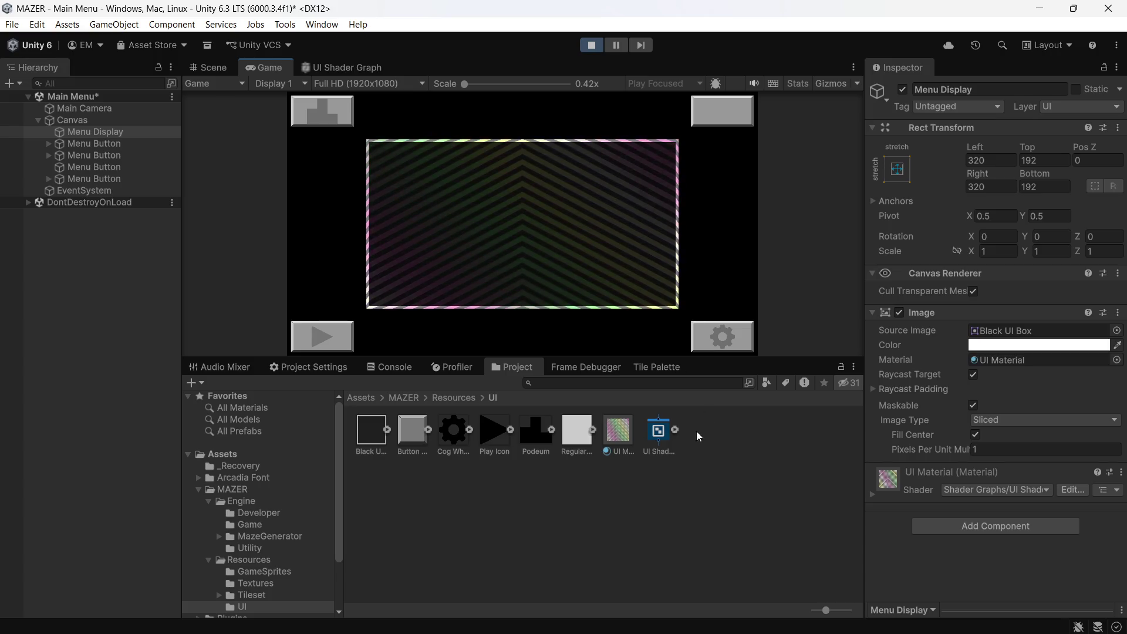
mouse_move(505, 632)
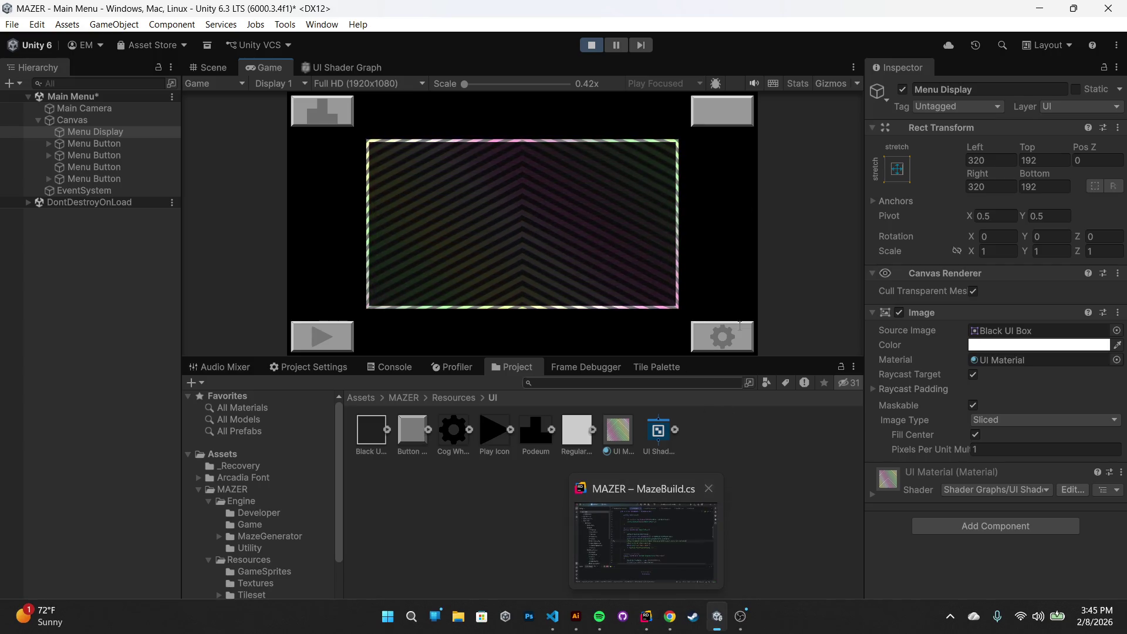
click(501, 522)
key(ctrl+s)
click(591, 45)
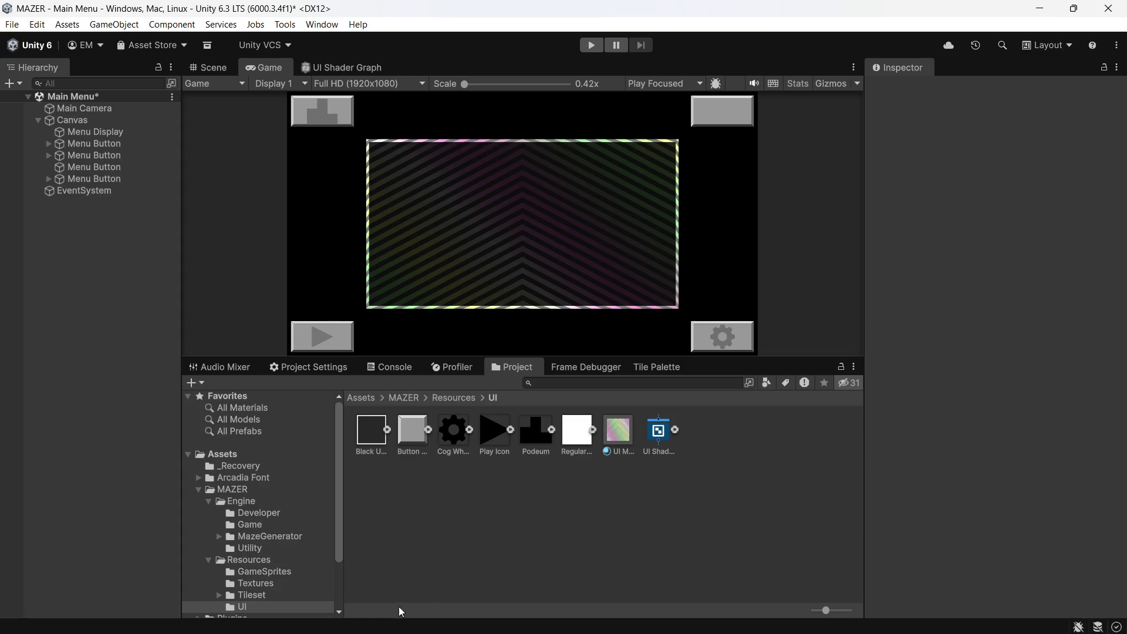
key(ctrl+s)
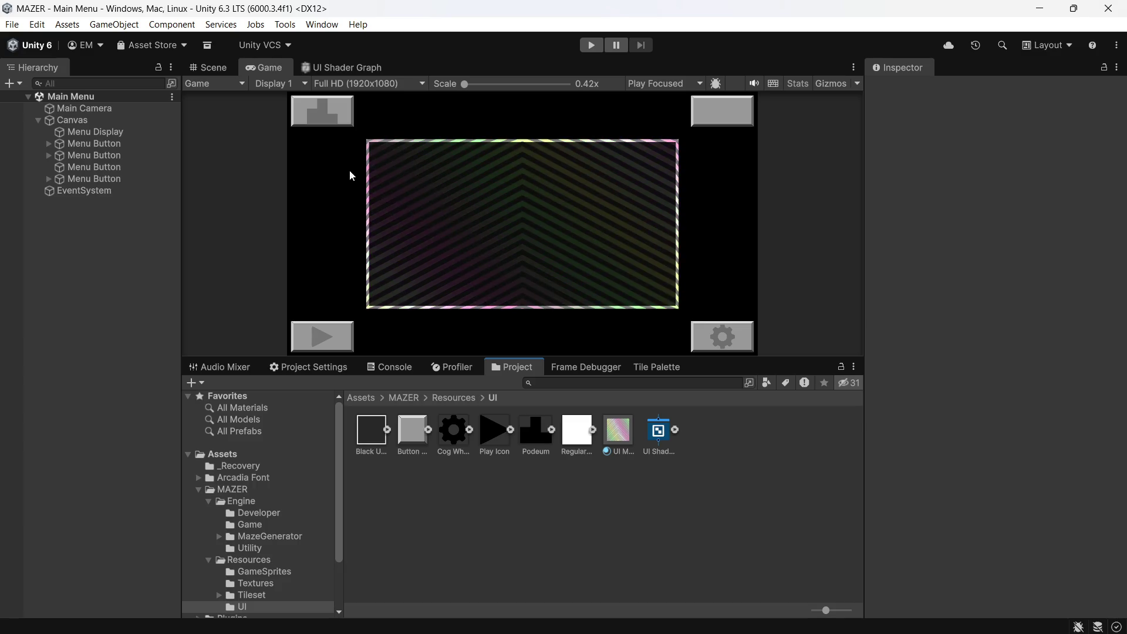
- Set Menu Display's Image material to None so it becomes a plain dark, white-bordered panel
click(141, 134)
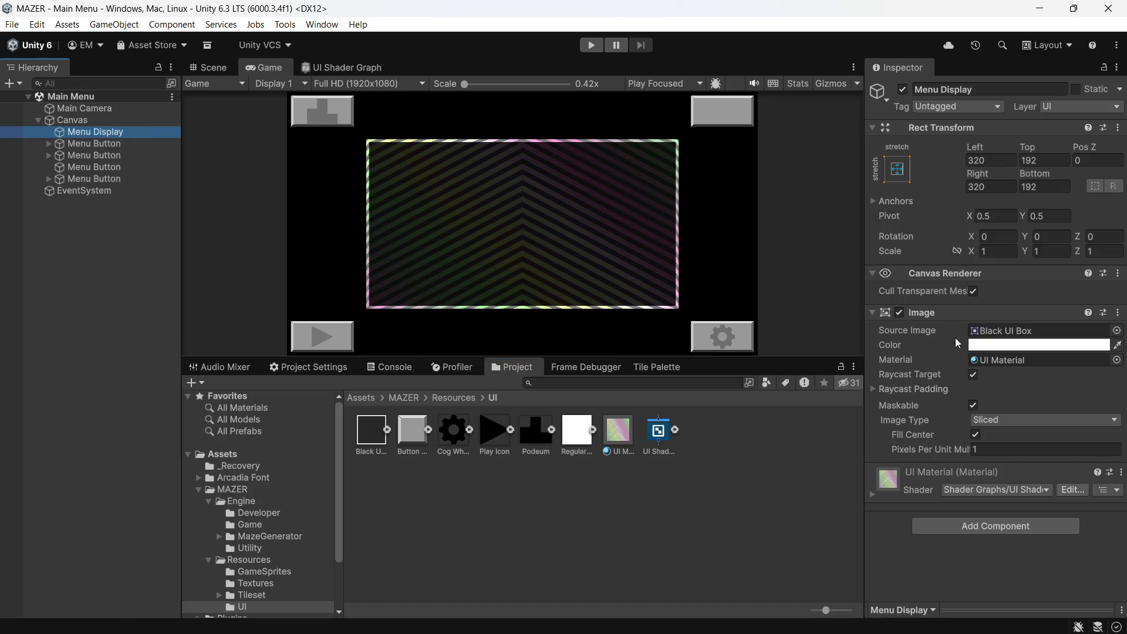
click(1117, 360)
scroll(1073, 346, down, 5)
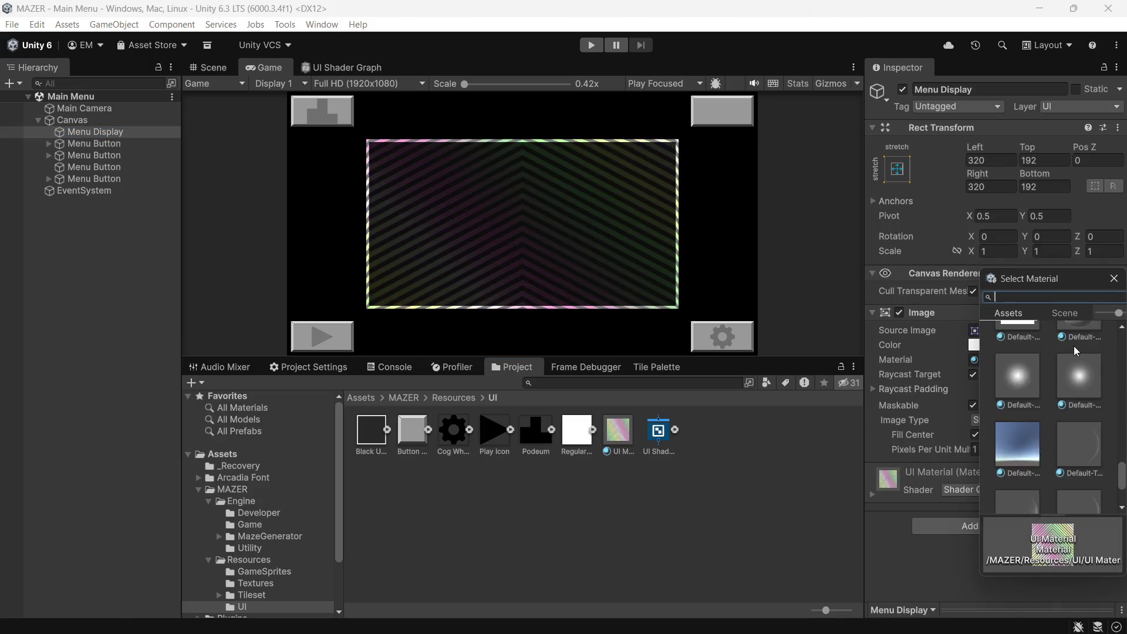
scroll(1062, 376, up, 5)
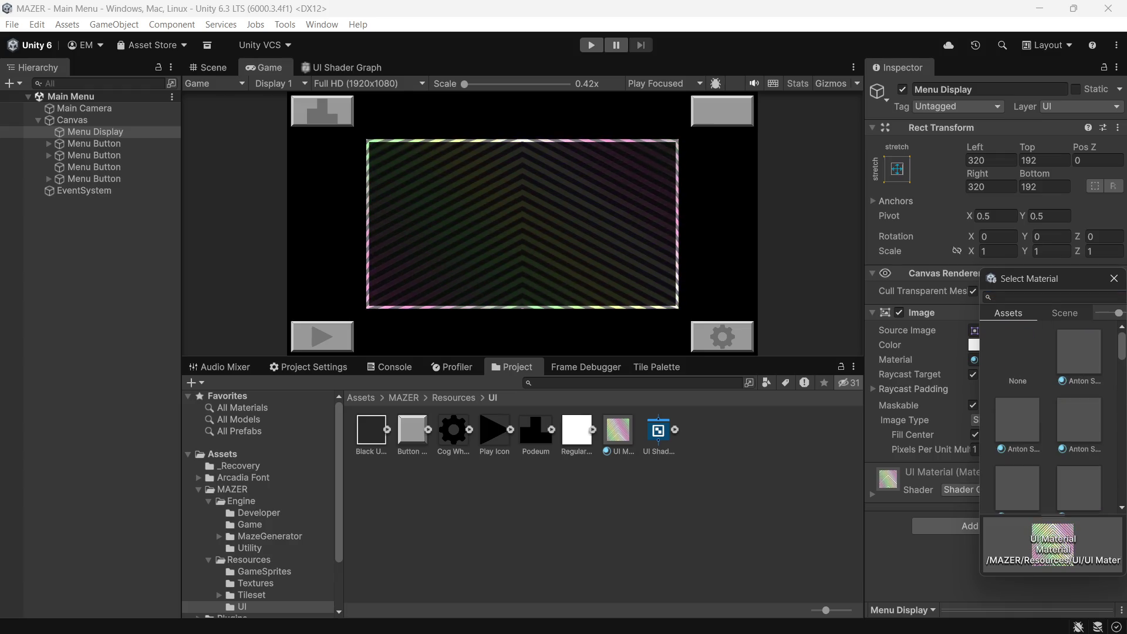
double_click(1031, 369)
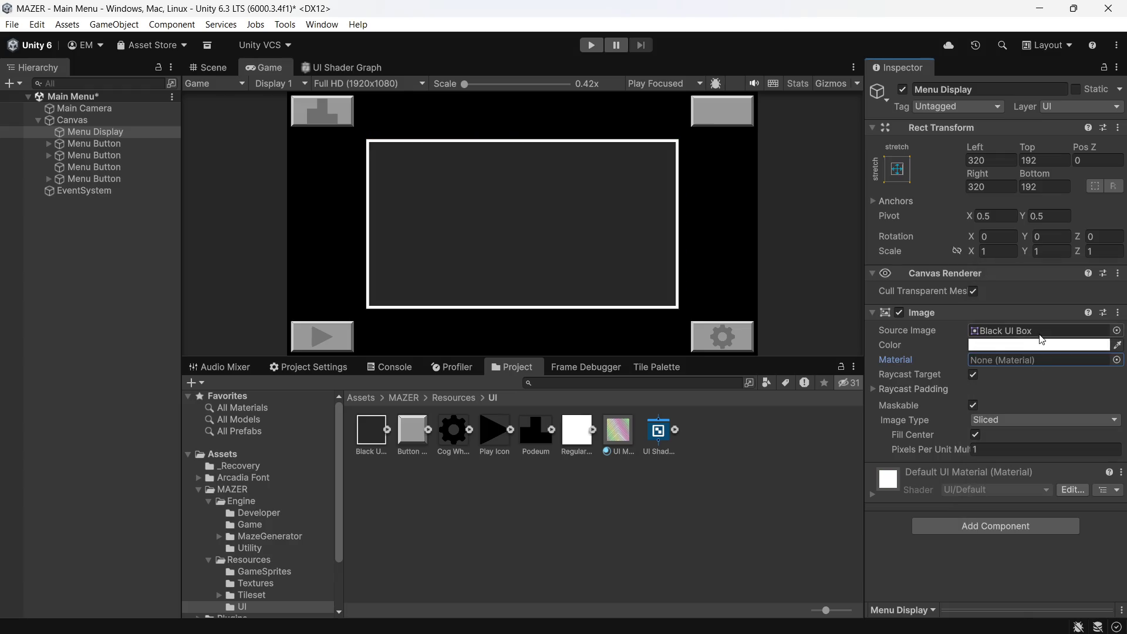
click(82, 341)
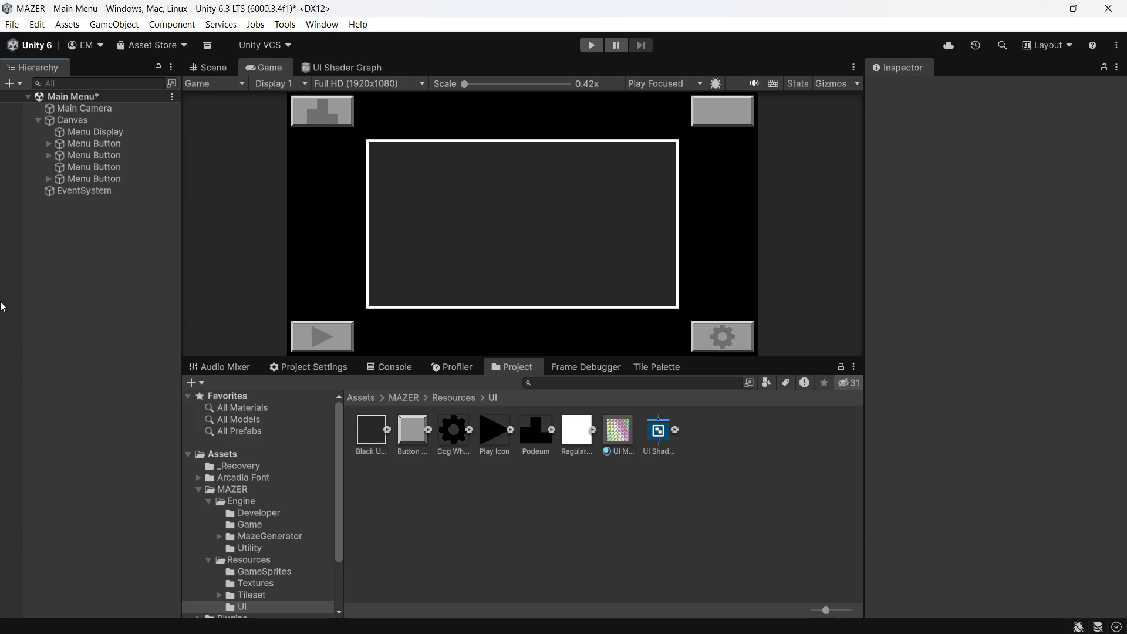
- Add a Text - TextMeshPro object under the third menu button
click(70, 167)
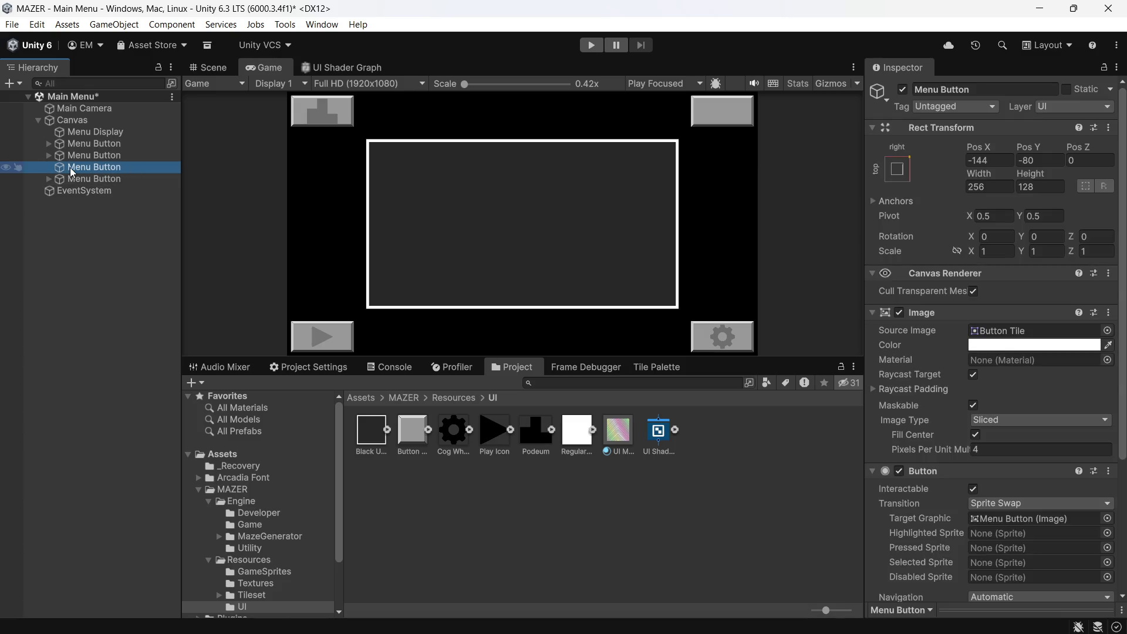
right_click(69, 169)
mouse_move(211, 603)
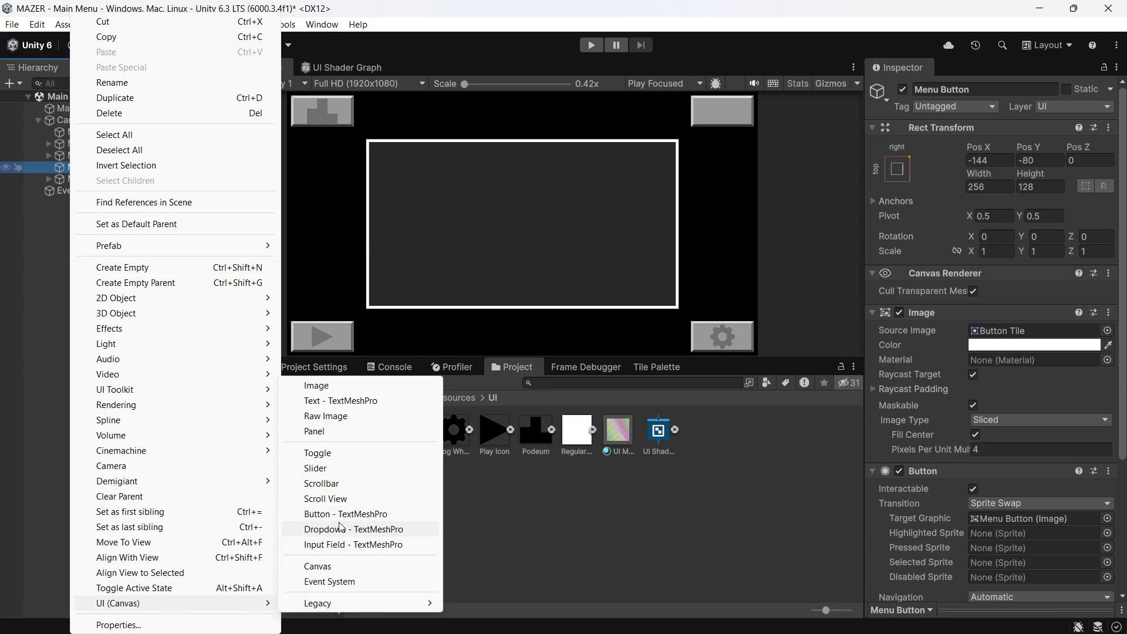
click(349, 400)
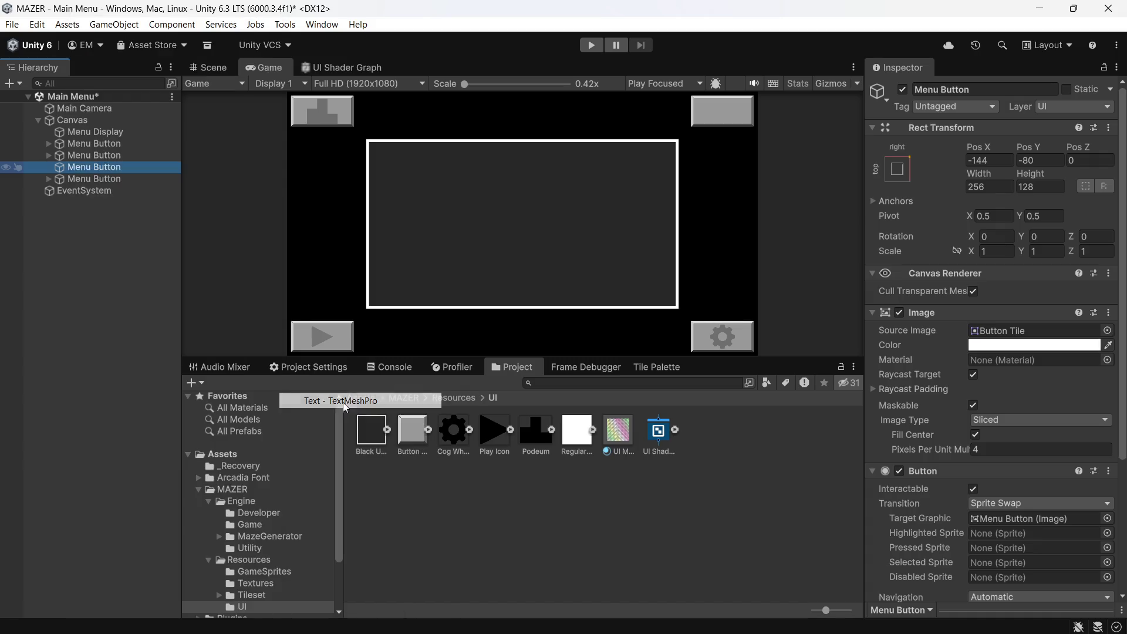
- Set the new text's Font Asset to Arcadia SDF
scroll(991, 362, down, 3)
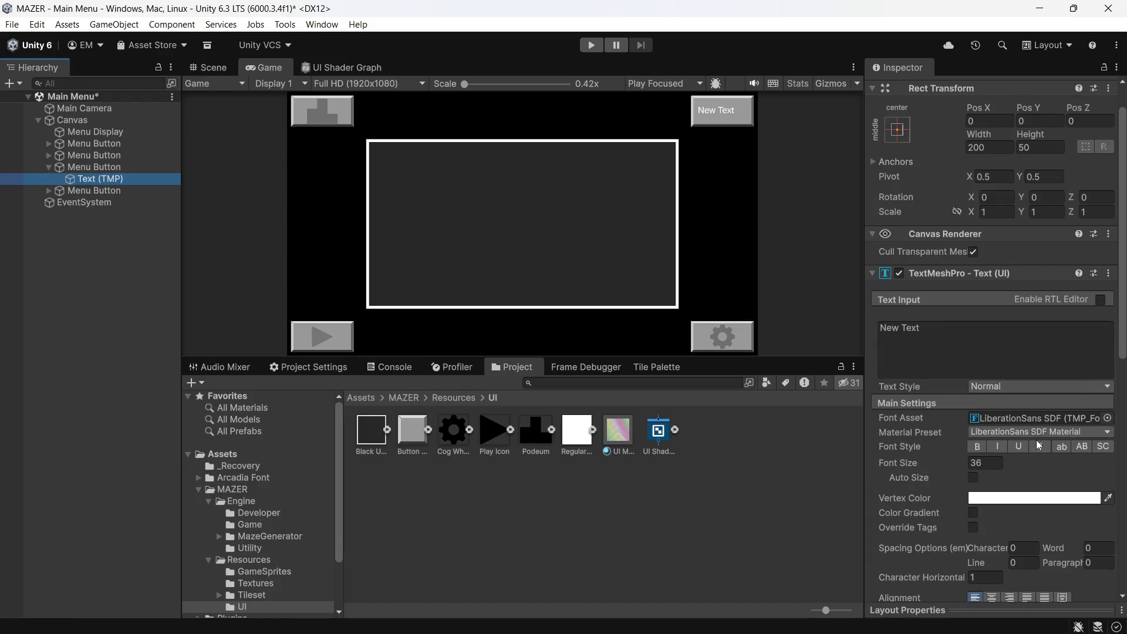
click(1107, 378)
scroll(1069, 394, up, 2)
scroll(1072, 358, up, 1)
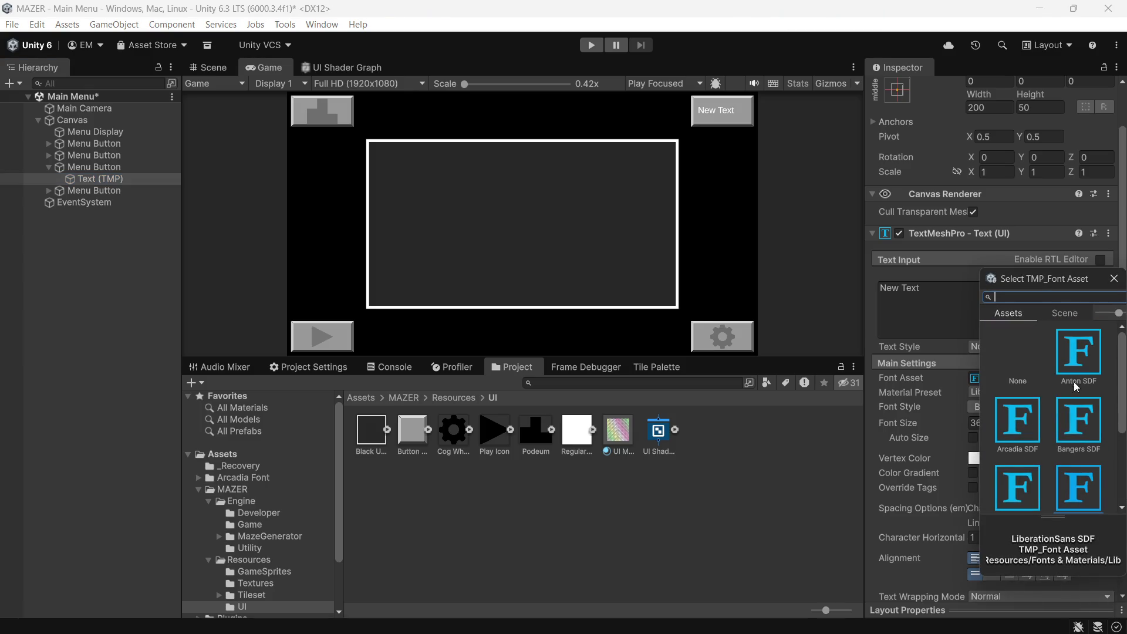
double_click(1008, 443)
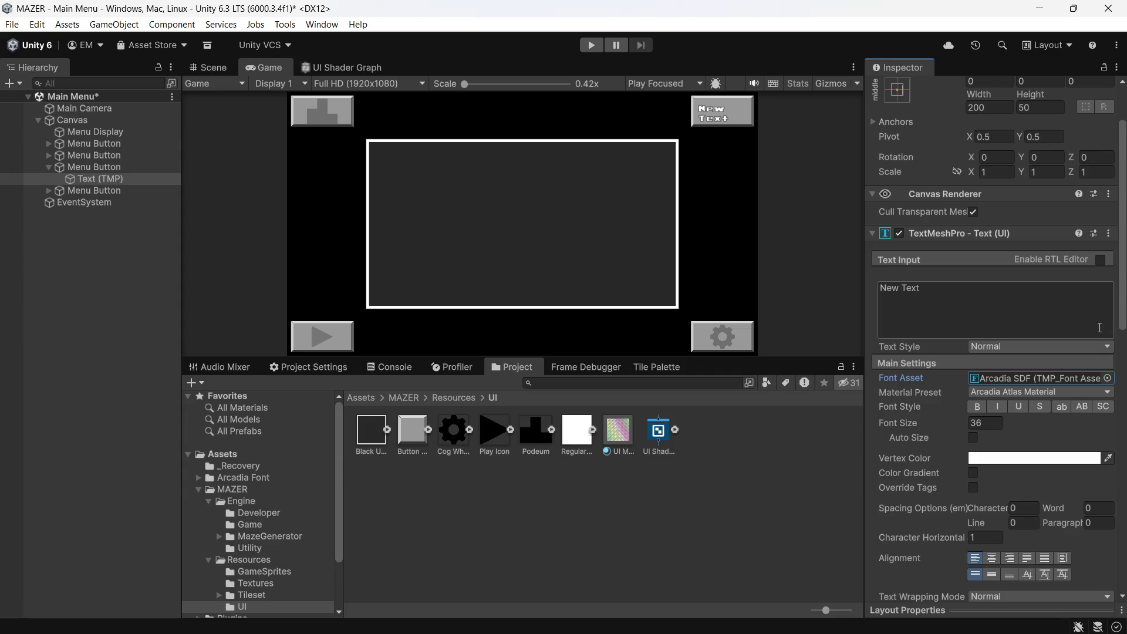
scroll(1059, 337, down, 2)
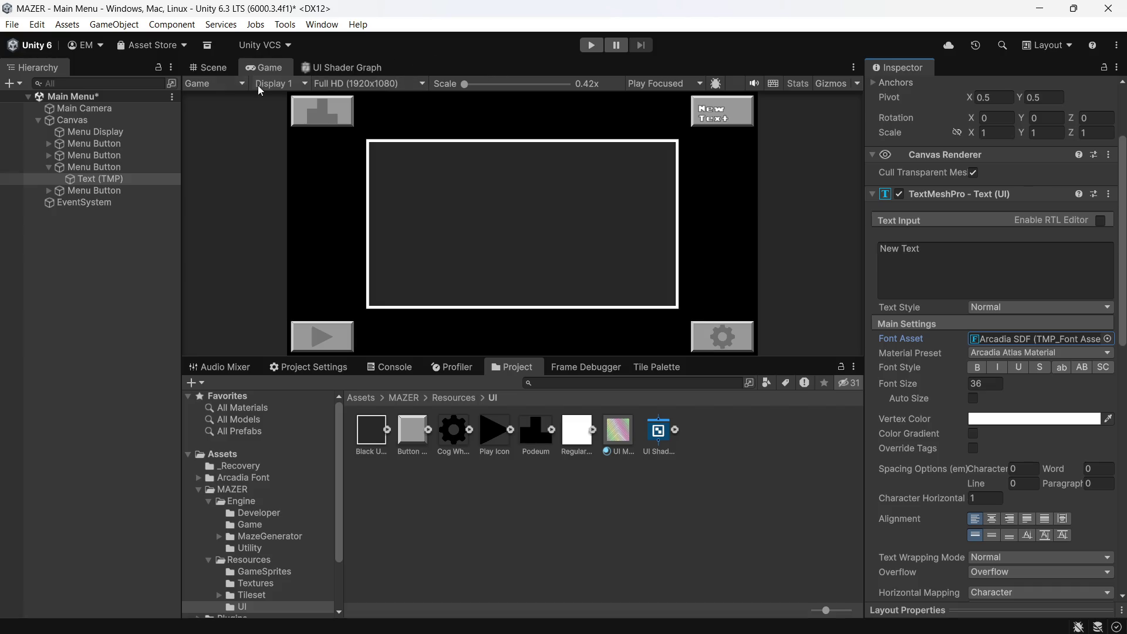
click(199, 62)
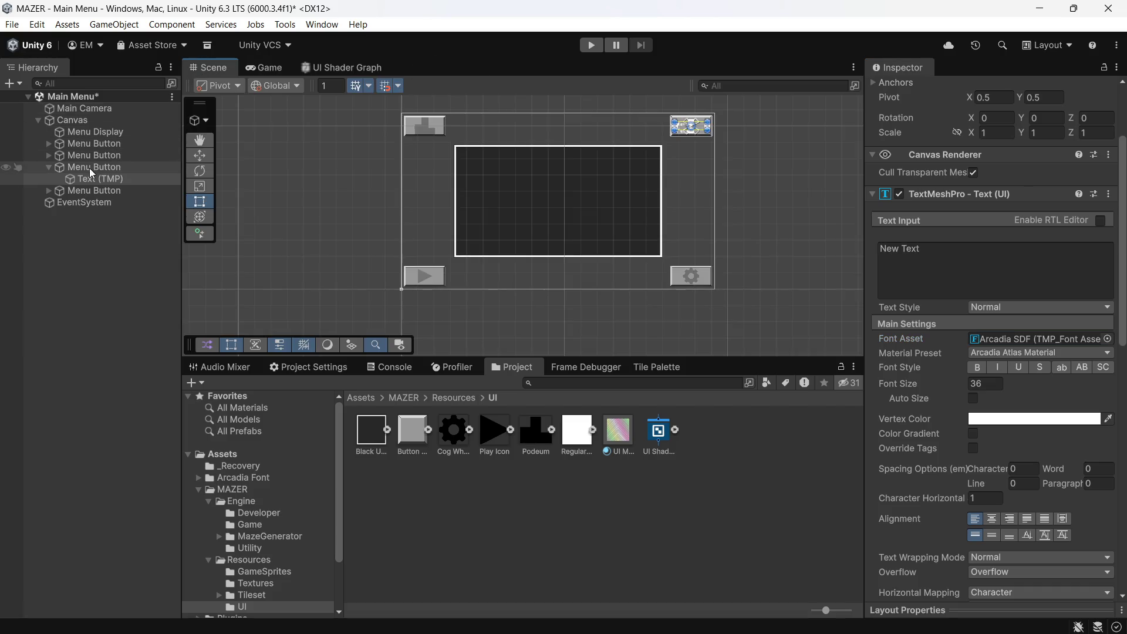
- Apply the stretch-stretch anchor preset so Text (TMP) fills the button with zero offsets
double_click(90, 168)
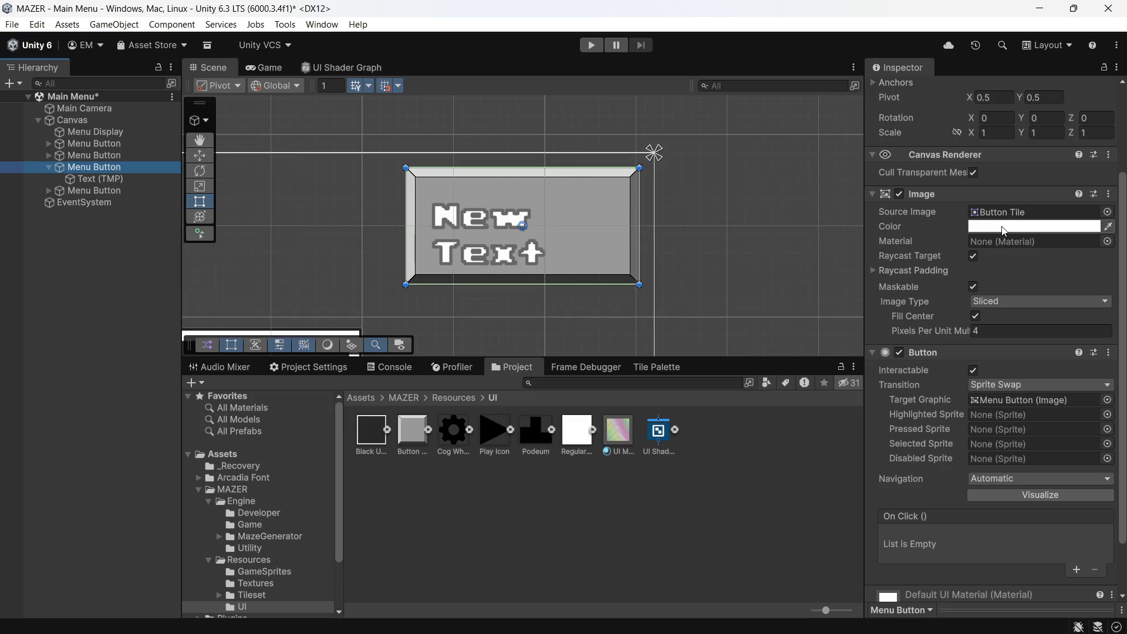
click(99, 178)
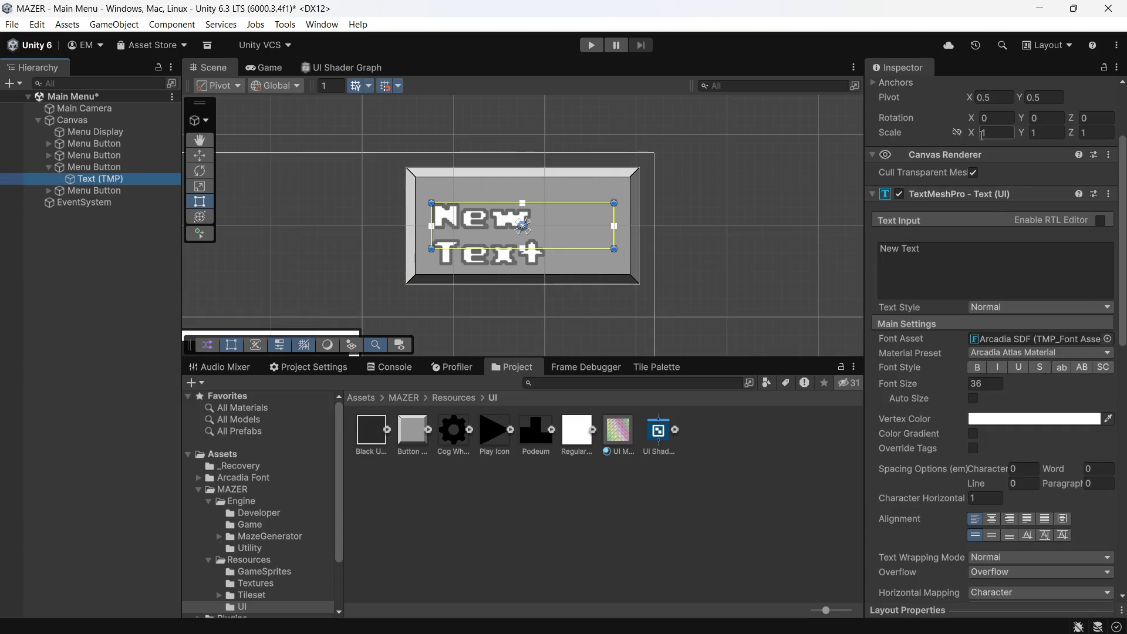
scroll(974, 133, up, 3)
click(891, 178)
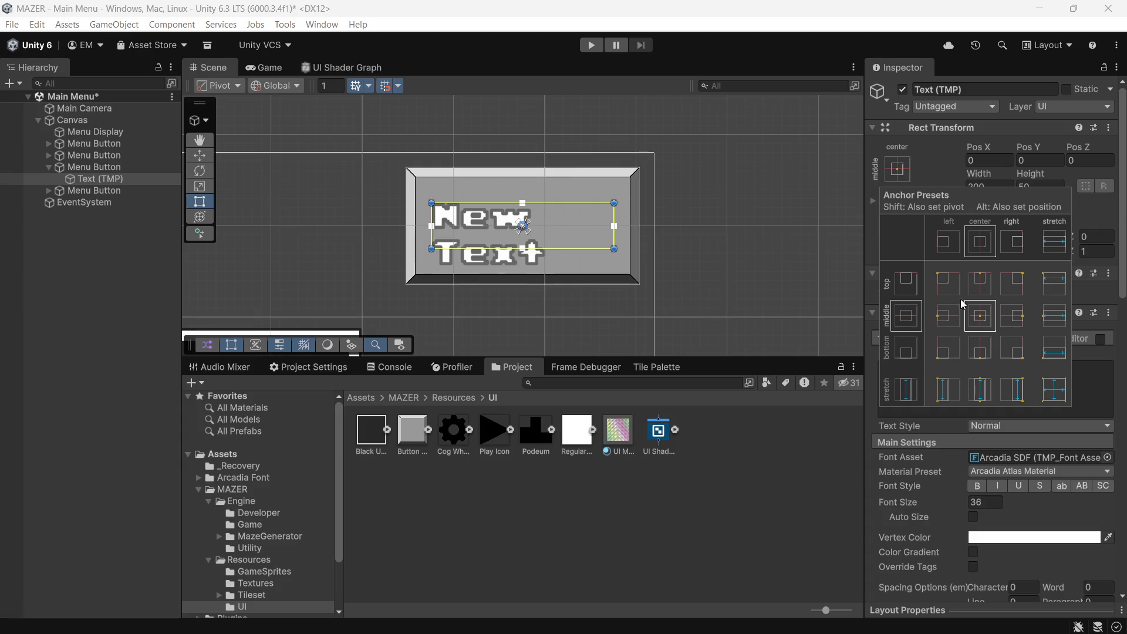
alt+click(1052, 393)
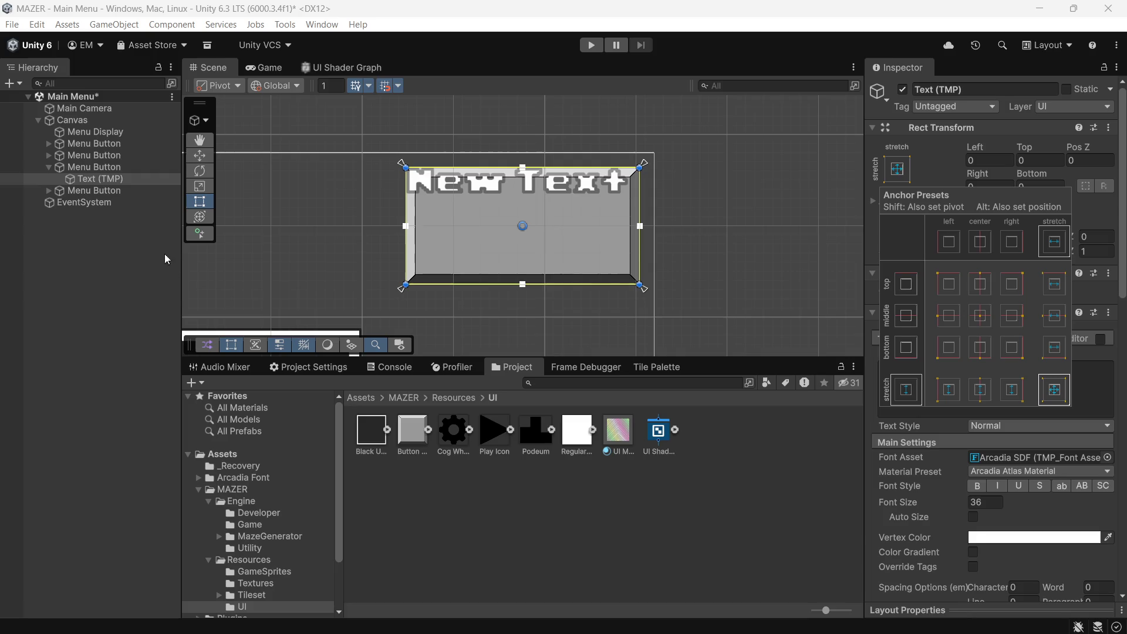
click(65, 283)
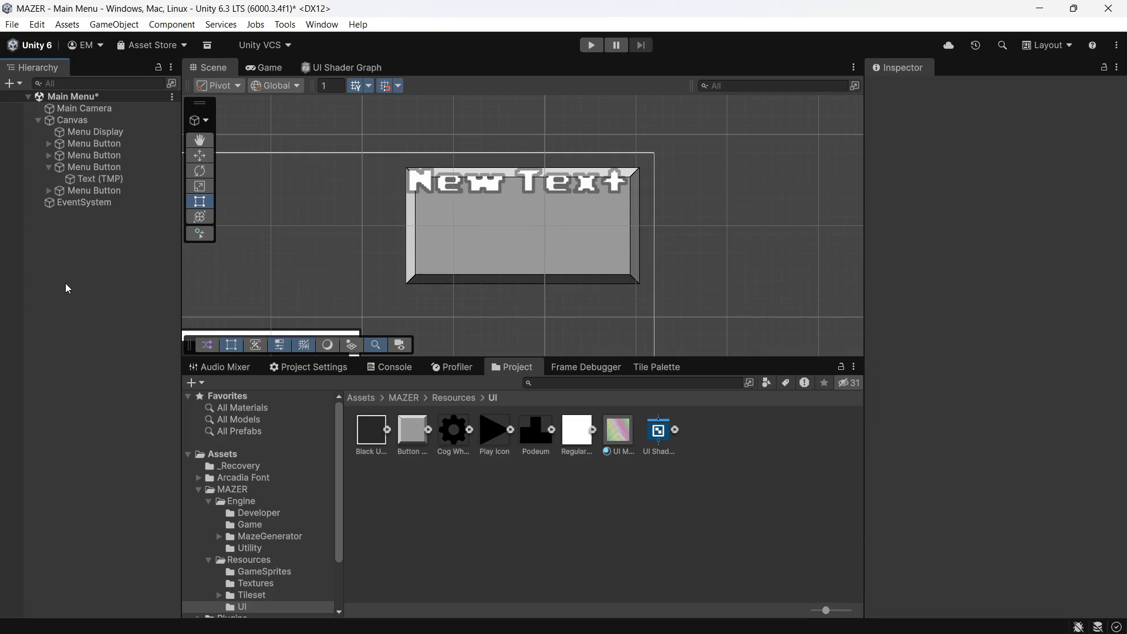
click(104, 180)
scroll(1012, 312, down, 3)
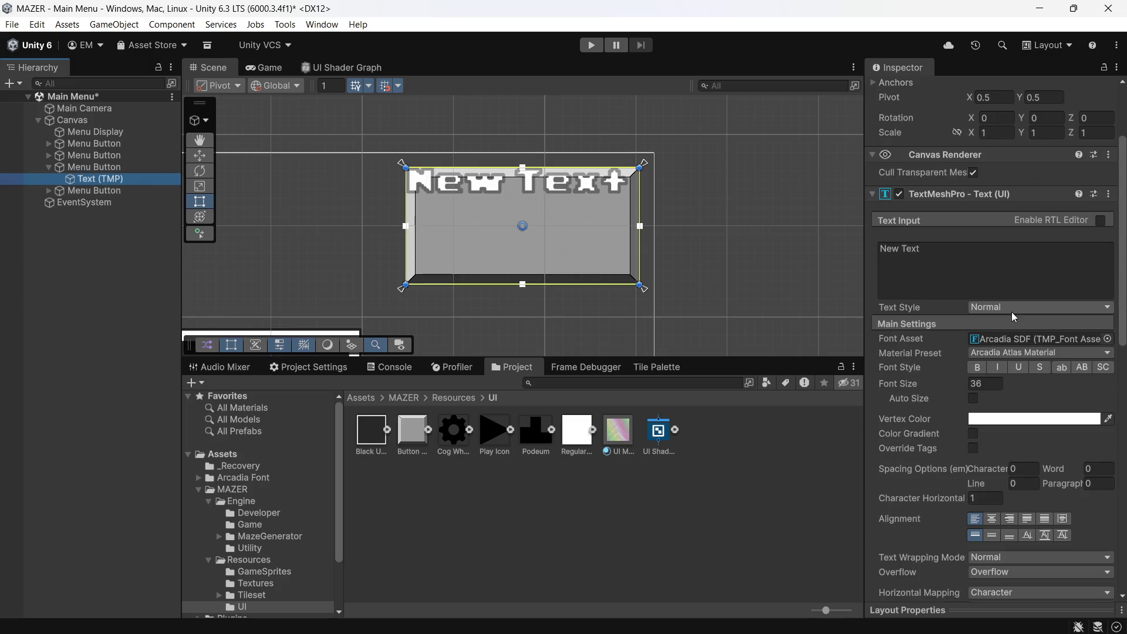
scroll(1012, 312, up, 2)
scroll(1031, 313, up, 2)
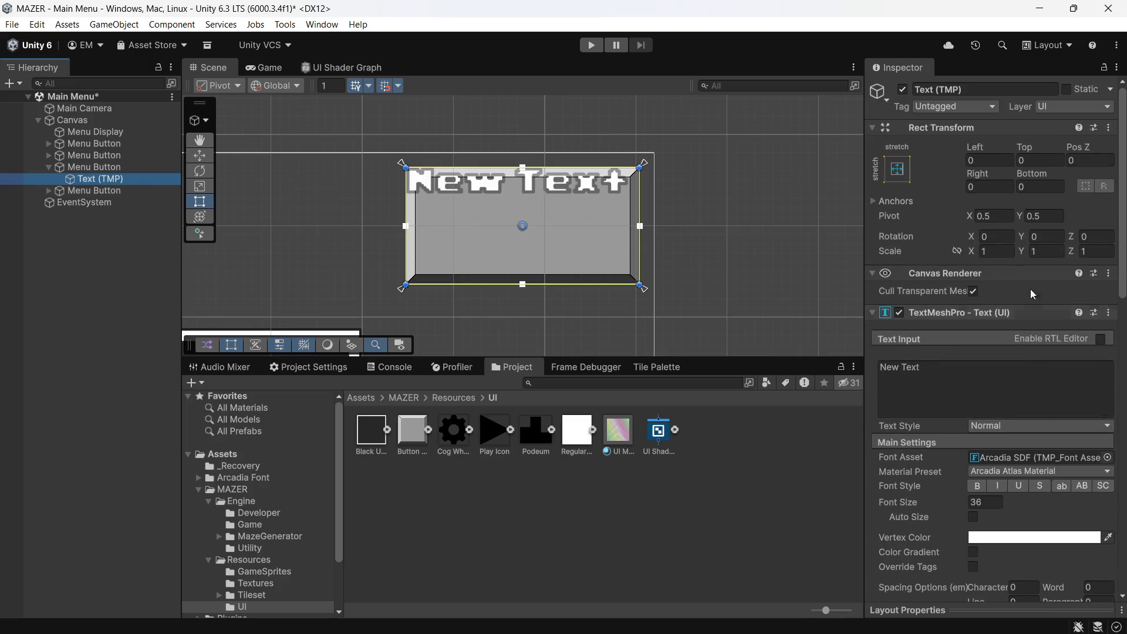
- Set the text's Rect Transform Left inset to 12
click(989, 161)
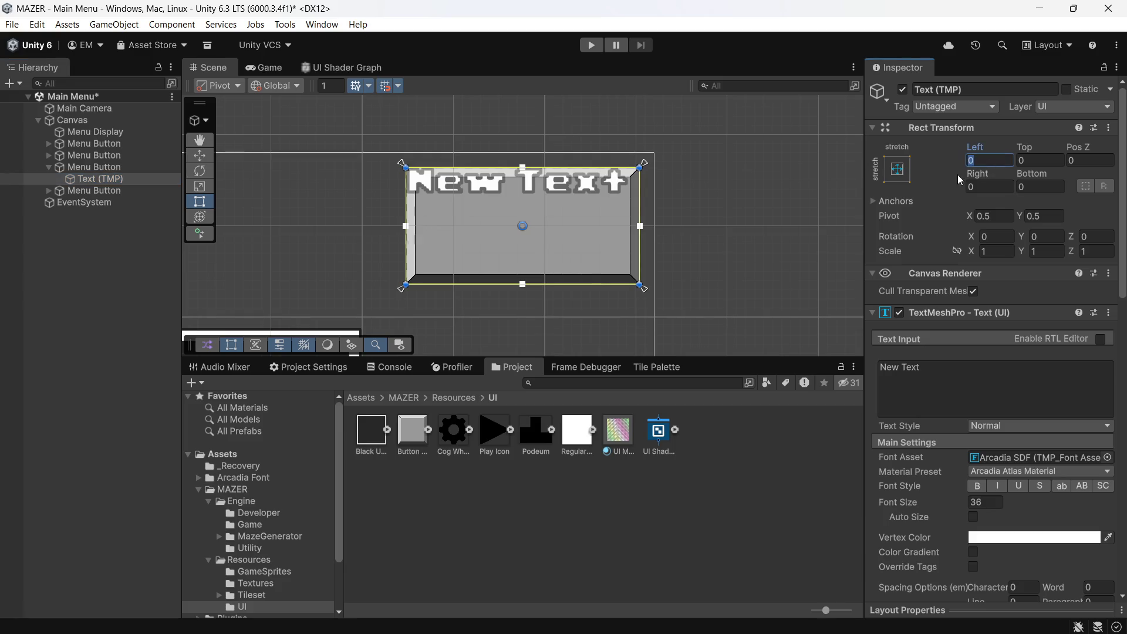
text(32)
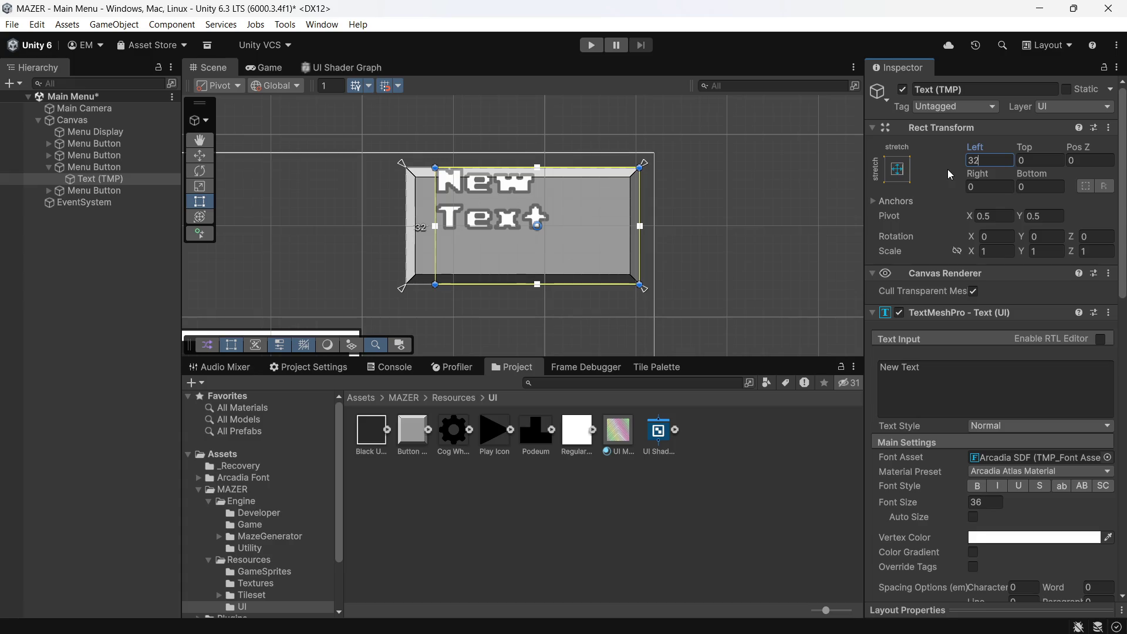
key(BackSpace)
key(BackSpace)
text(1)
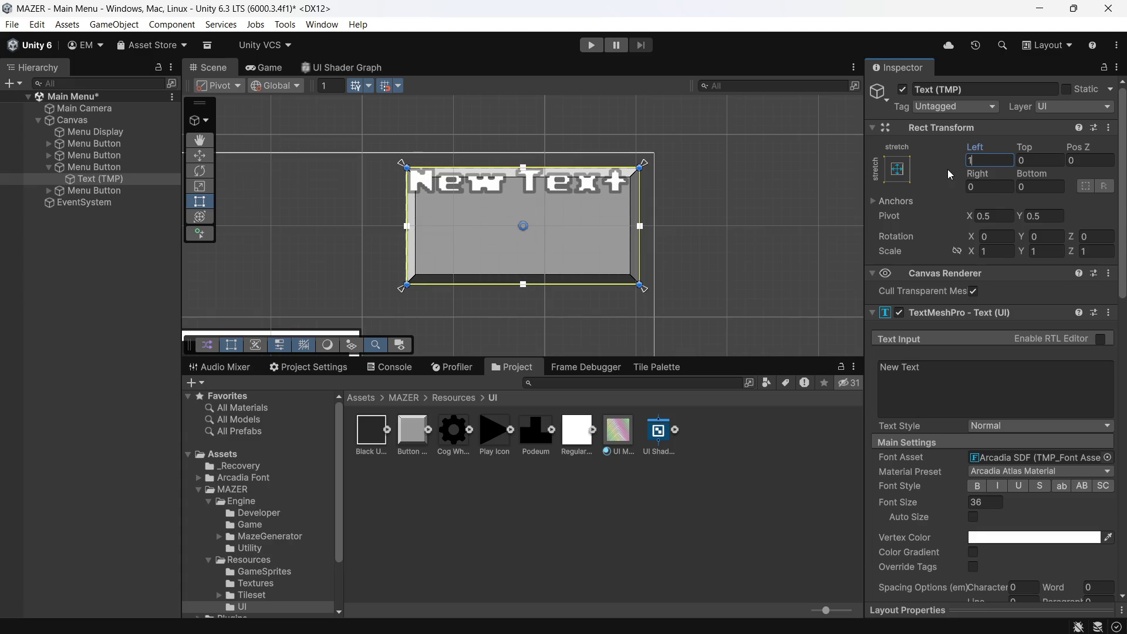
text(0)
key(BackSpace)
key(BackSpace)
text(8)
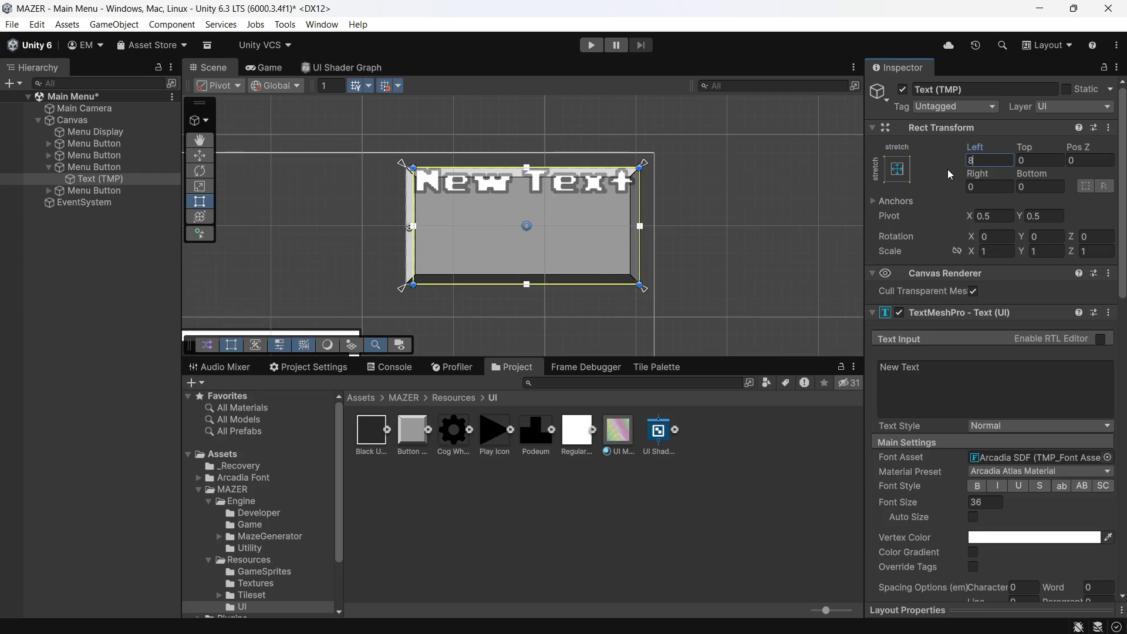
key(BackSpace)
text(20)
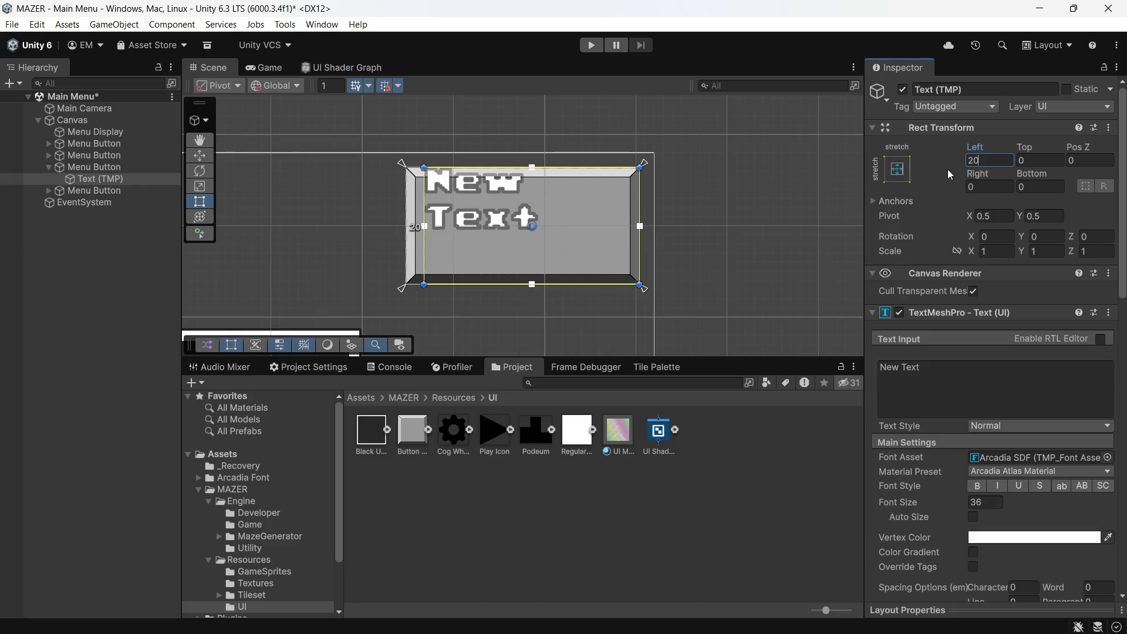
key(BackSpace)
key(BackSpace)
text(20)
key(Tab)
key(BackSpace)
key(shift+Tab)
text(10)
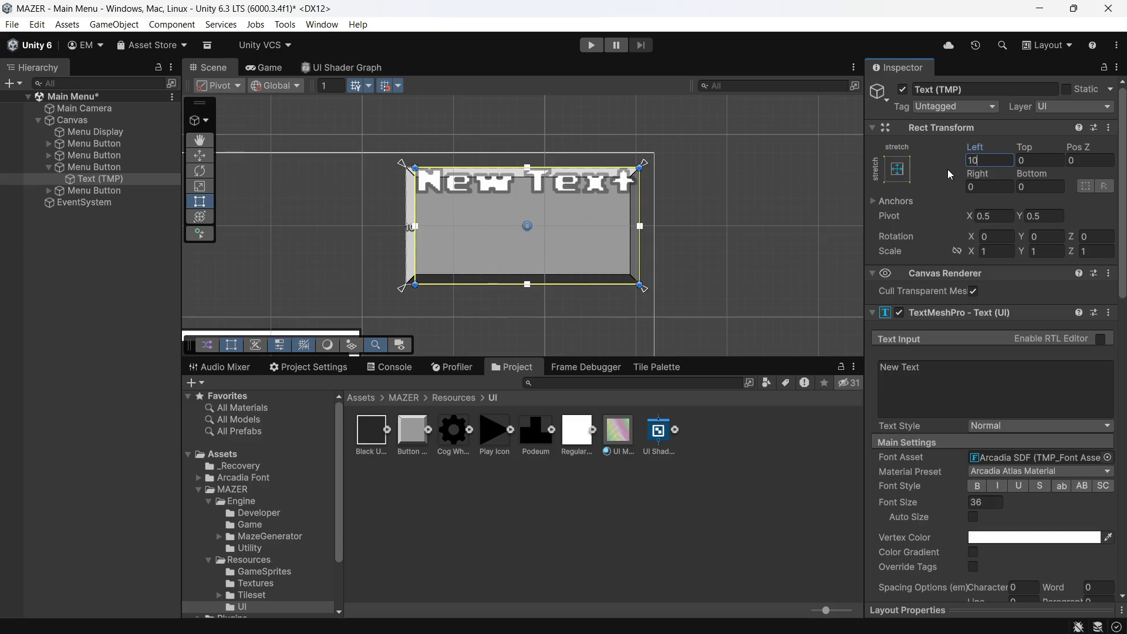
key(BackSpace)
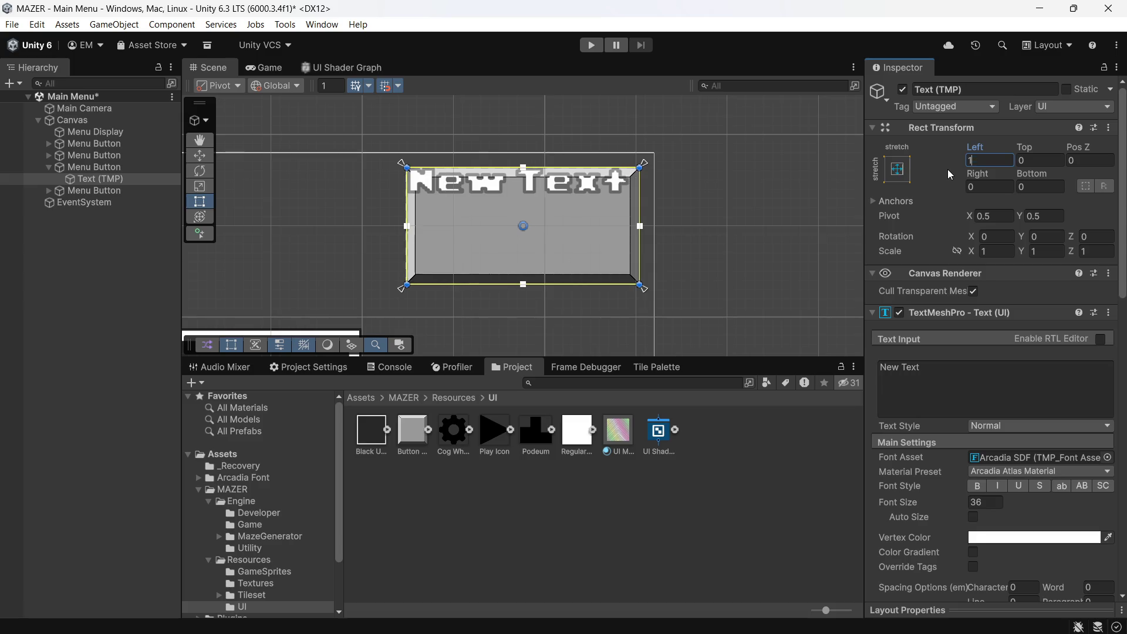
text(2)
key(Tab)
- Set the Top, Right and Bottom insets to 12 and save the Main Menu scene
text(12)
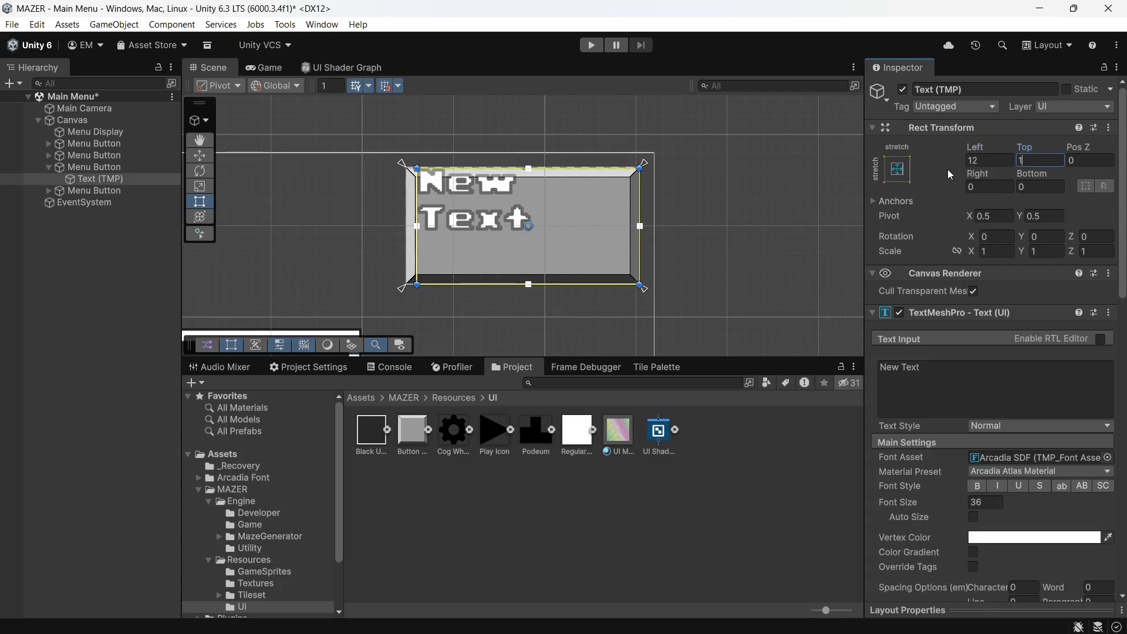
key(Tab)
key(Tab)
text(12)
key(Tab)
text(12)
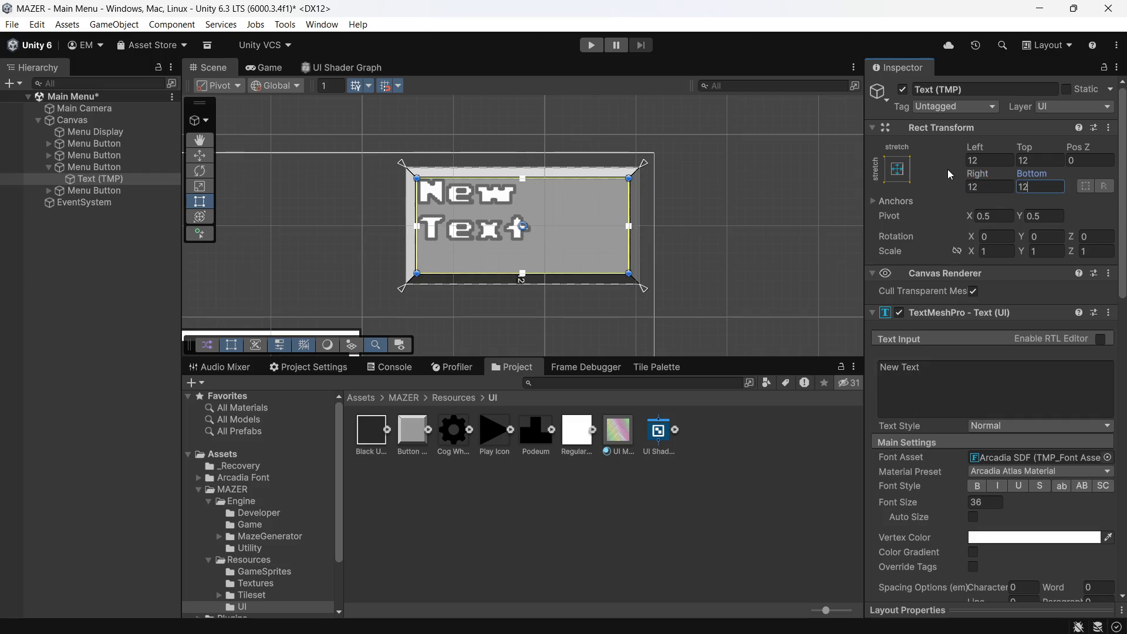
key(ctrl+s)
- Change the label's text to CREDITS and set Center horizontal alignment
click(1003, 394)
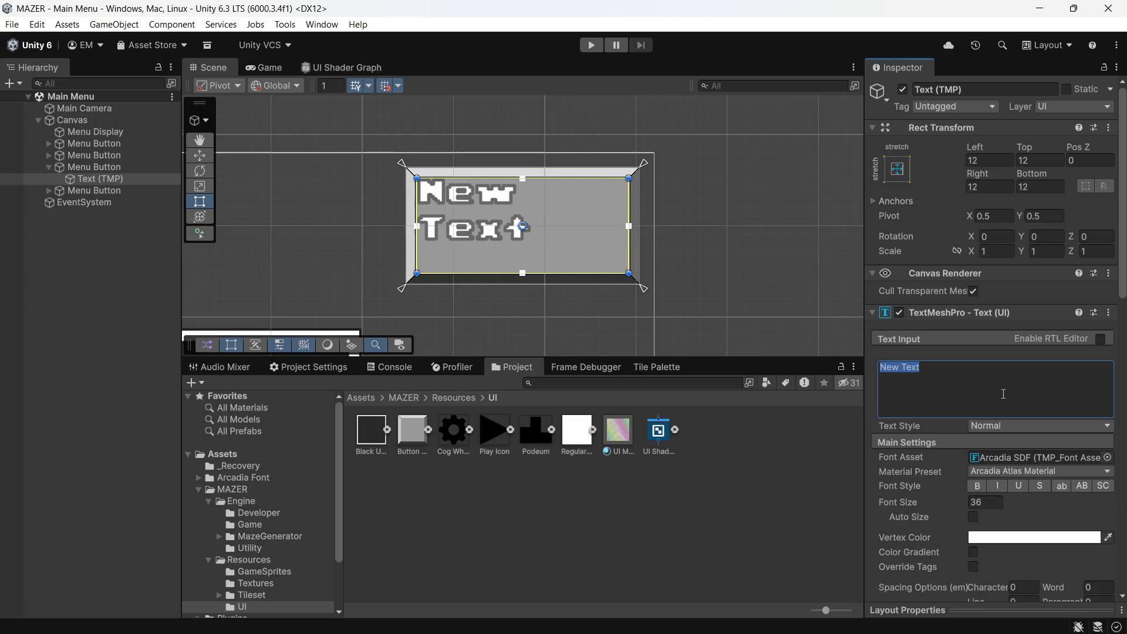
text(c)
key(BackSpace)
text(CR)
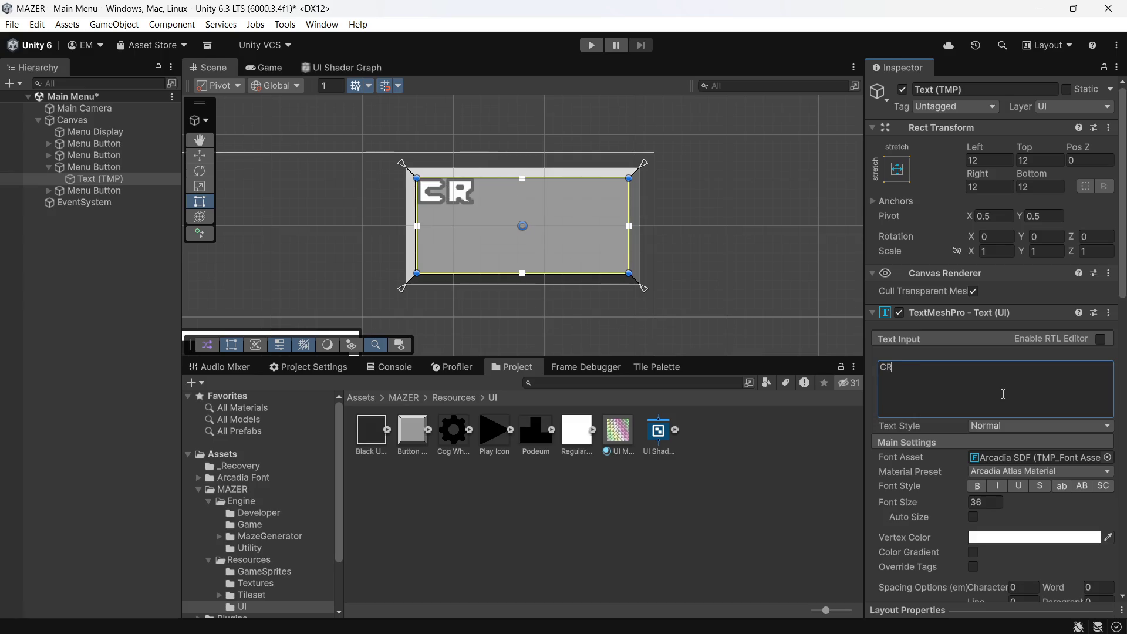
text(EDITS)
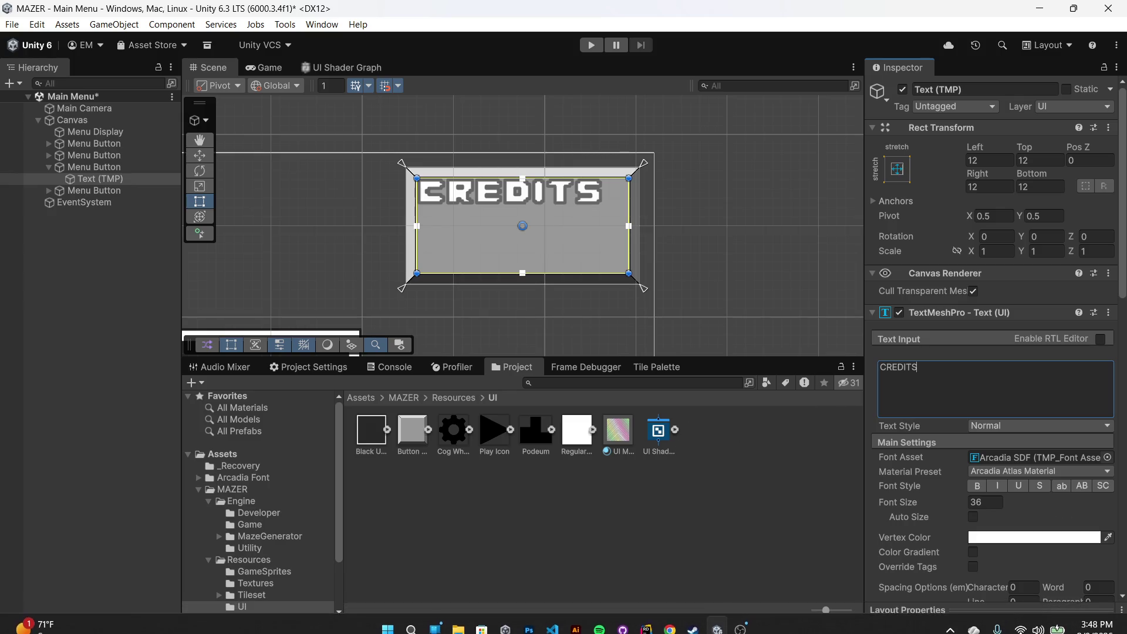
scroll(1004, 457, down, 5)
scroll(1025, 450, down, 2)
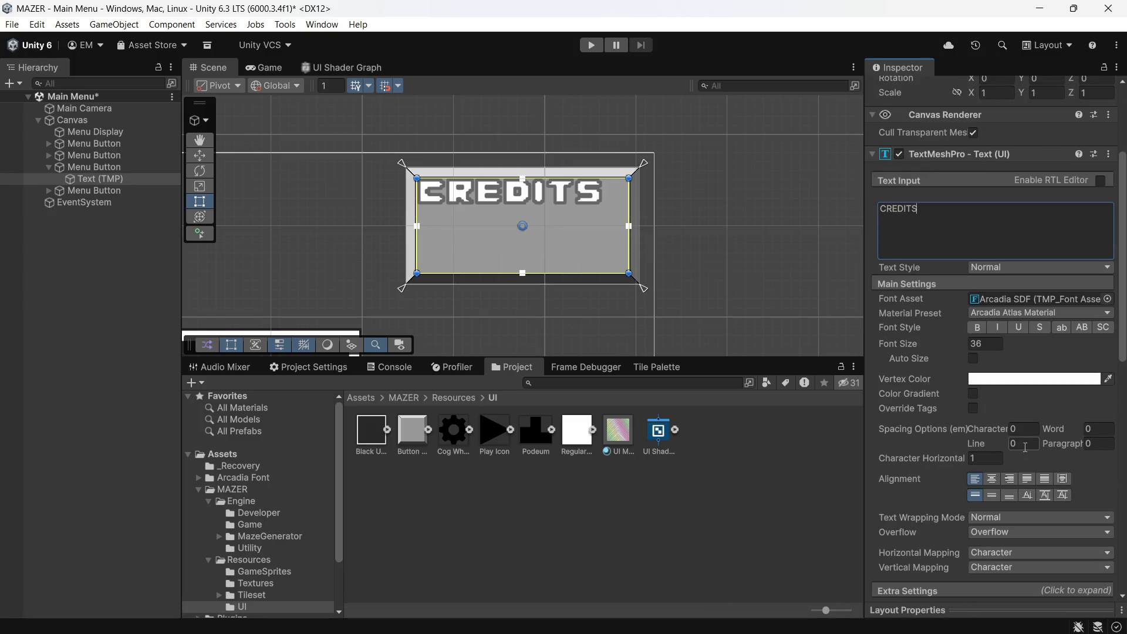
click(993, 481)
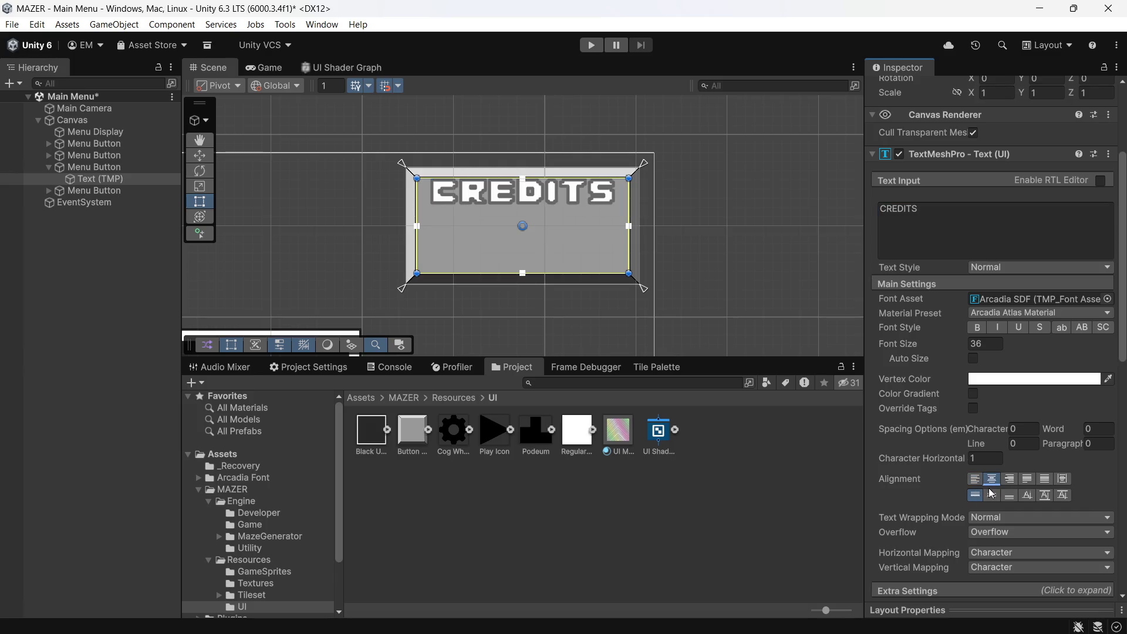
- Set CREDITS to Middle vertical alignment and its vertex colour to black (000000)
click(992, 496)
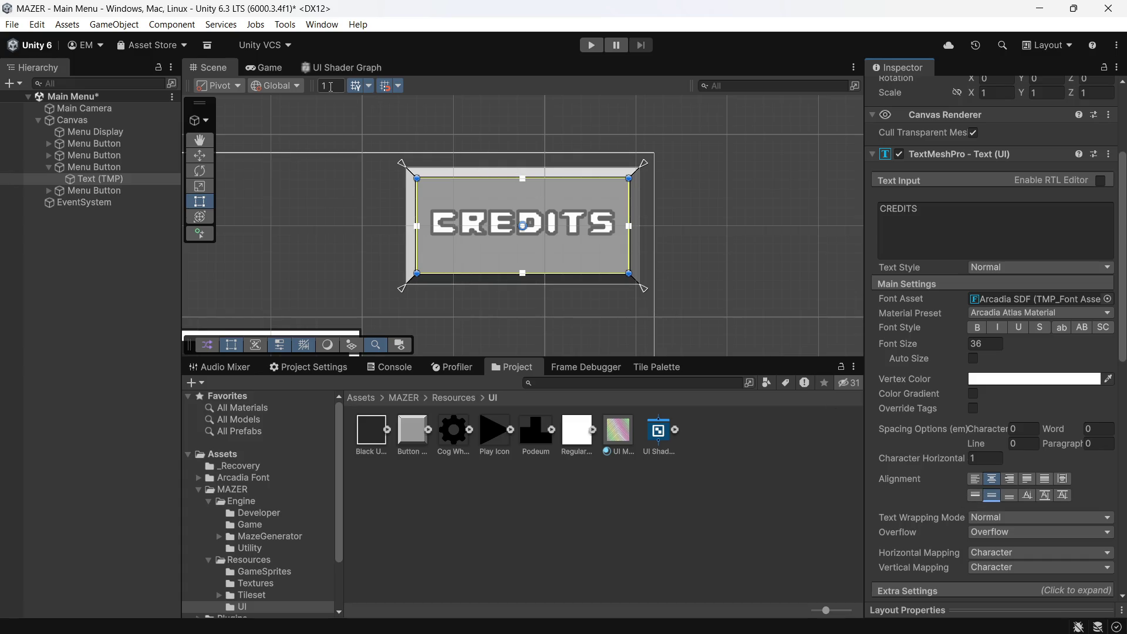
click(1083, 382)
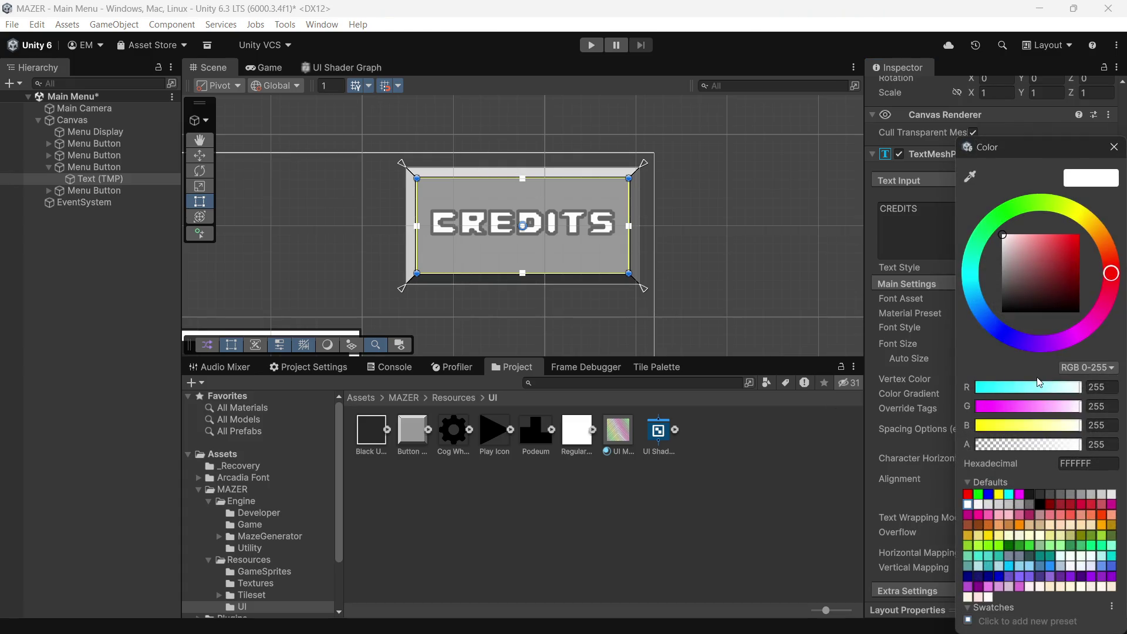
drag(1053, 300, 949, 352)
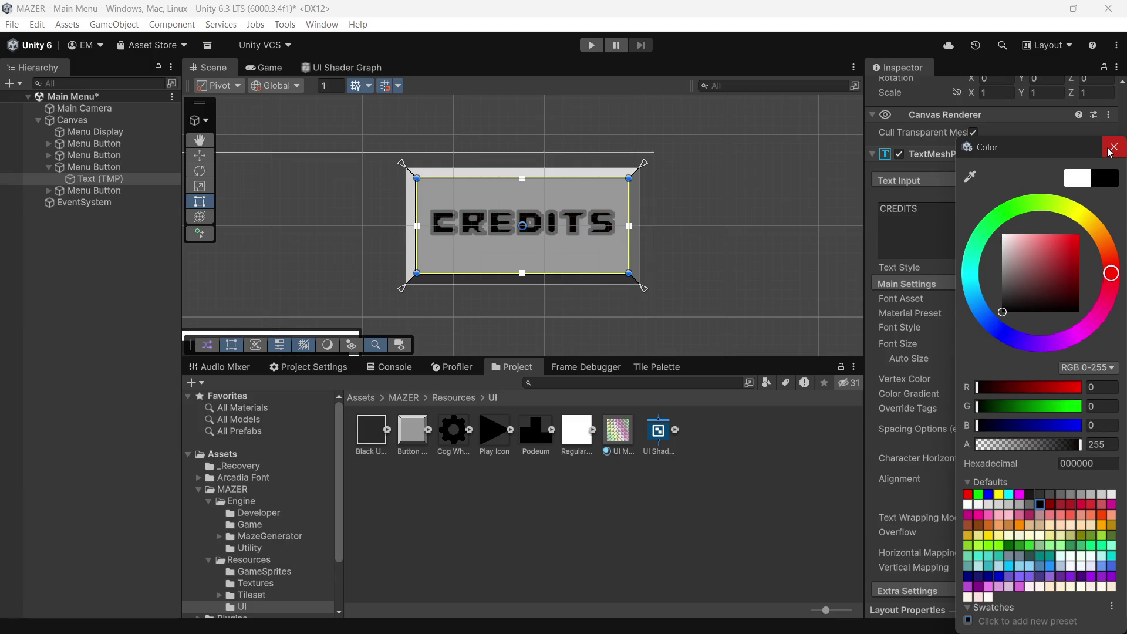
click(1111, 152)
- Switch to the Game view and drag the Arcadia Atlas Material's Outline Thickness from 0.5 to 0
scroll(977, 431, down, 3)
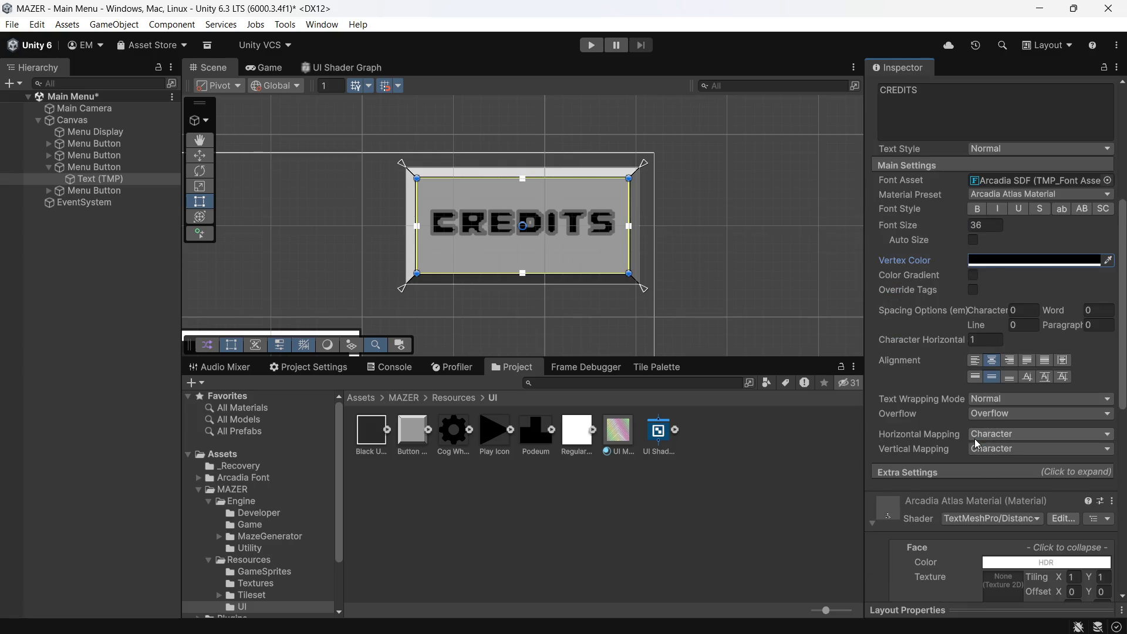
scroll(976, 440, down, 10)
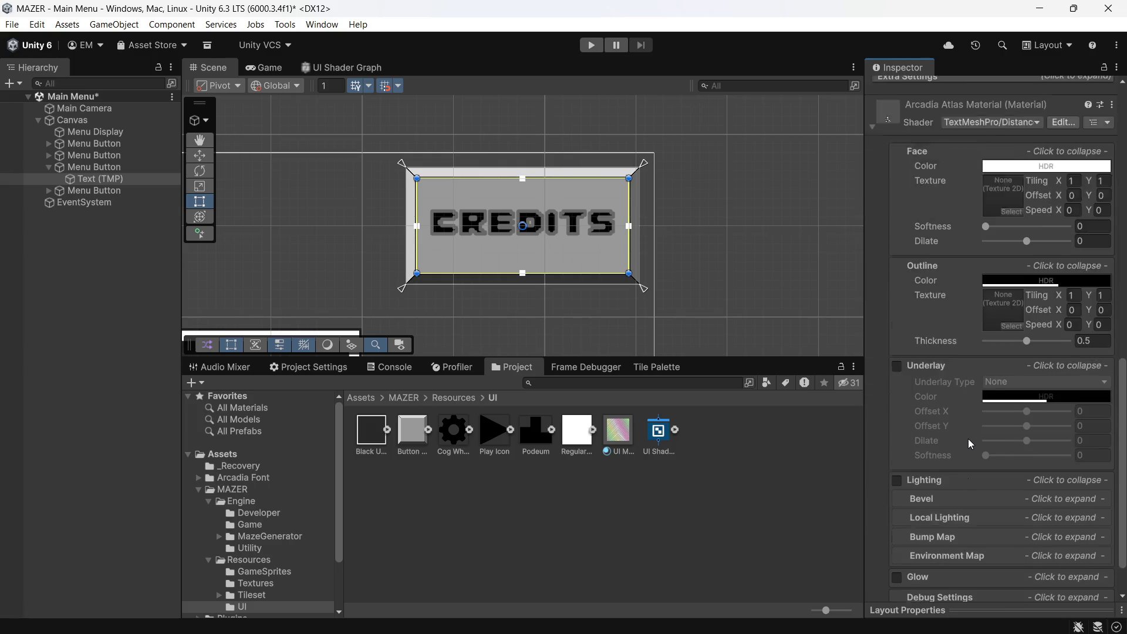
scroll(968, 439, down, 3)
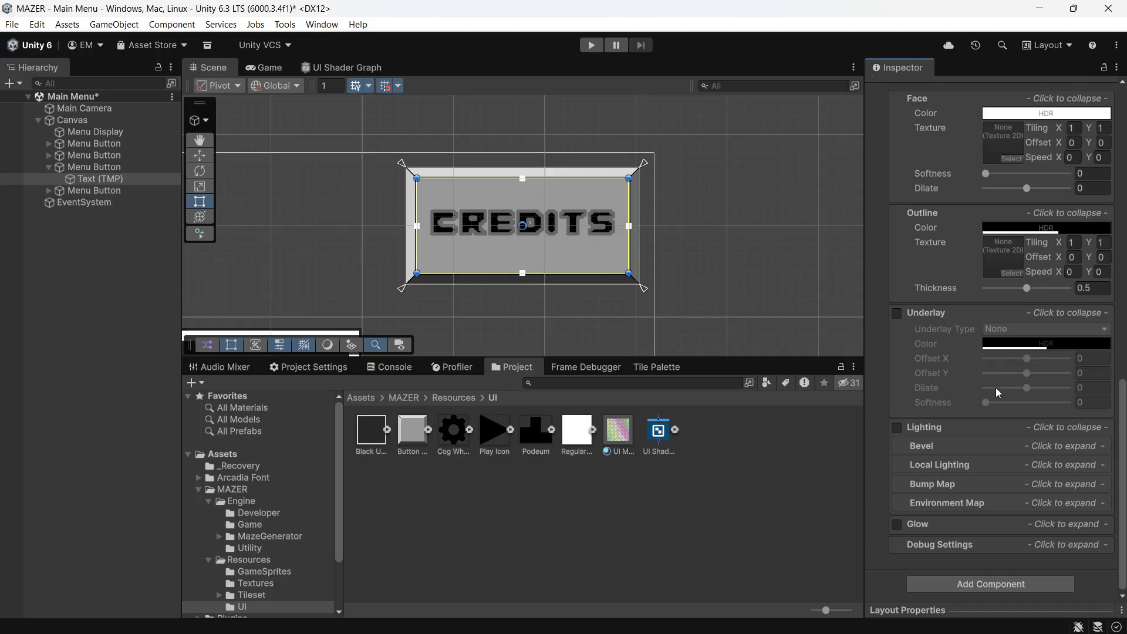
scroll(999, 390, up, 3)
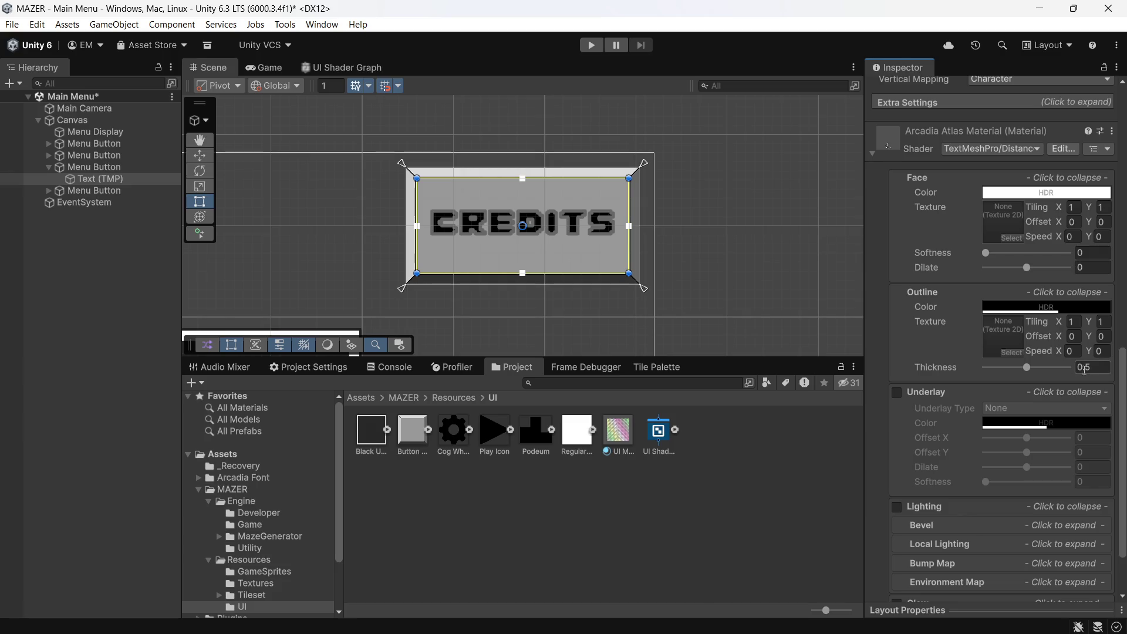
click(265, 67)
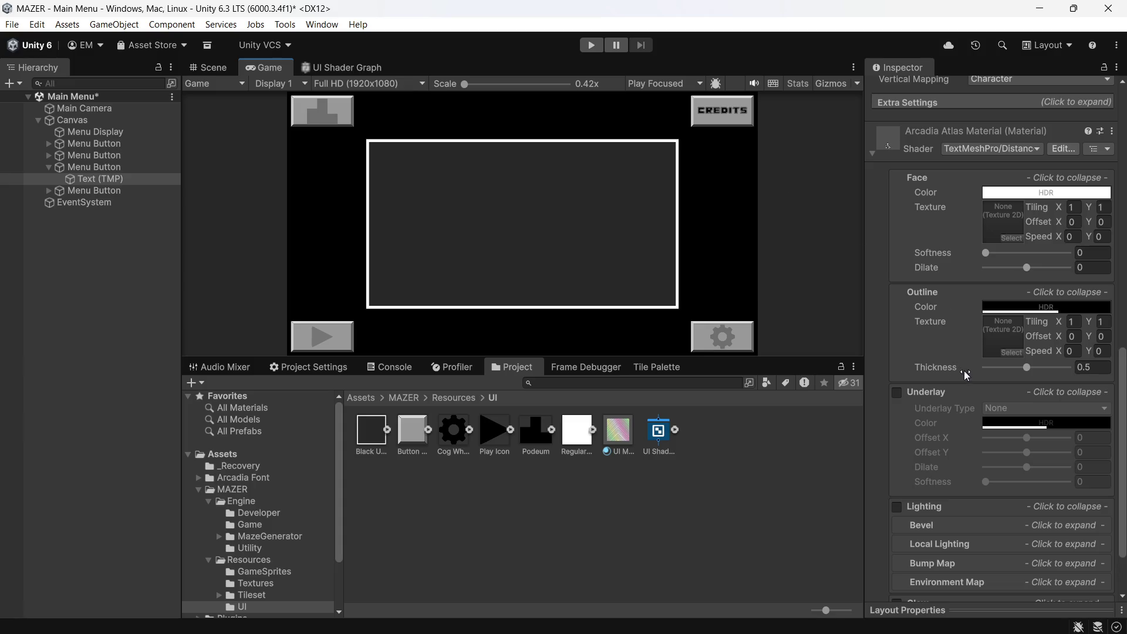
drag(1025, 368, 963, 382)
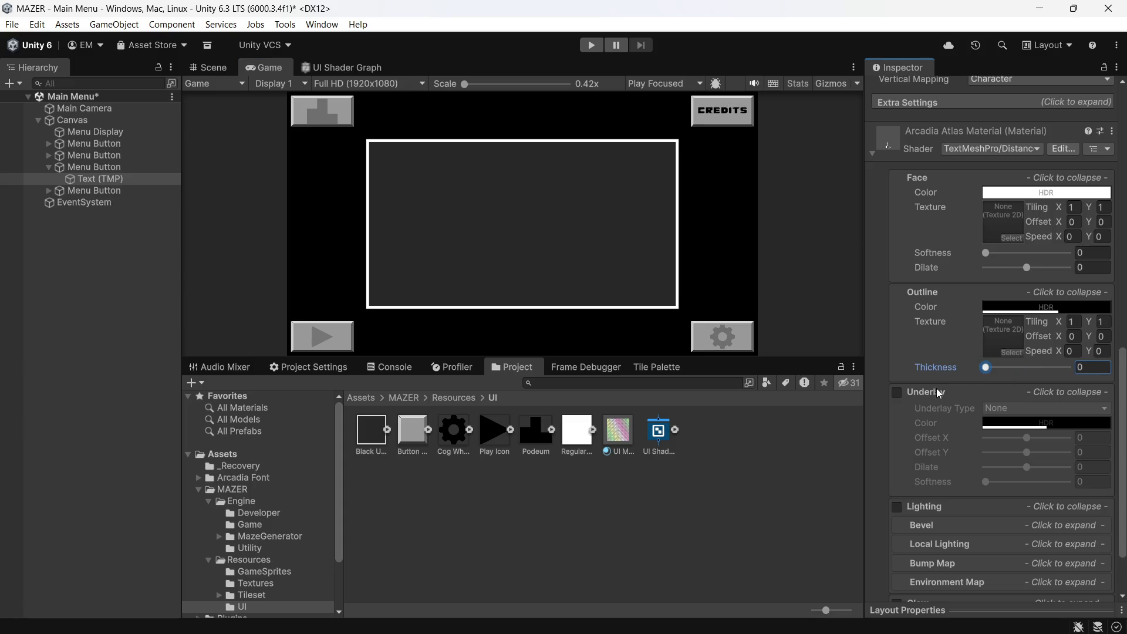
scroll(1019, 321, up, 8)
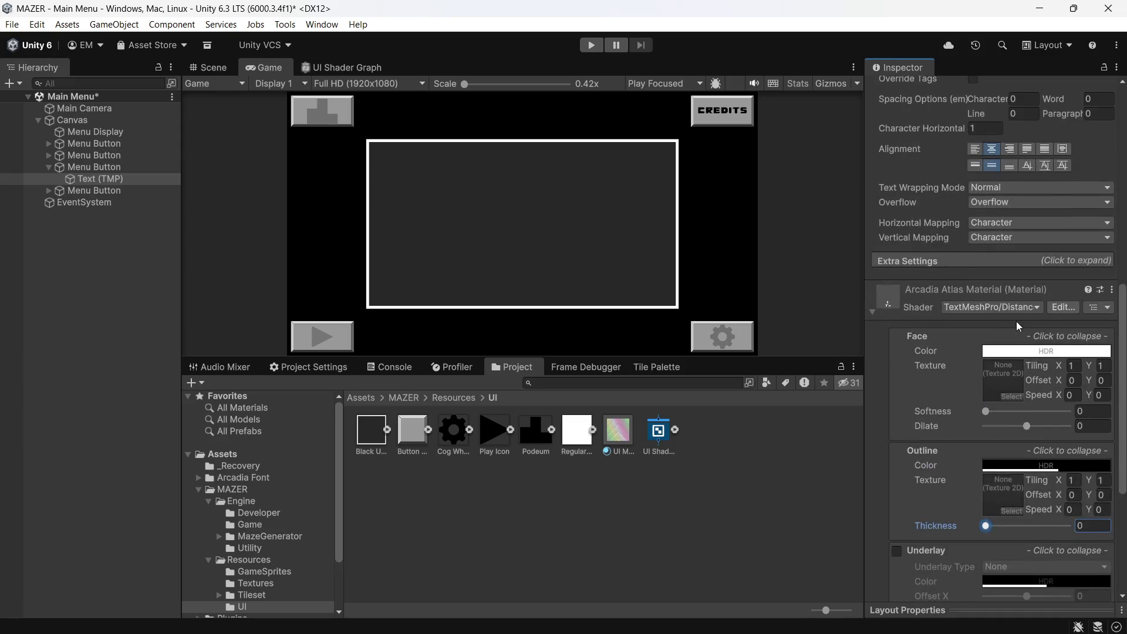
scroll(1044, 330, up, 5)
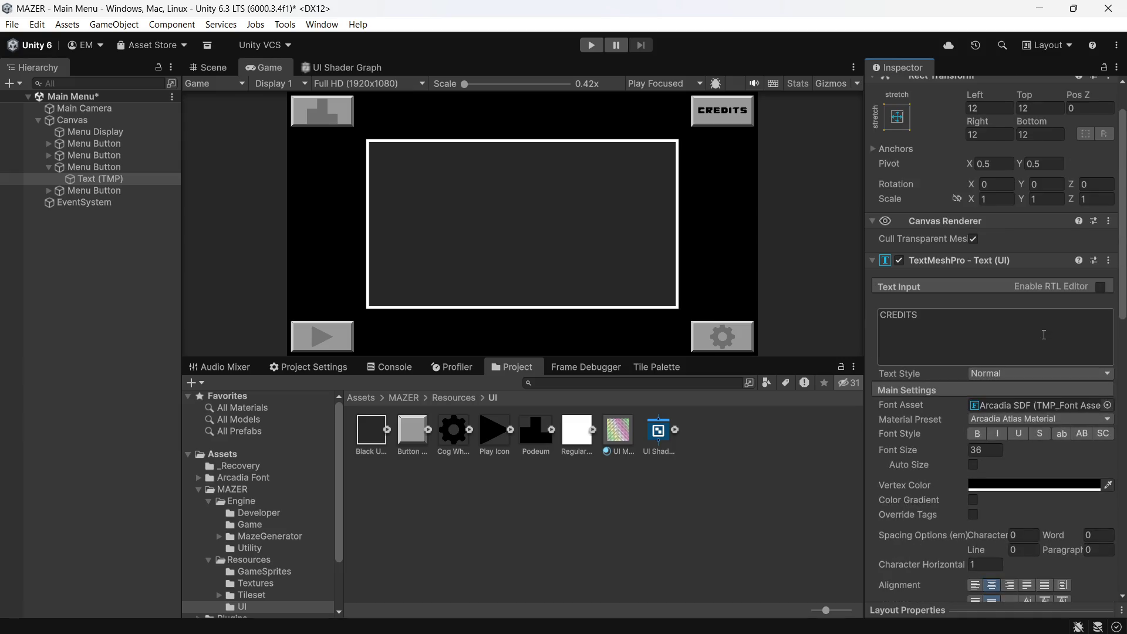
click(1037, 445)
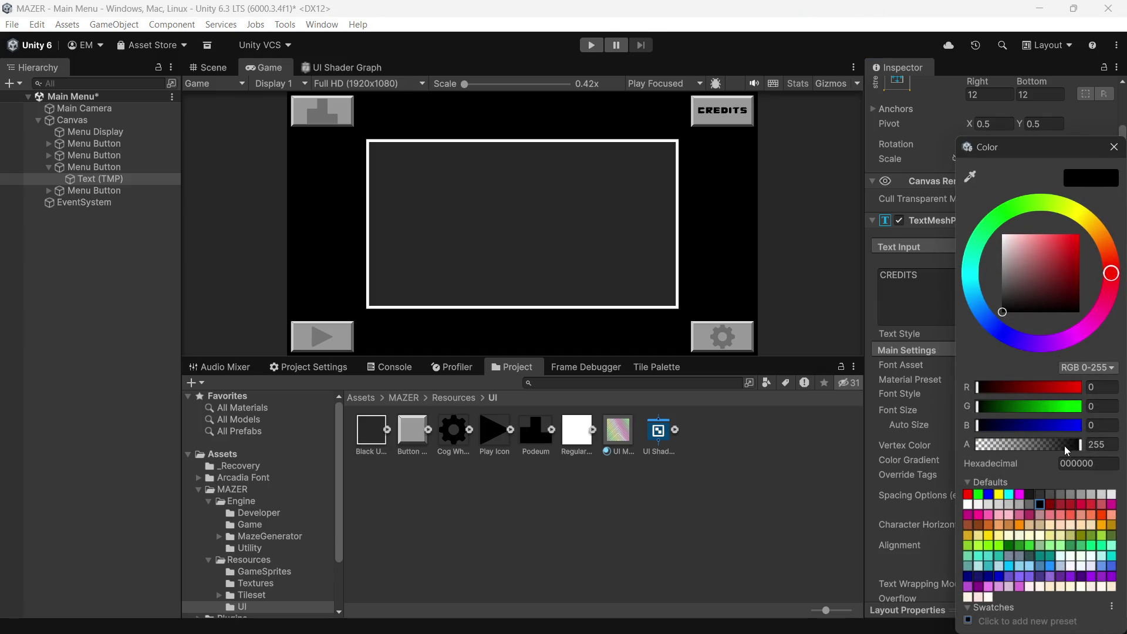
- Set the CREDITS vertex colour alpha to 128 for half transparency
click(1109, 445)
text(128)
key(Return)
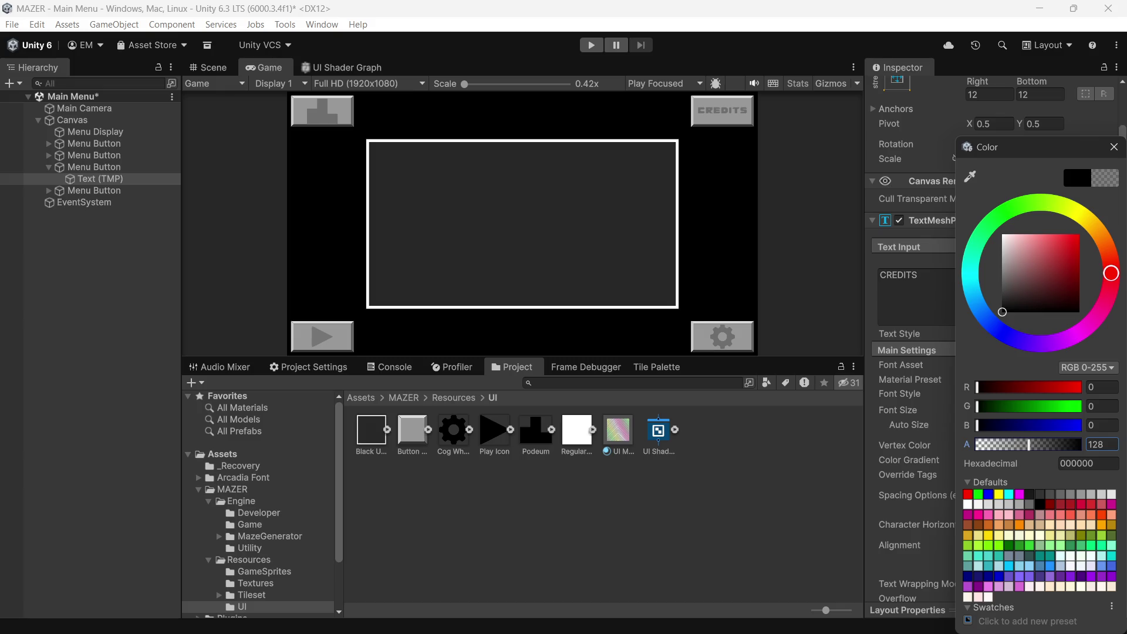
- Save the Main Menu scene with the finished CREDITS label using Ctrl+S
key(ctrl+s)
- Select Podeum Icon under the second Menu Button and set its linked Scale to 0.8
click(50, 157)
click(94, 167)
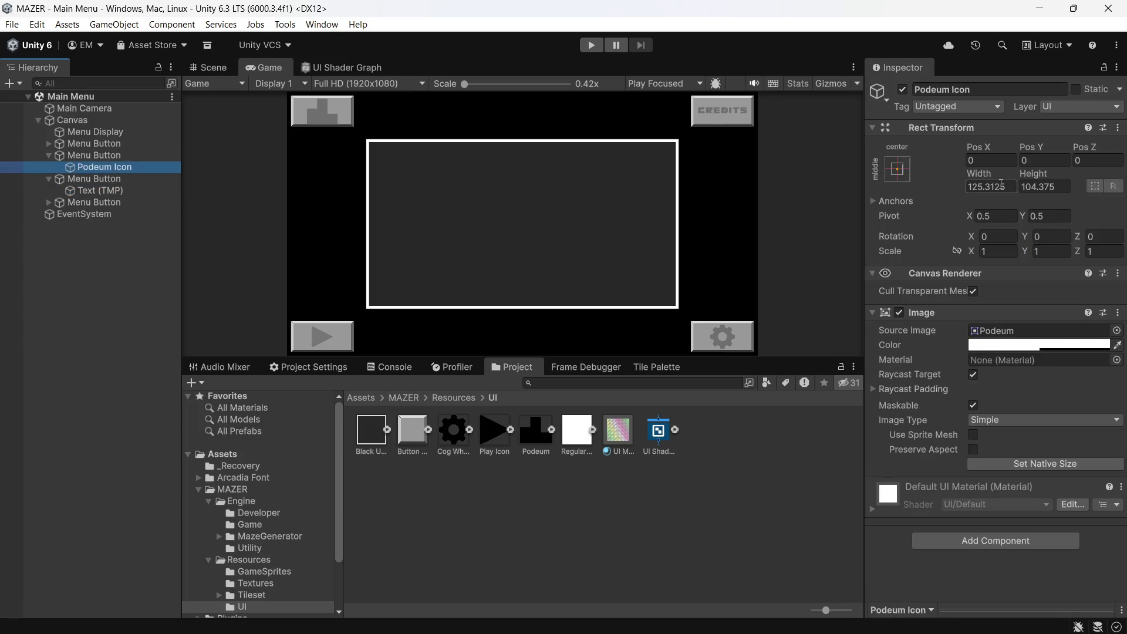
click(989, 252)
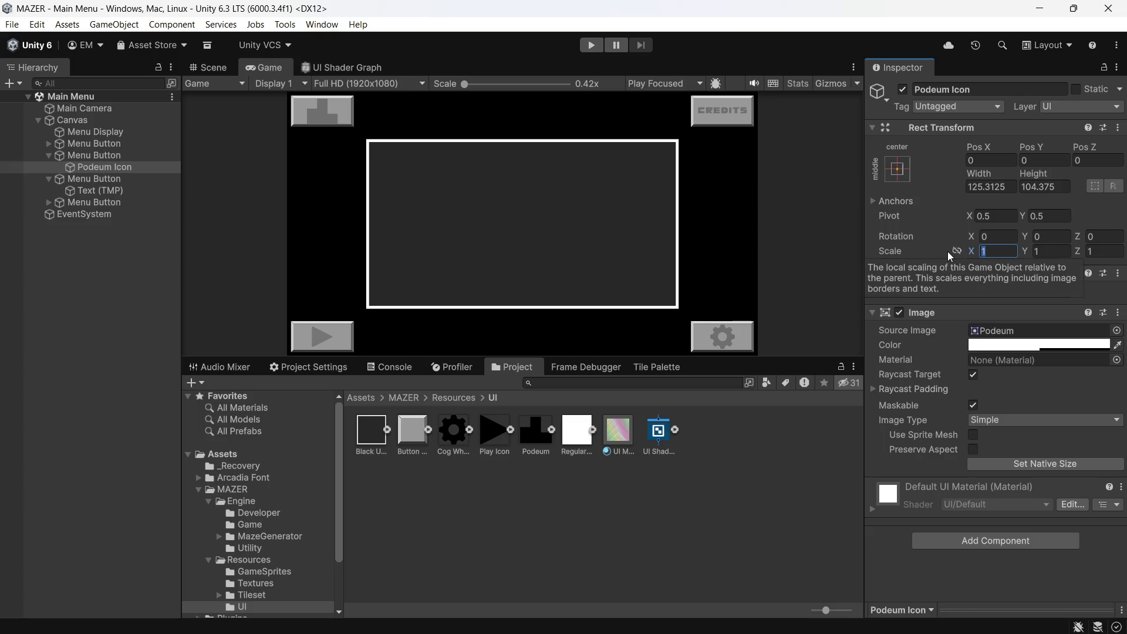
click(952, 252)
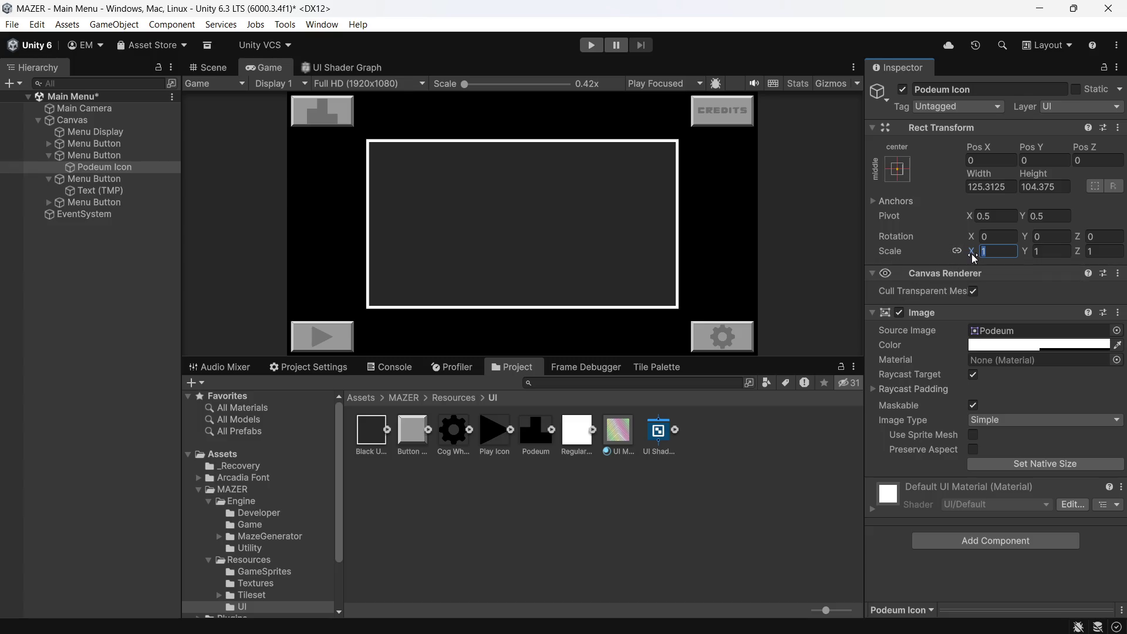
drag(973, 248, 967, 251)
text(0.80)
key(BackSpace)
- Set the Podeum sprite's Pixels Per Unit to 512 (640*0.8) and save the scene, answering the import prompt
click(538, 438)
click(1054, 187)
click(1055, 187)
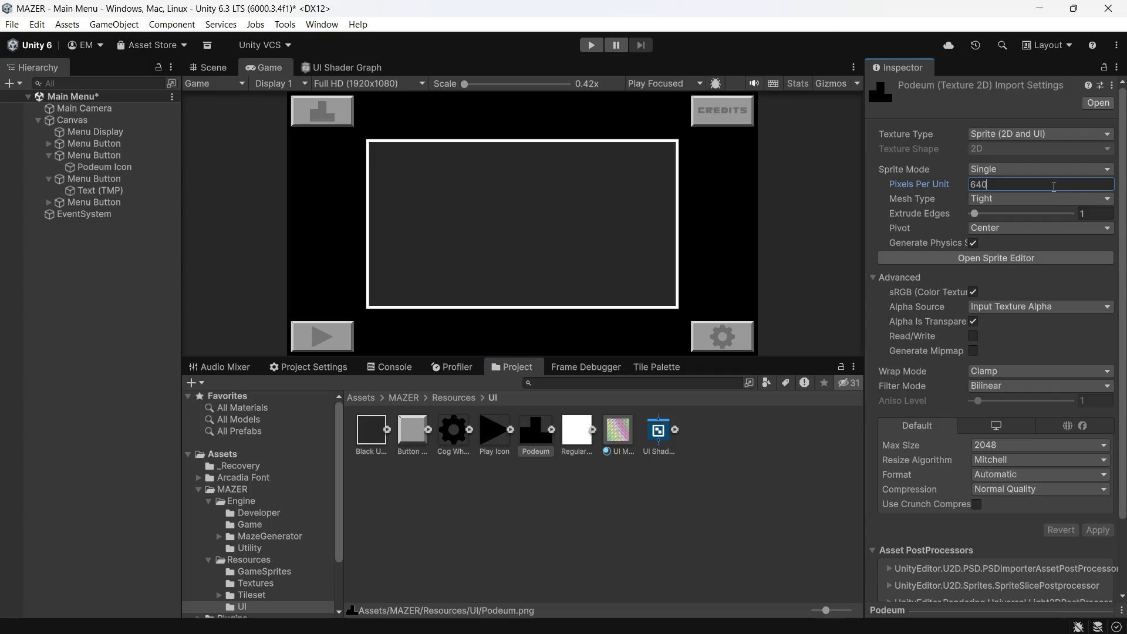
text(*)
text(0.8)
key(Return)
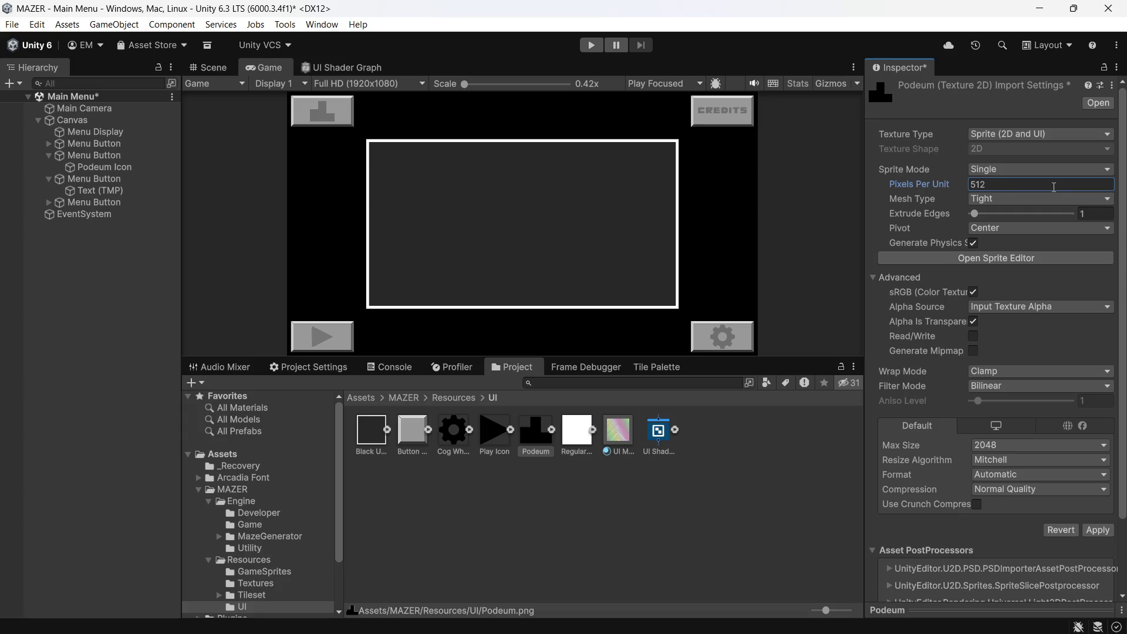
key(ctrl+s)
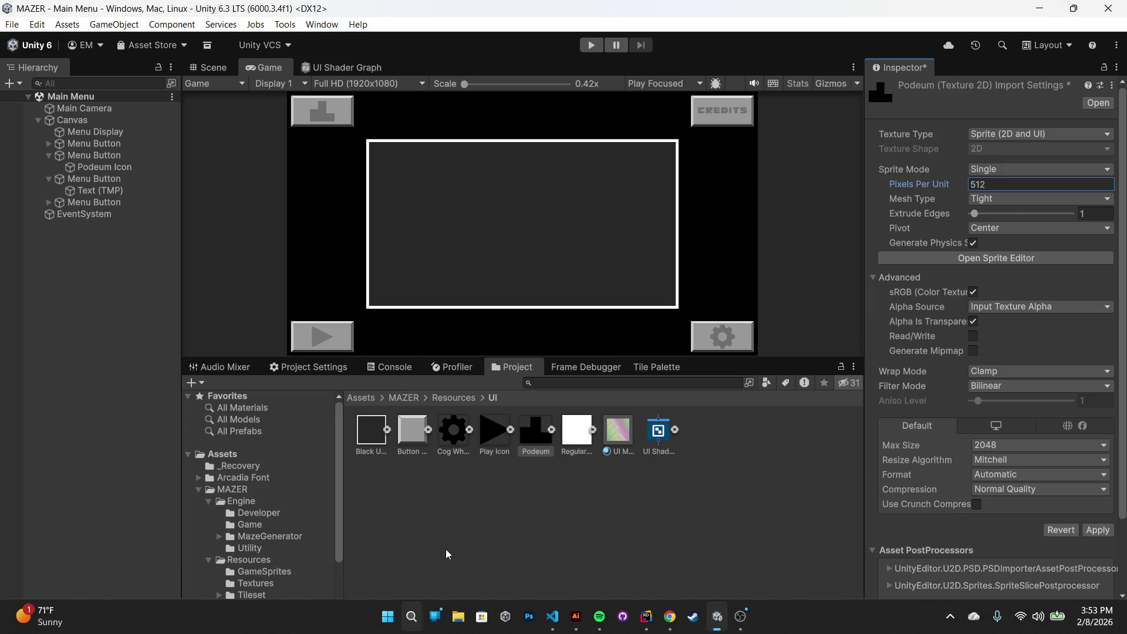
click(576, 345)
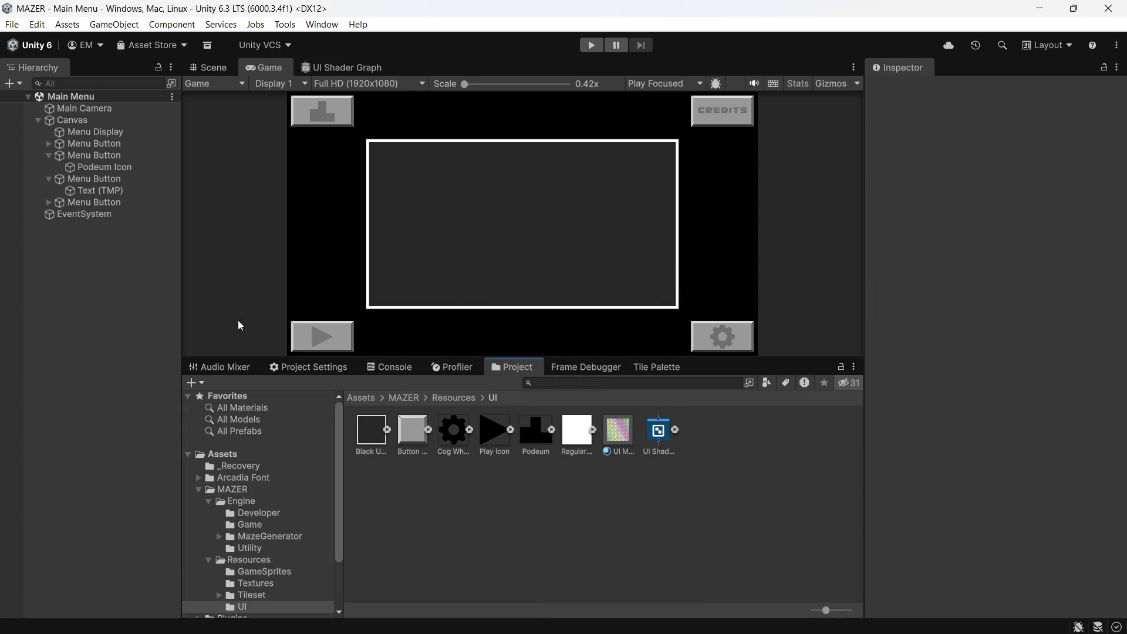
- Set the Podeum Icon's X scale to 1 and check the Podeum sprite's import settings
click(93, 167)
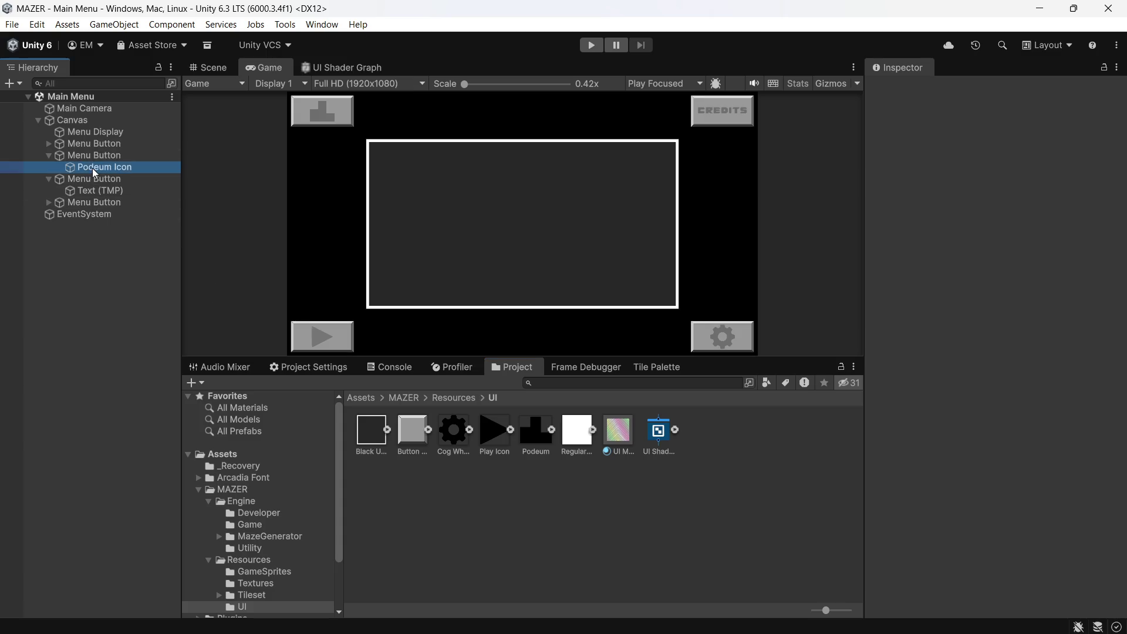
click(998, 259)
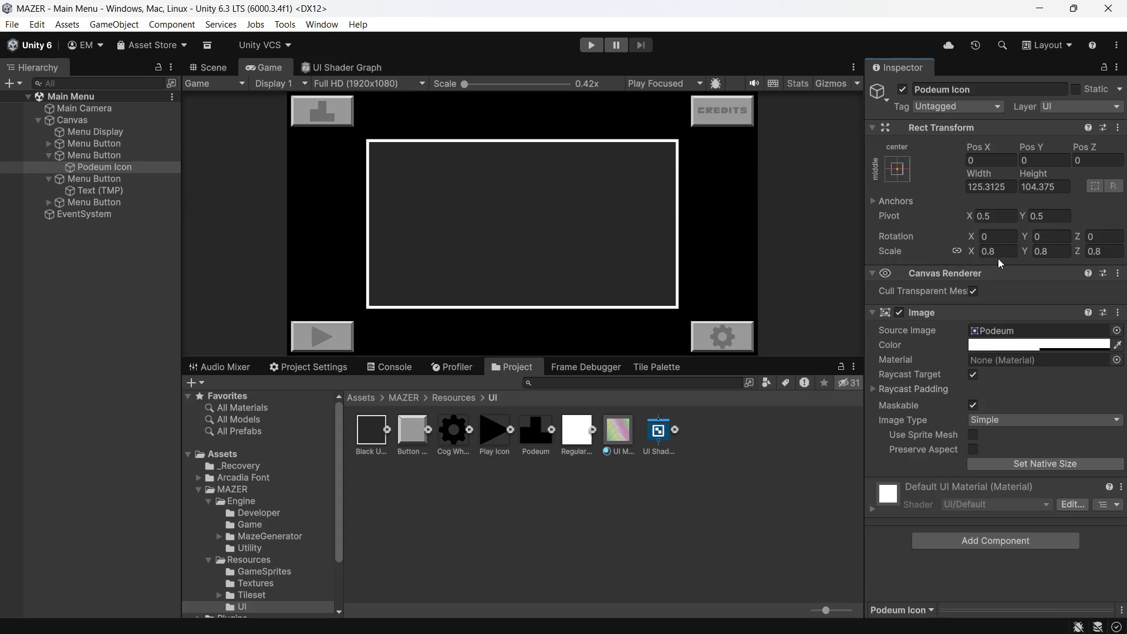
text(1)
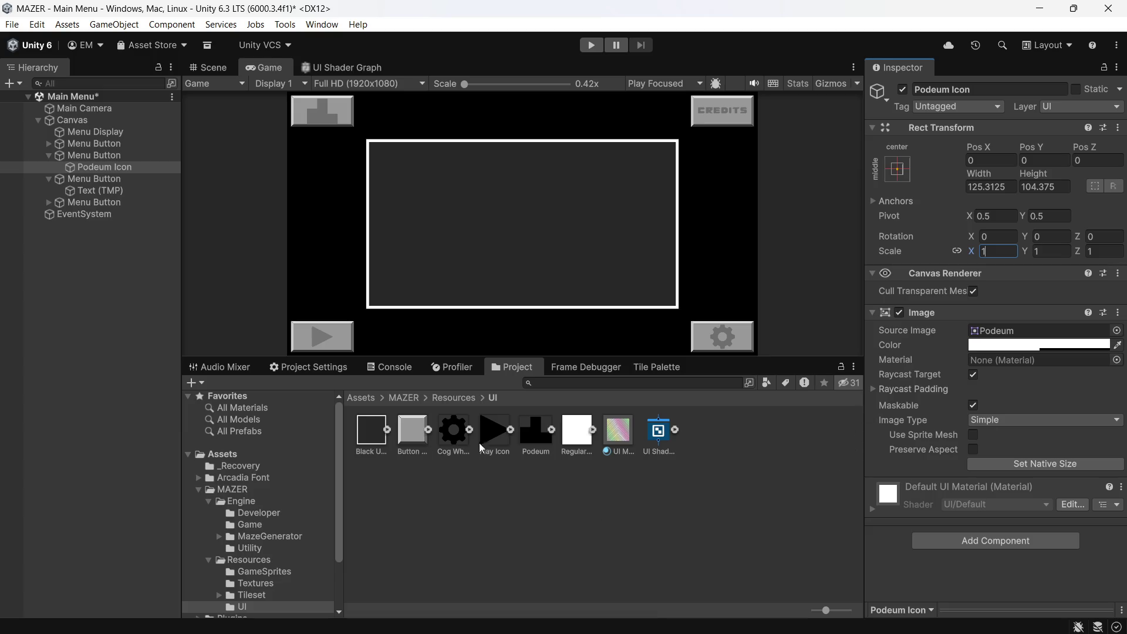
click(530, 438)
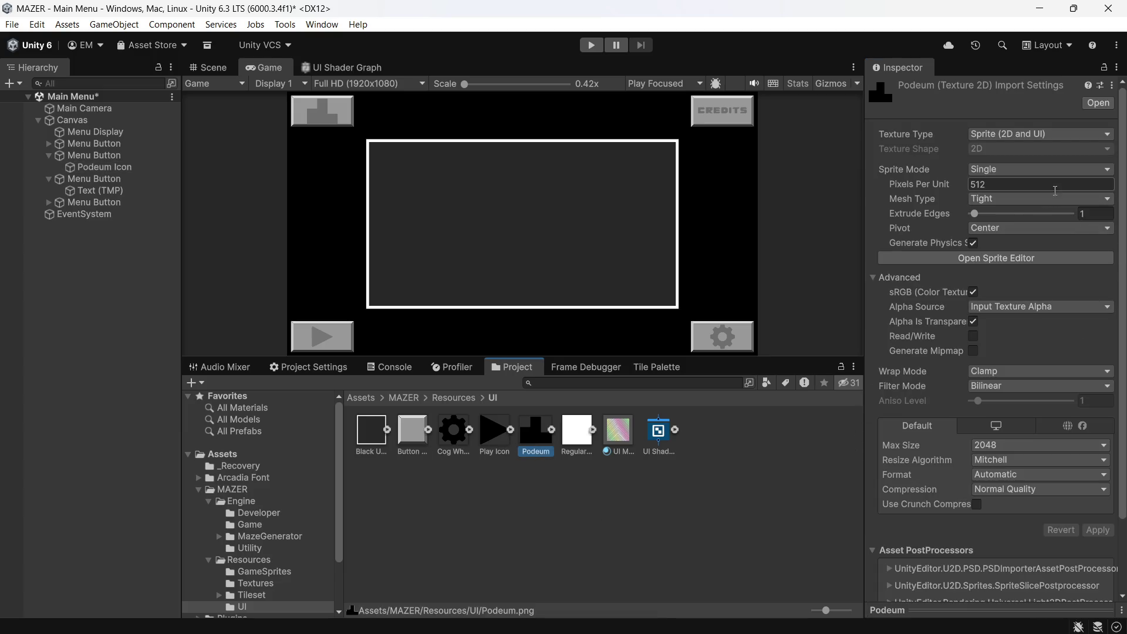
click(558, 468)
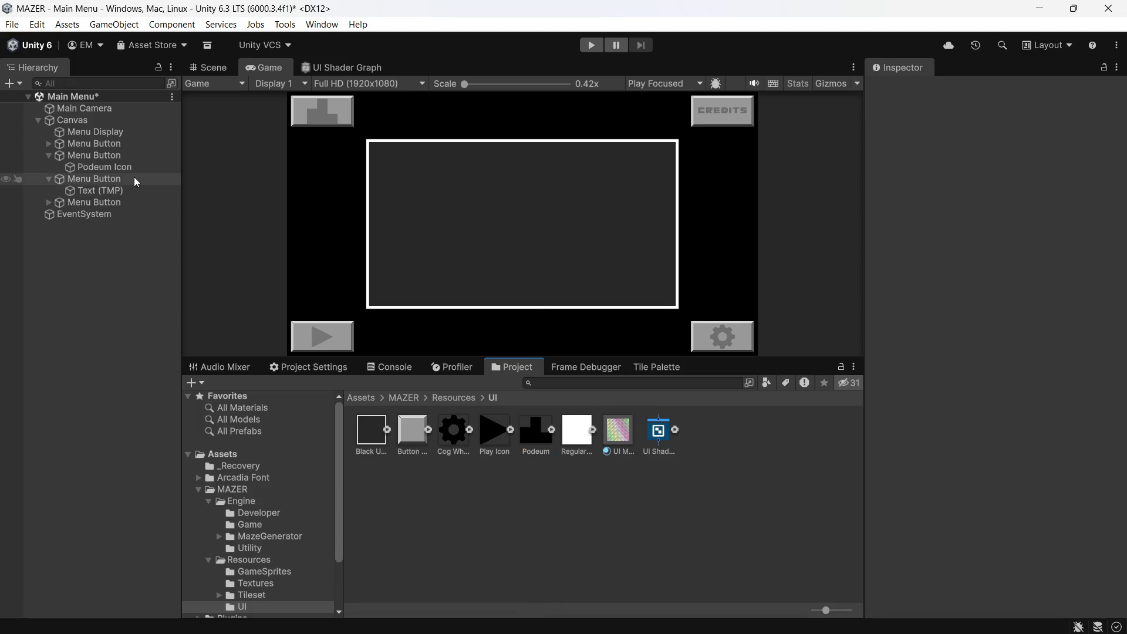
- Reset the Podeum Icon to its native 156.64 × 130.47 size, then shrink its scale to 0.66
click(118, 165)
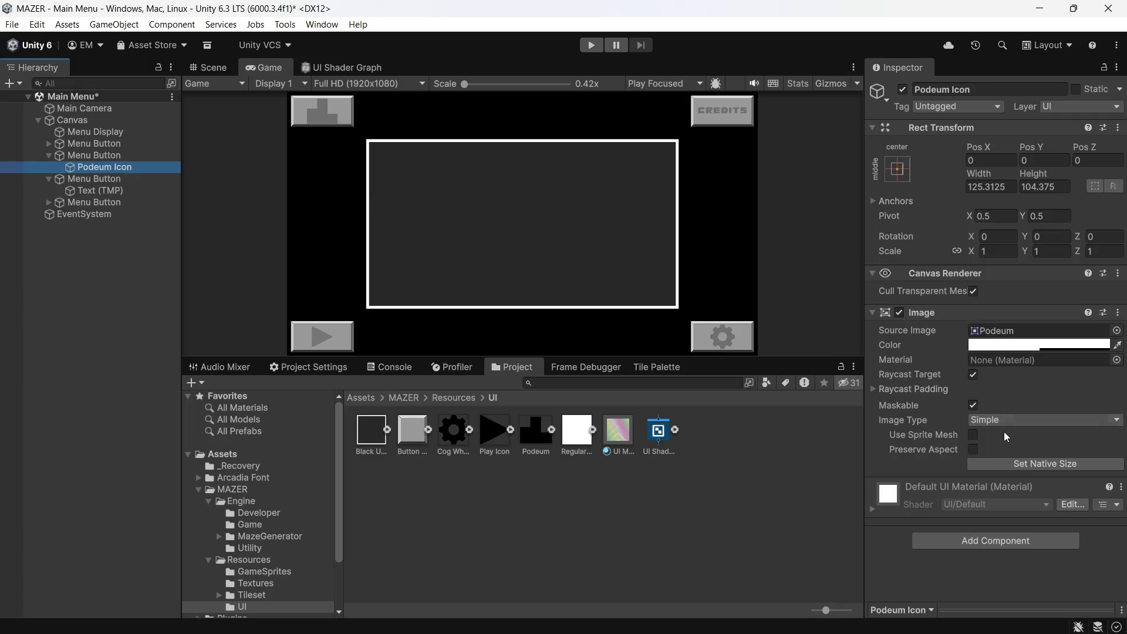
click(988, 463)
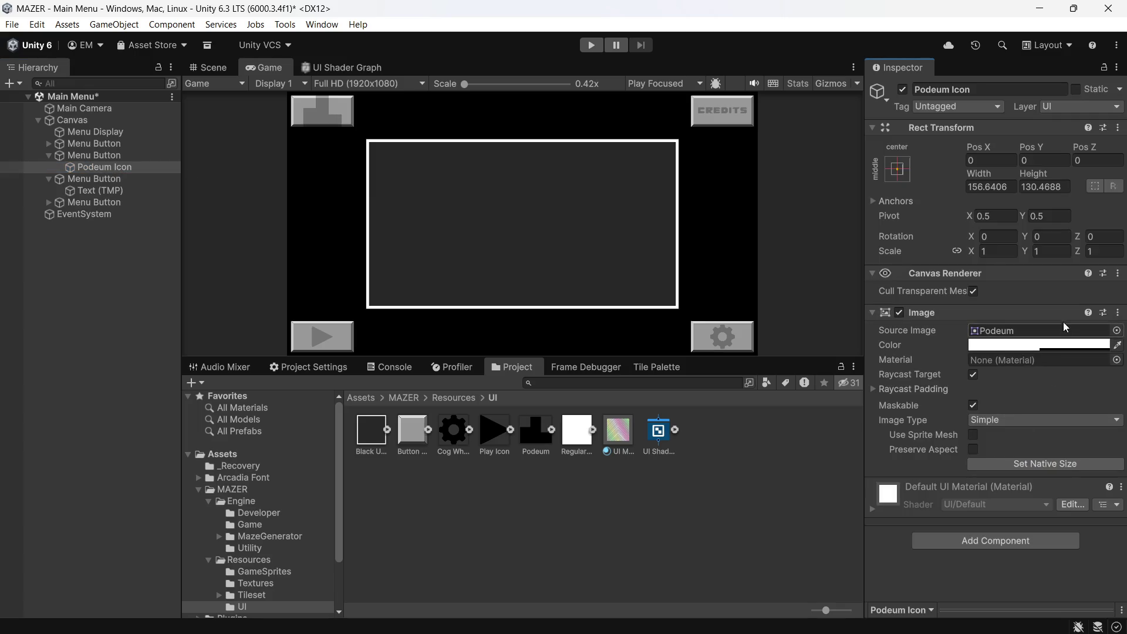
drag(971, 250, 960, 252)
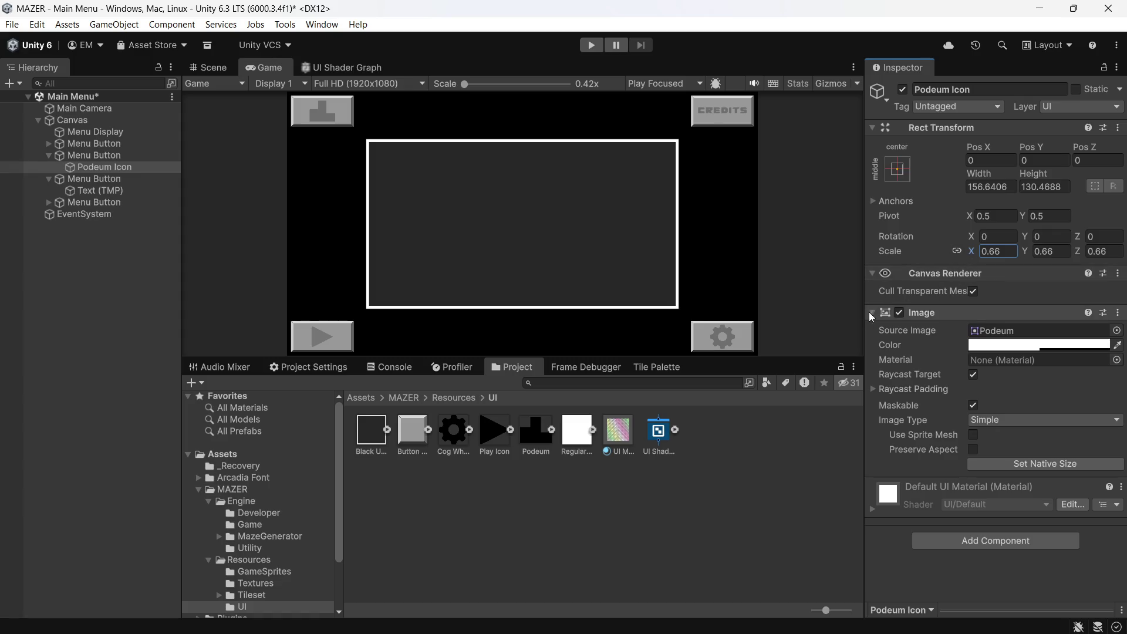
click(527, 438)
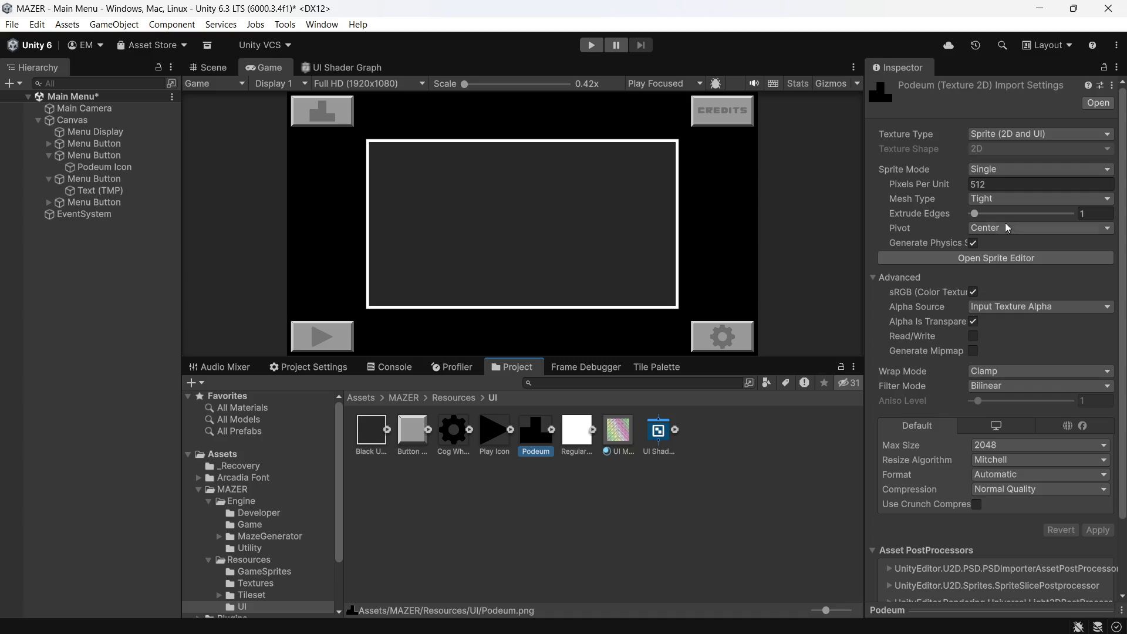
- Change the Podeum sprite's Pixels Per Unit to 640 and save the unapplied import settings
click(1015, 185)
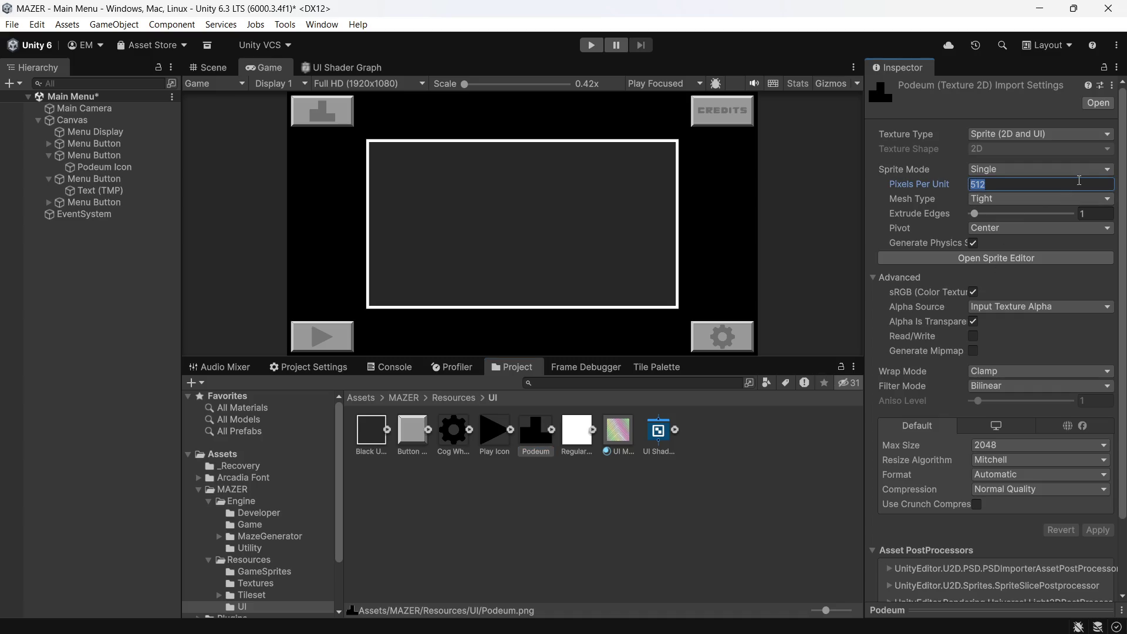
text(640)
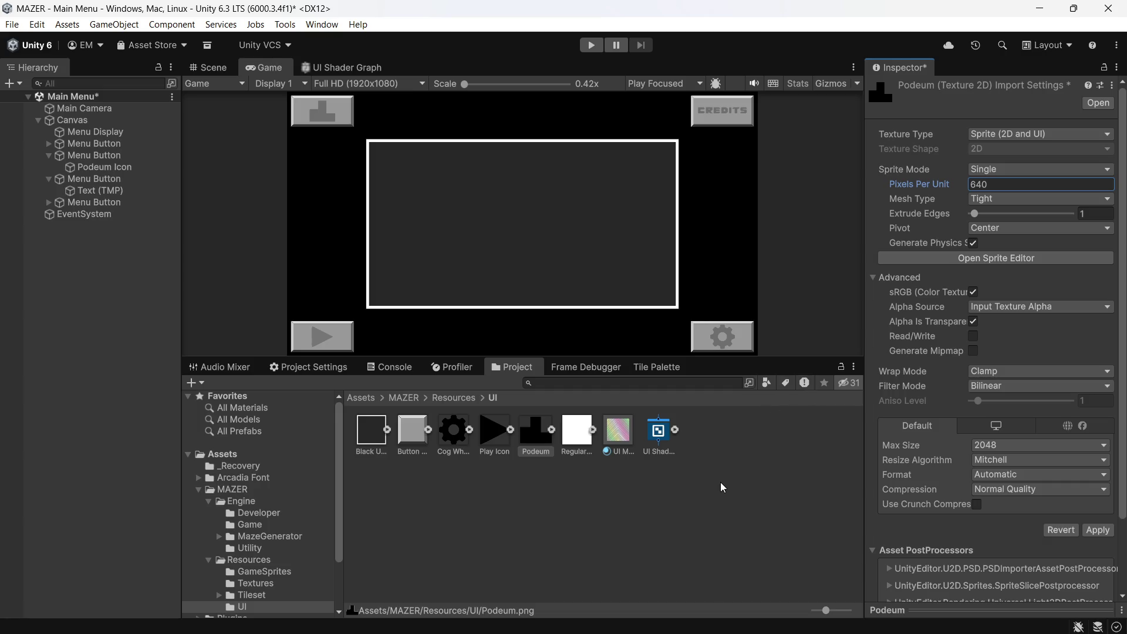
click(671, 486)
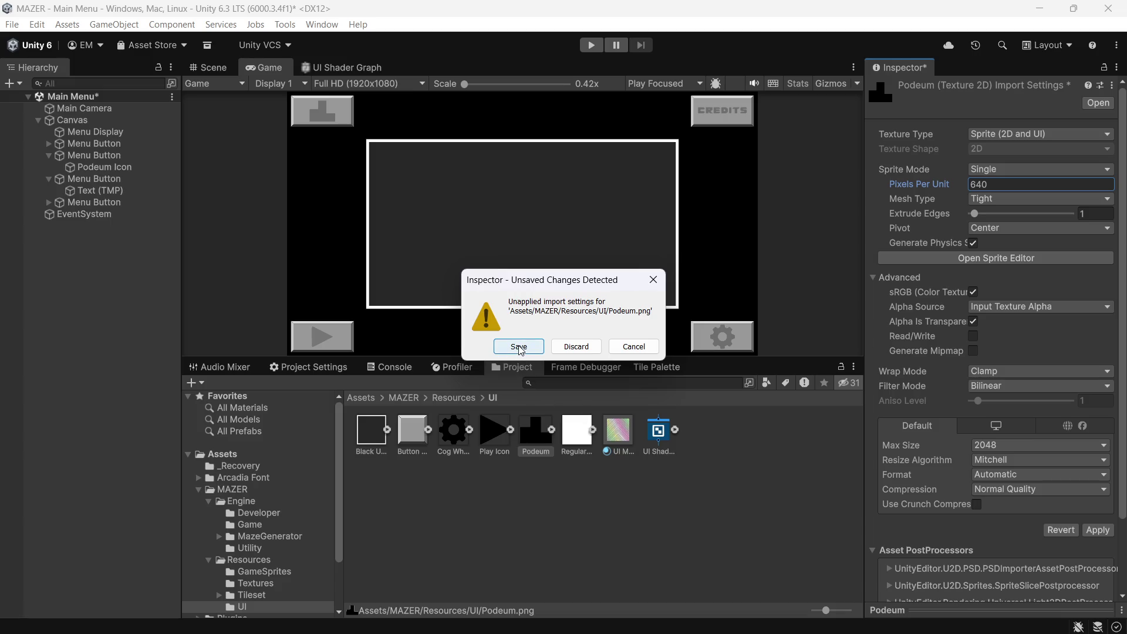
click(519, 347)
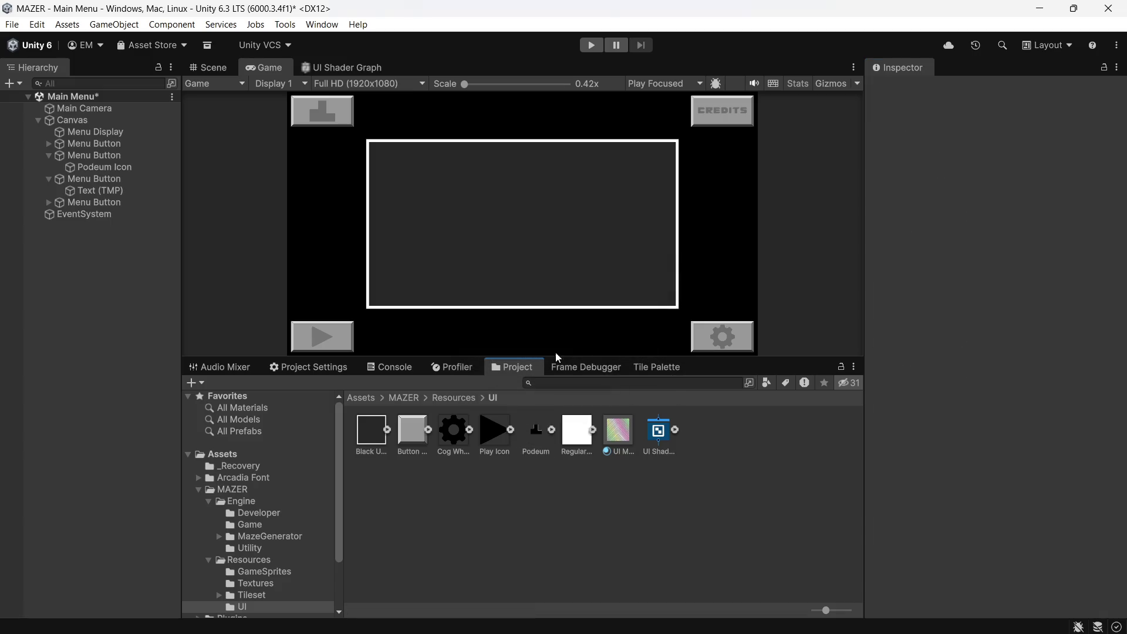
- Fit the Podeum Icon to its native 125.31 × 104.38 size with its scale set to 1
click(125, 166)
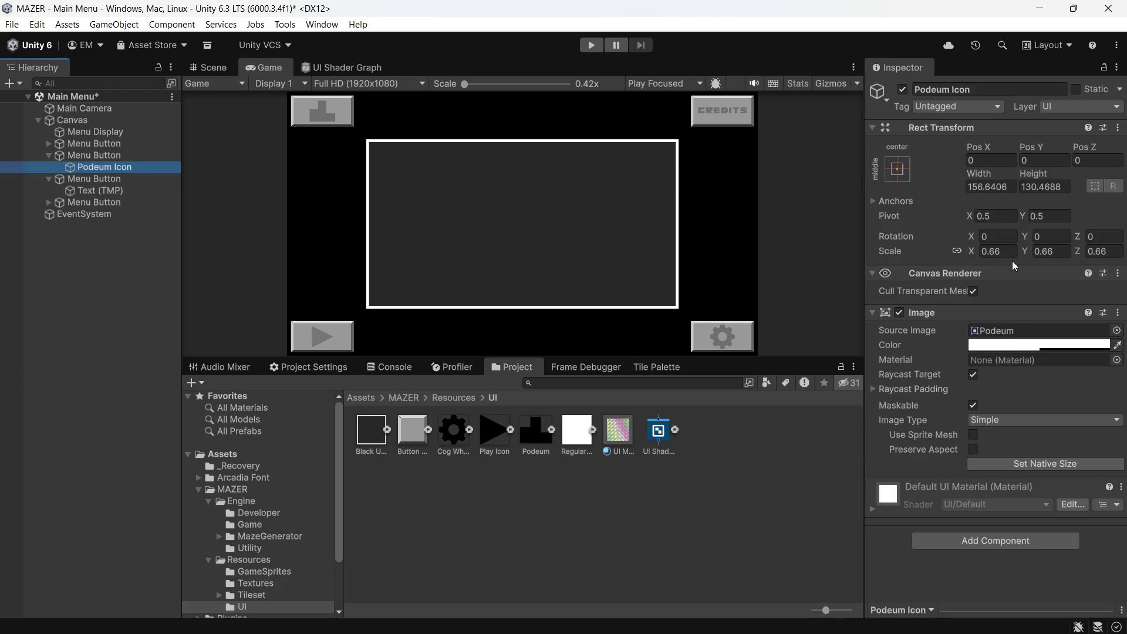
click(970, 252)
drag(967, 253, 967, 255)
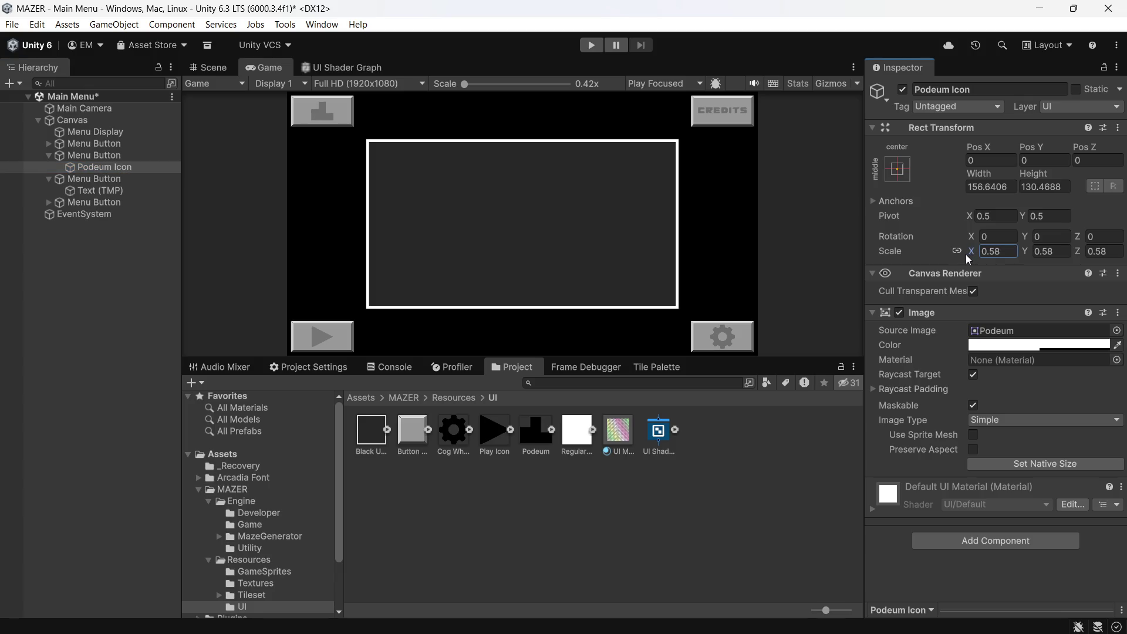
click(1042, 461)
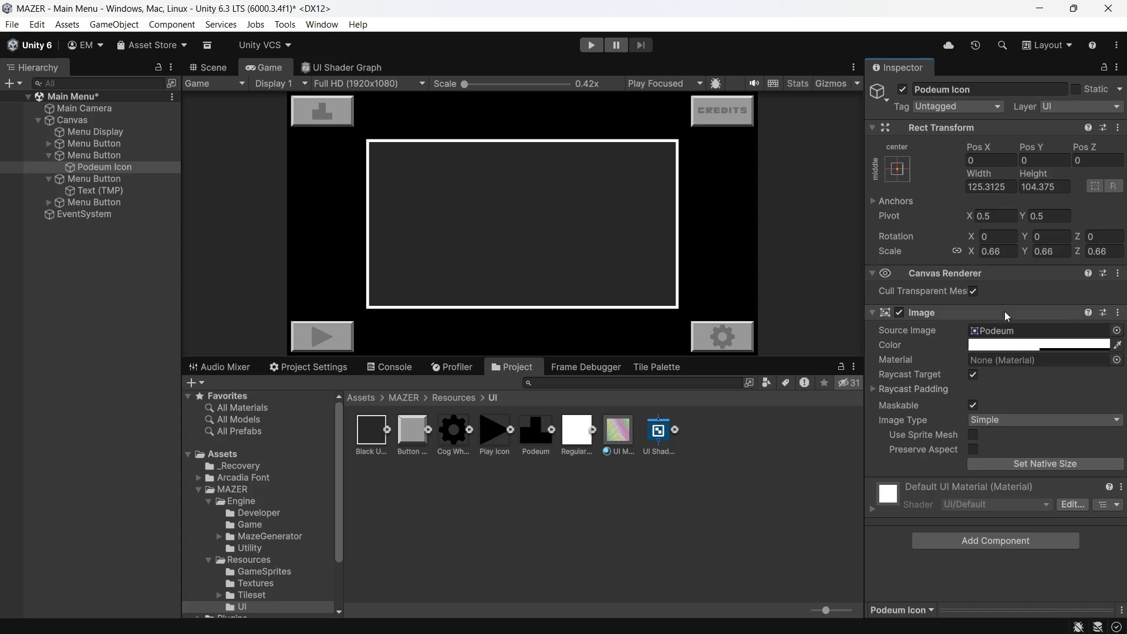
text(1)
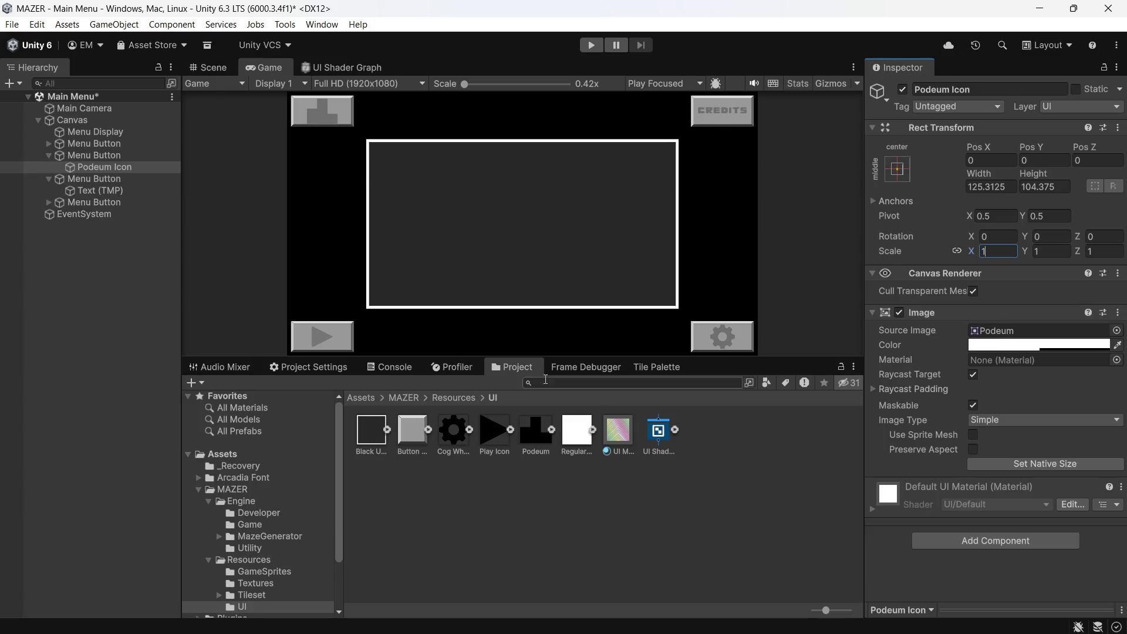
click(533, 450)
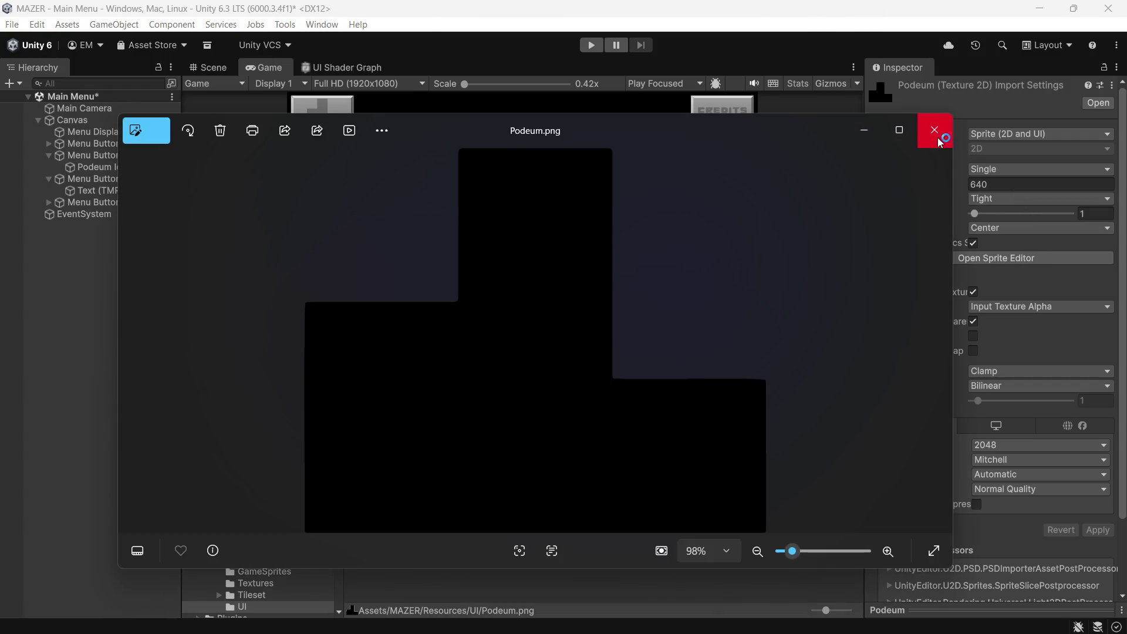
- Lower the Podeum sprite's Pixels Per Unit from 640 to 512 using 640*0.8
click(939, 132)
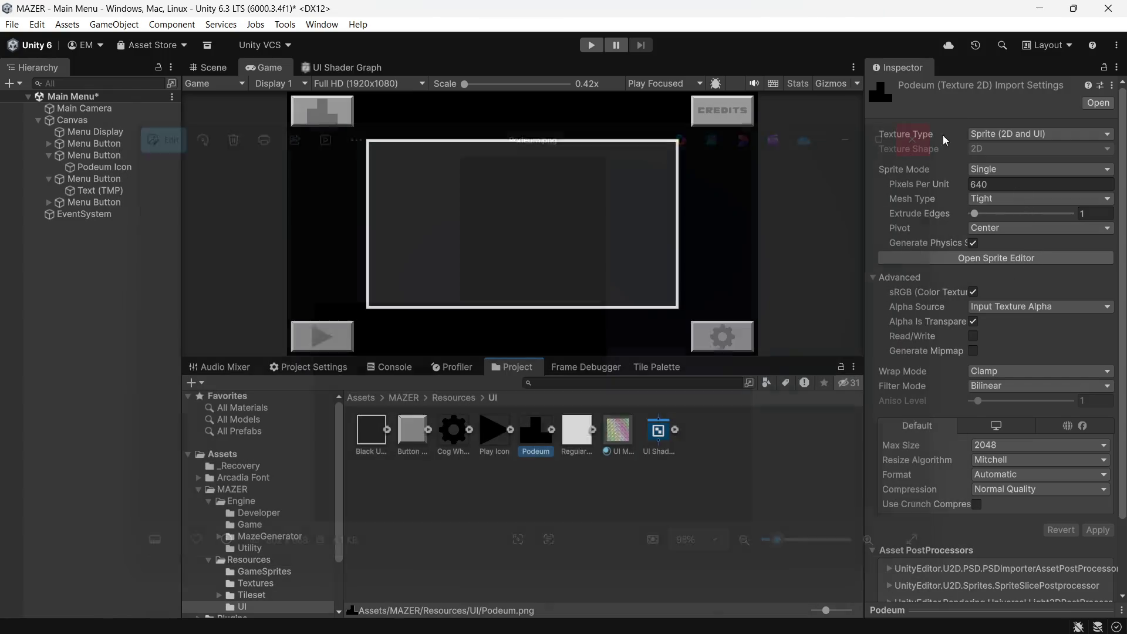
click(1037, 184)
key(Right)
text(*)
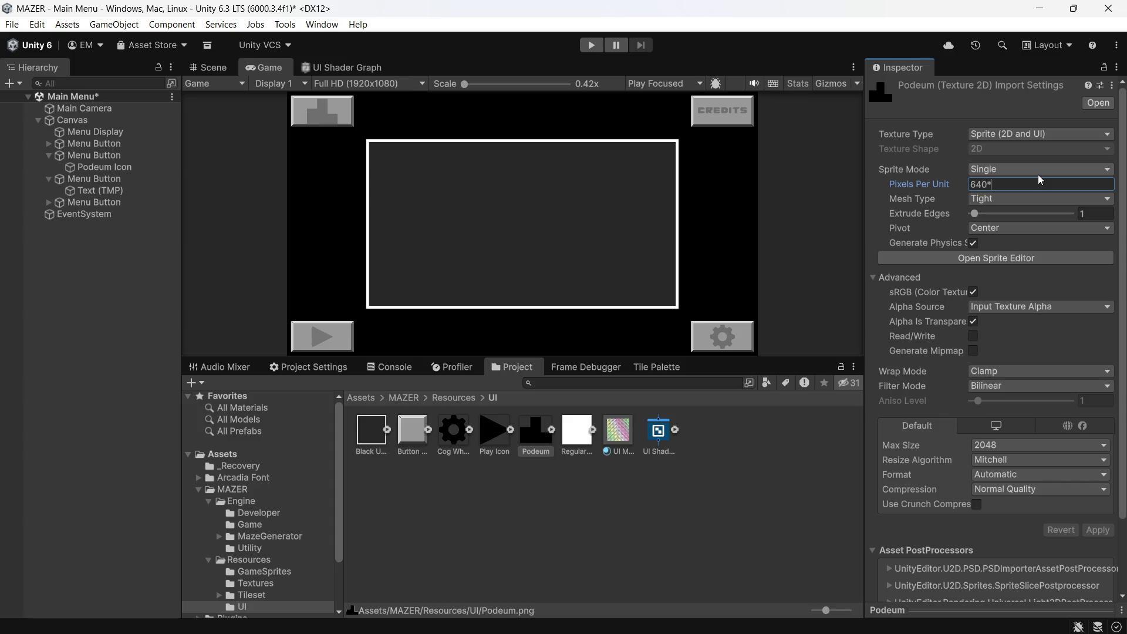
text(0.8)
key(Return)
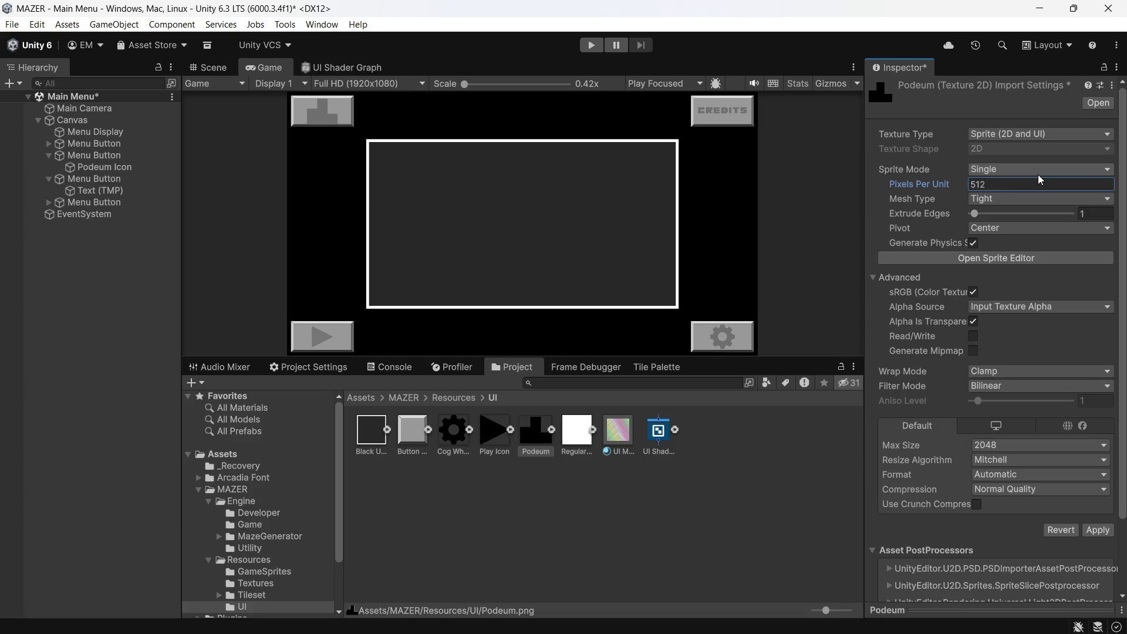
- Save the scene, keep the changed import settings, and reselect the Podeum Icon
key(ctrl+s)
click(445, 562)
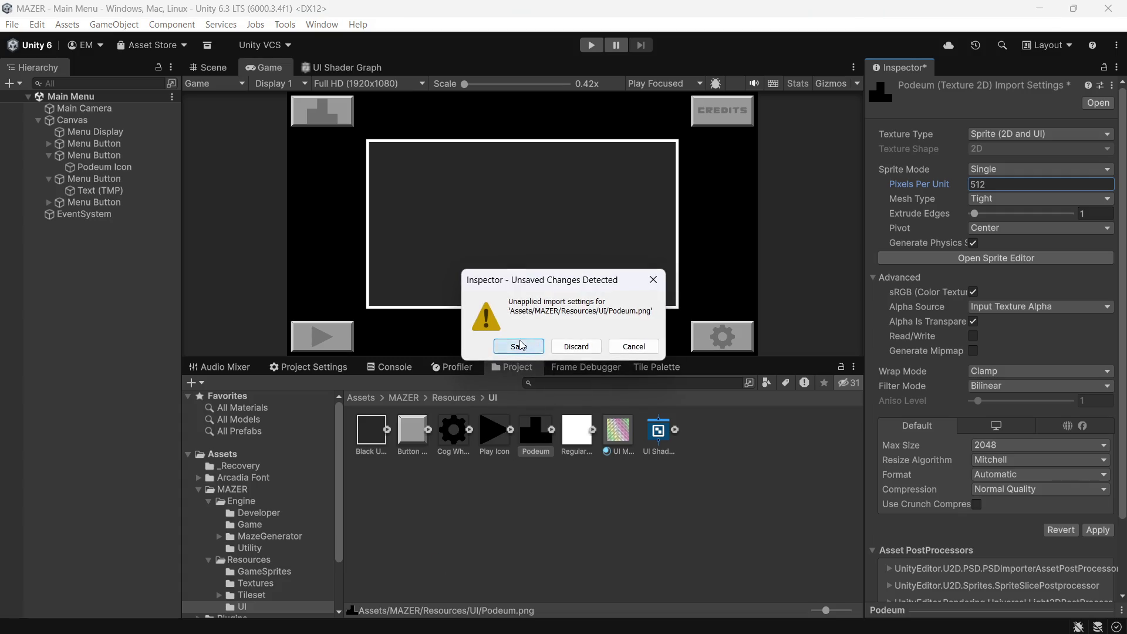
click(519, 347)
click(117, 167)
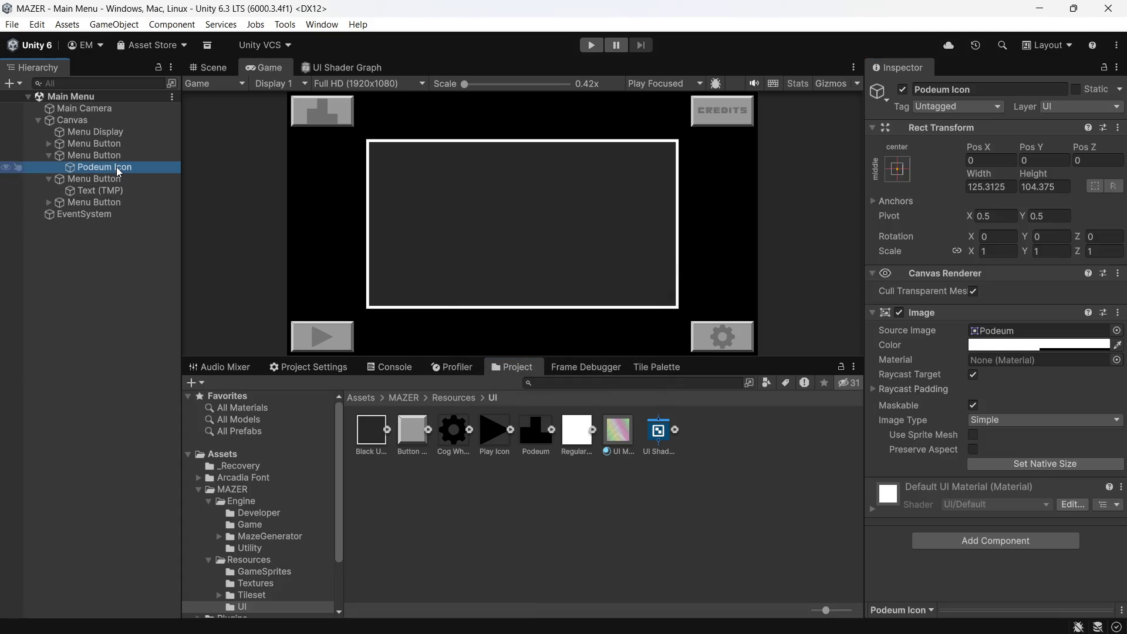
- Resize the Podeum Icon to its native 156.64 × 130.47 and reopen the Podeum import settings
click(998, 463)
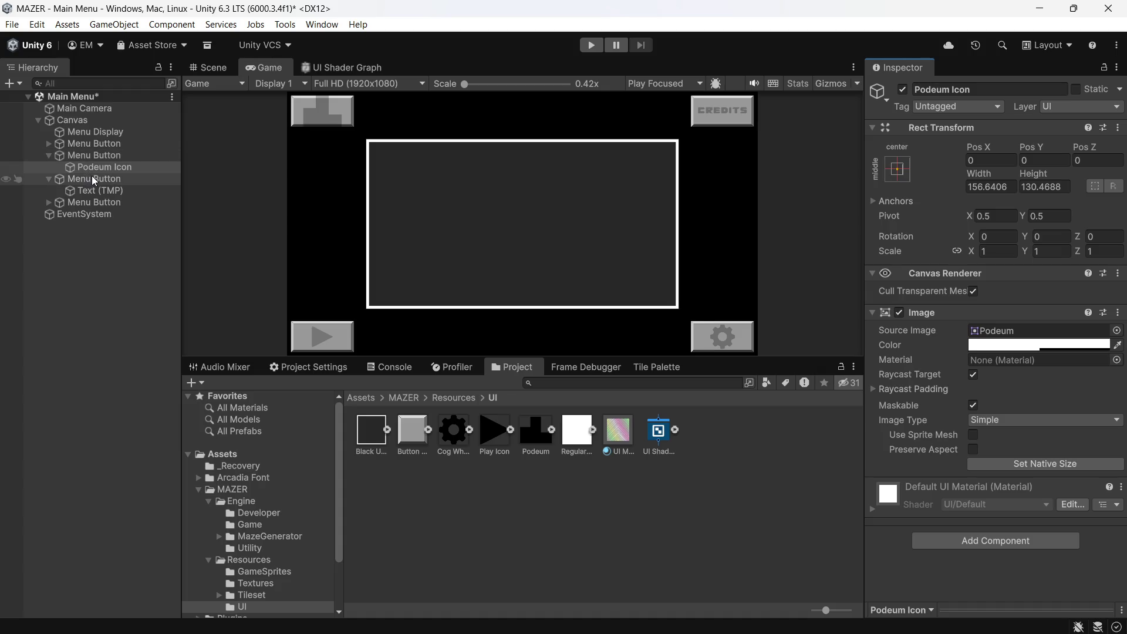
click(115, 167)
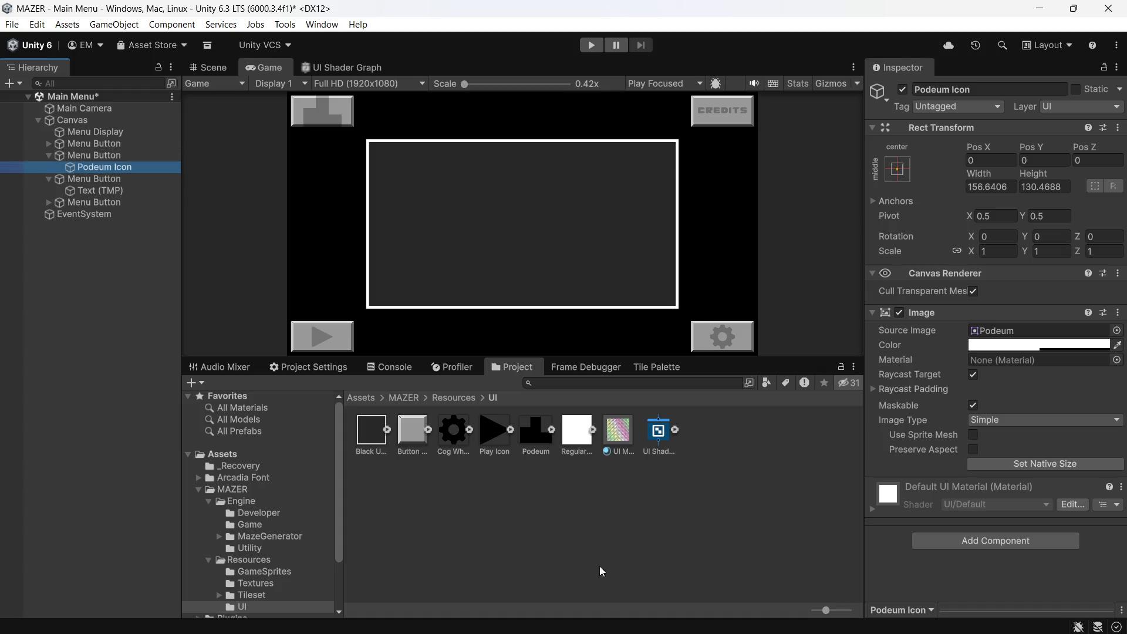
click(526, 440)
click(1084, 185)
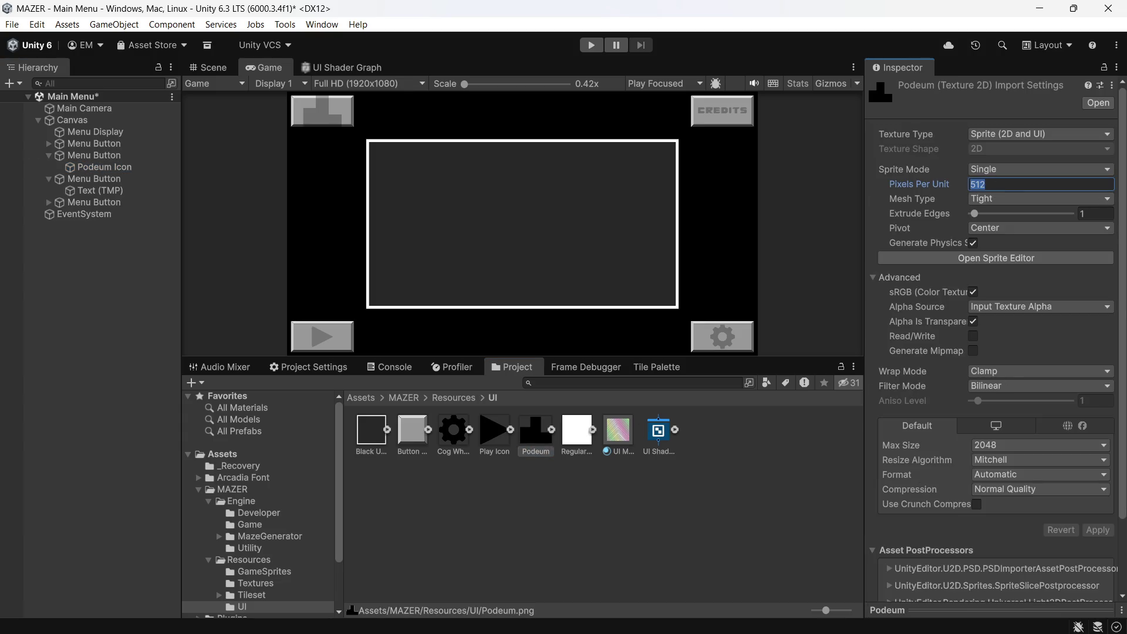
- Enter 640+(640/5) so the Podeum sprite's Pixels Per Unit becomes 768, and save the import change
key(BackSpace)
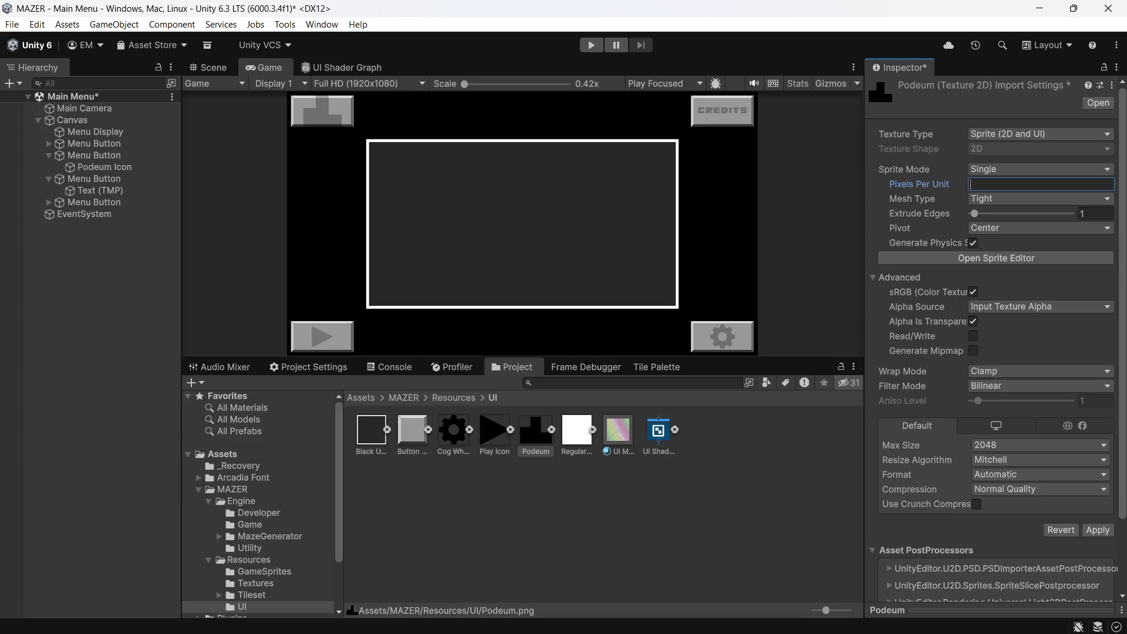
text(6)
text(40)
text(+)
text(640)
key(BackSpace)
key(BackSpace)
key(BackSpace)
text(()
text(640)
text(*)
key(BackSpace)
text(*)
key(BackSpace)
text(.)
key(BackSpace)
text(/)
text(5))
key(Return)
key(Down)
key(Down)
key(Down)
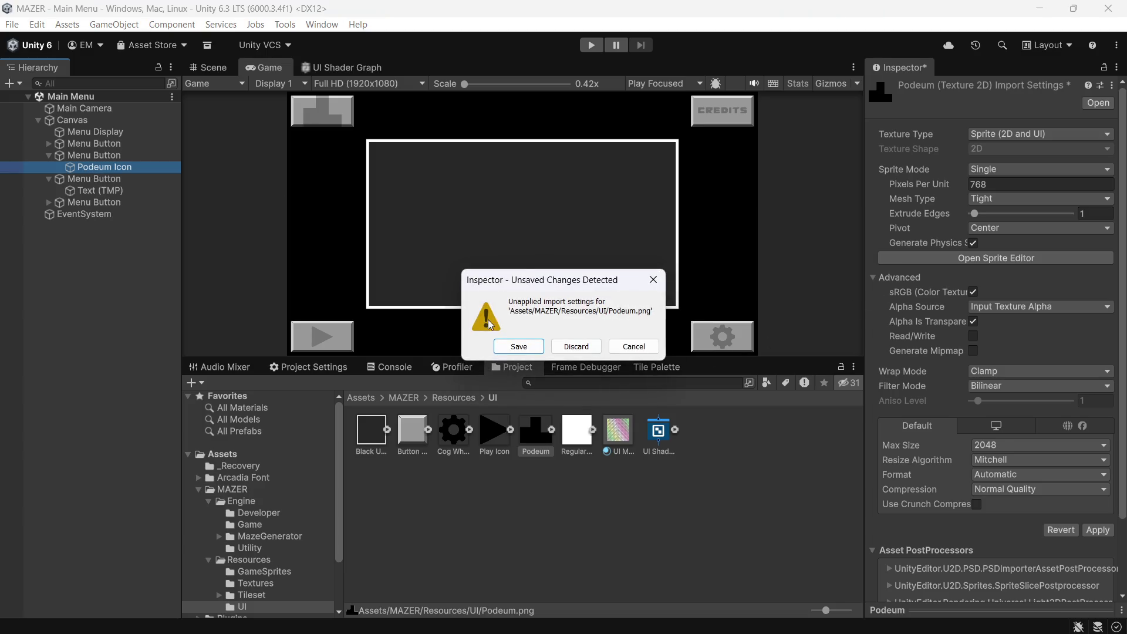
click(520, 347)
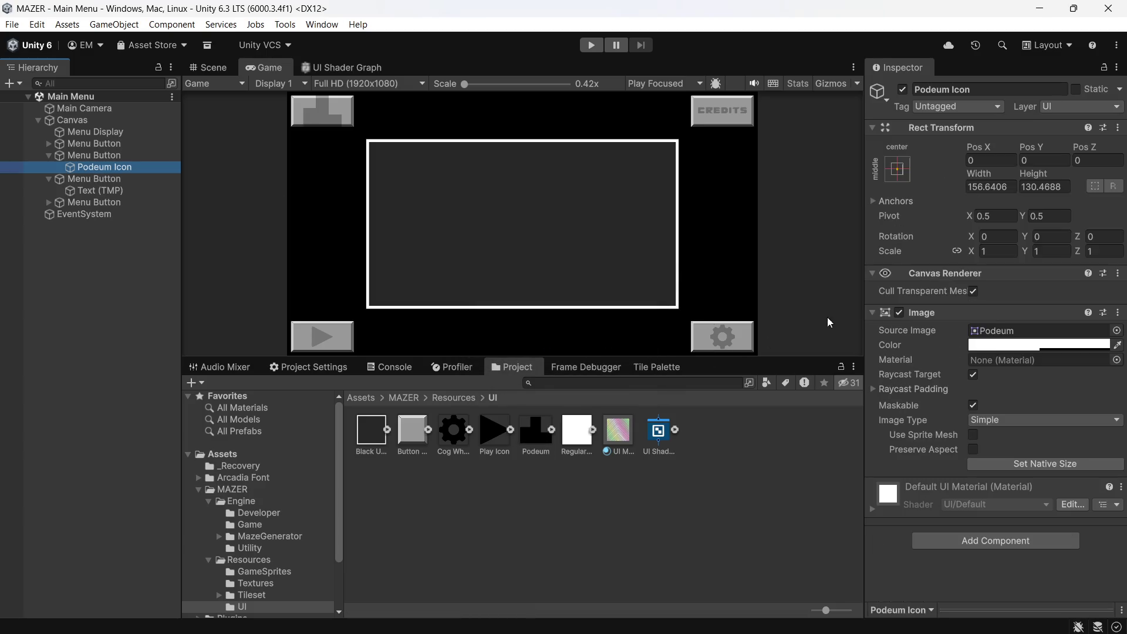
- Apply Set Native Size to shrink the Podeum Icon to about 104.43 × 86.98, then select Menu Display
click(1022, 463)
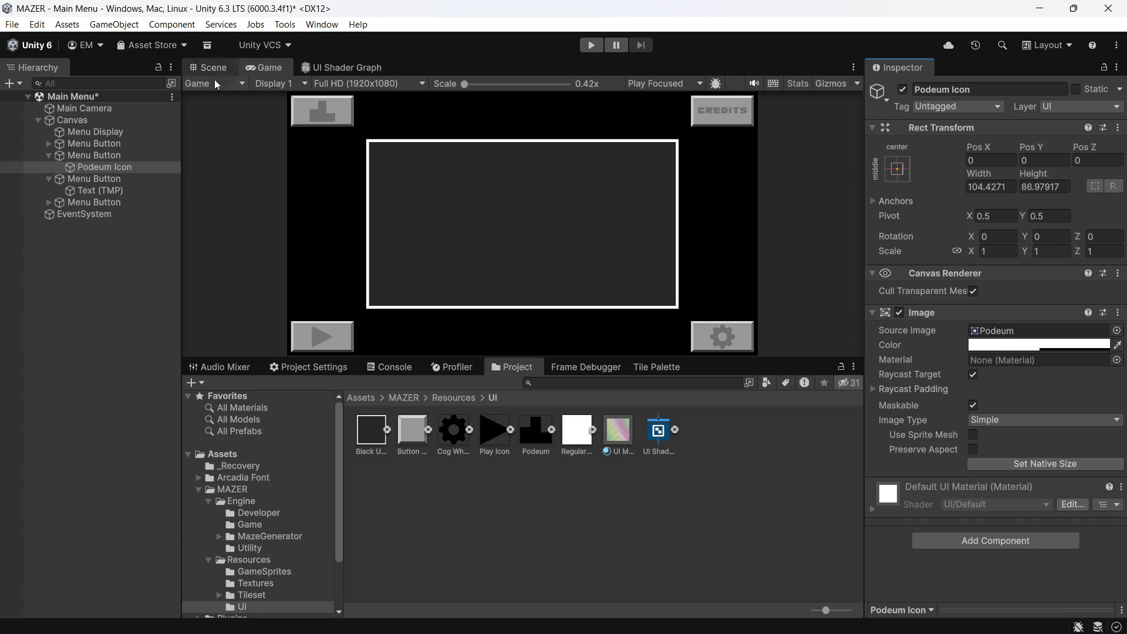
click(130, 128)
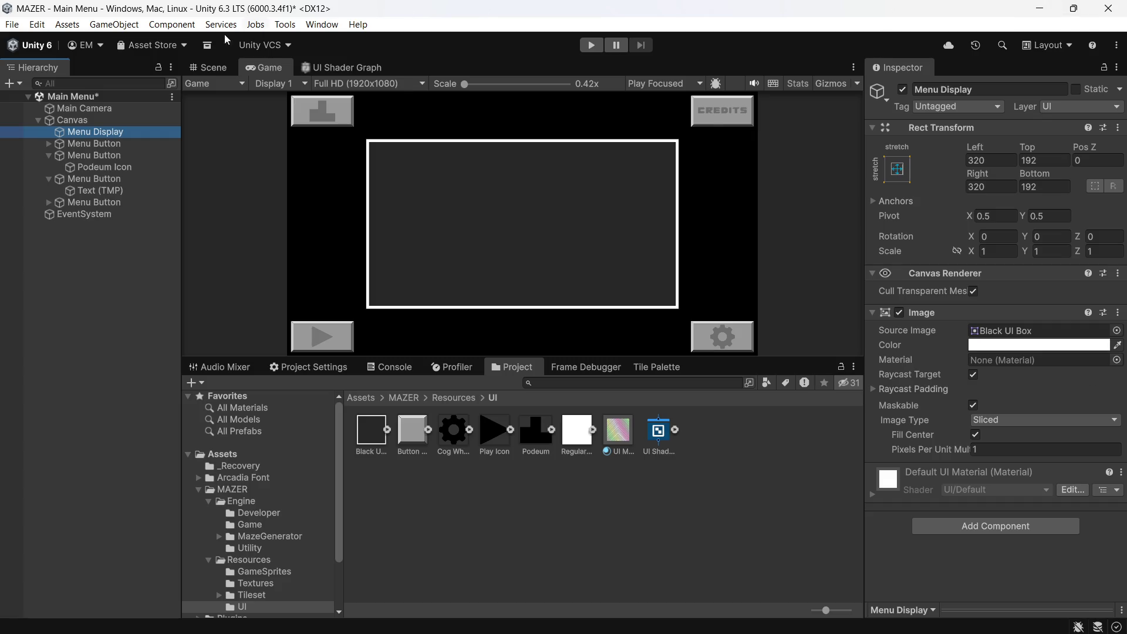
- Collapse the Menu Button holding the text child in the Hierarchy
click(50, 178)
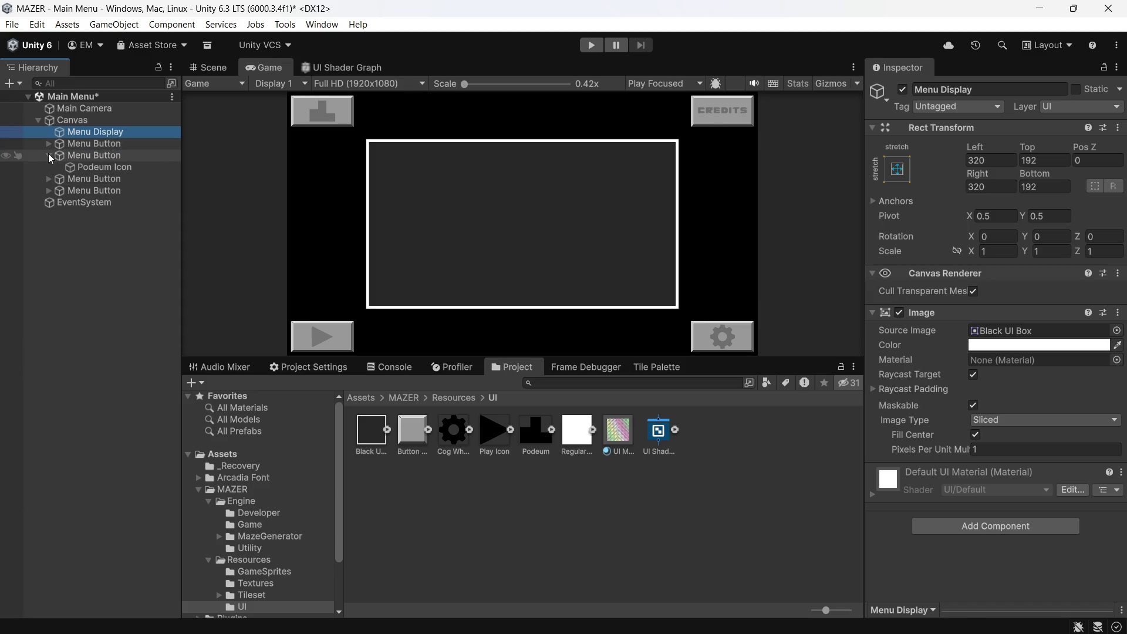
- Collapse the Podeum Icon's Menu Button and bring up the add-object menu for Menu Display
click(50, 155)
click(58, 133)
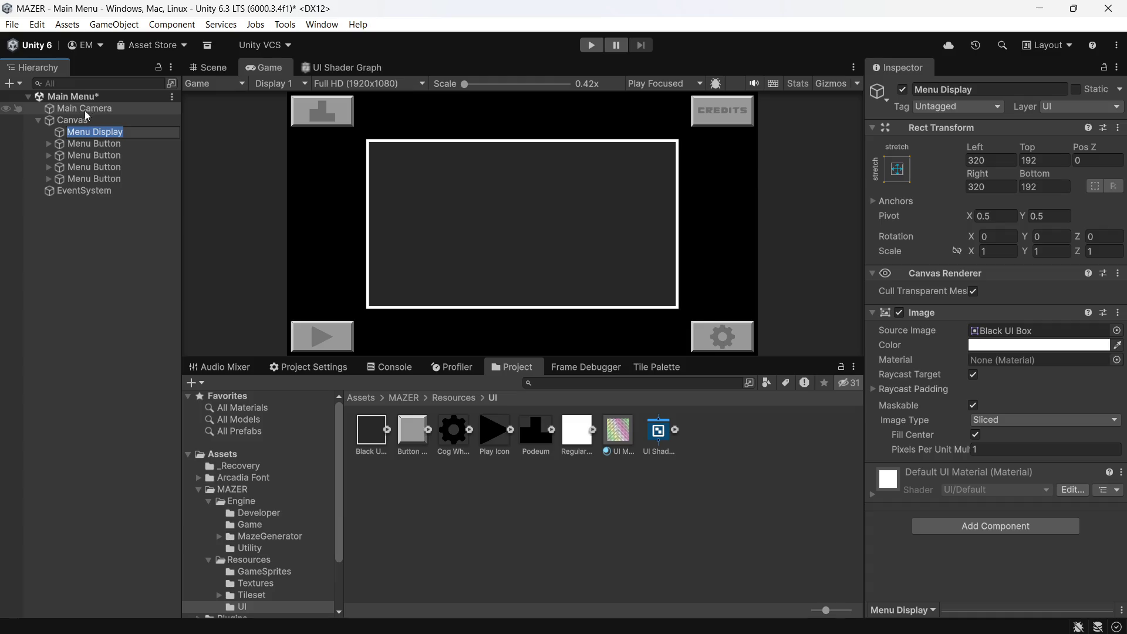
click(60, 136)
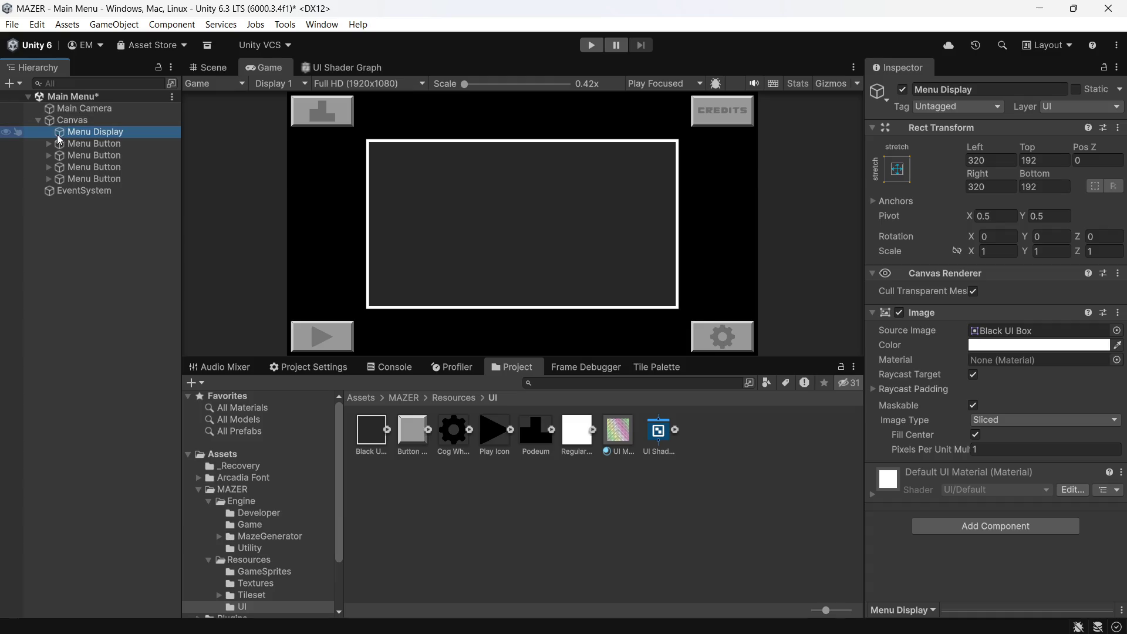
right_click(60, 137)
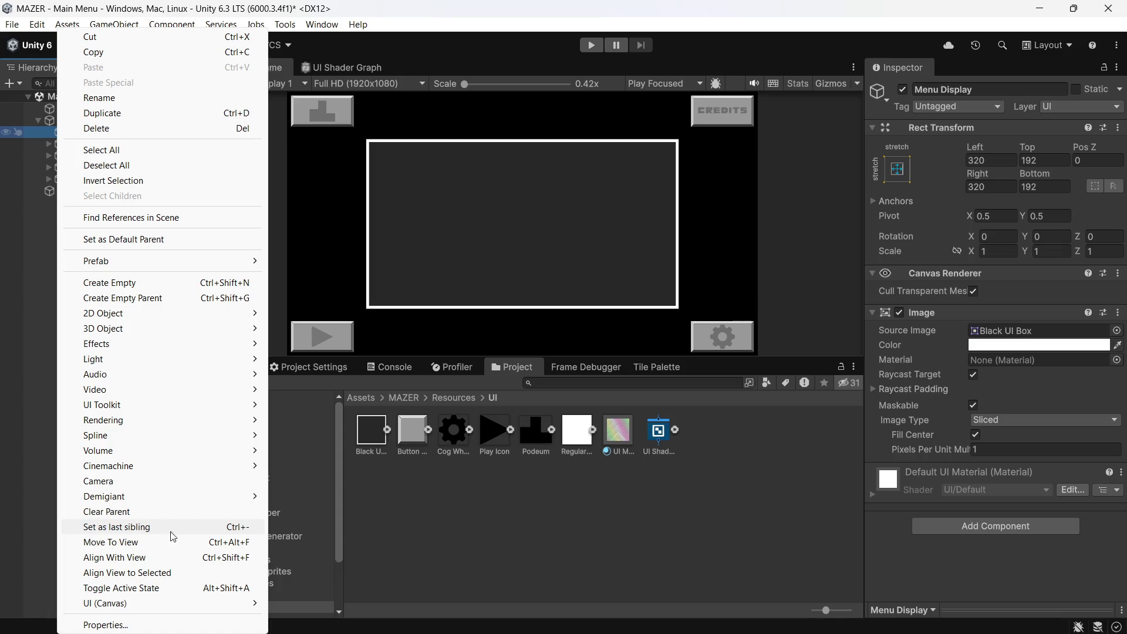
- Add a TextMeshPro 'New Text' label under Menu Display and switch its font to Arcadia SDF
mouse_move(238, 603)
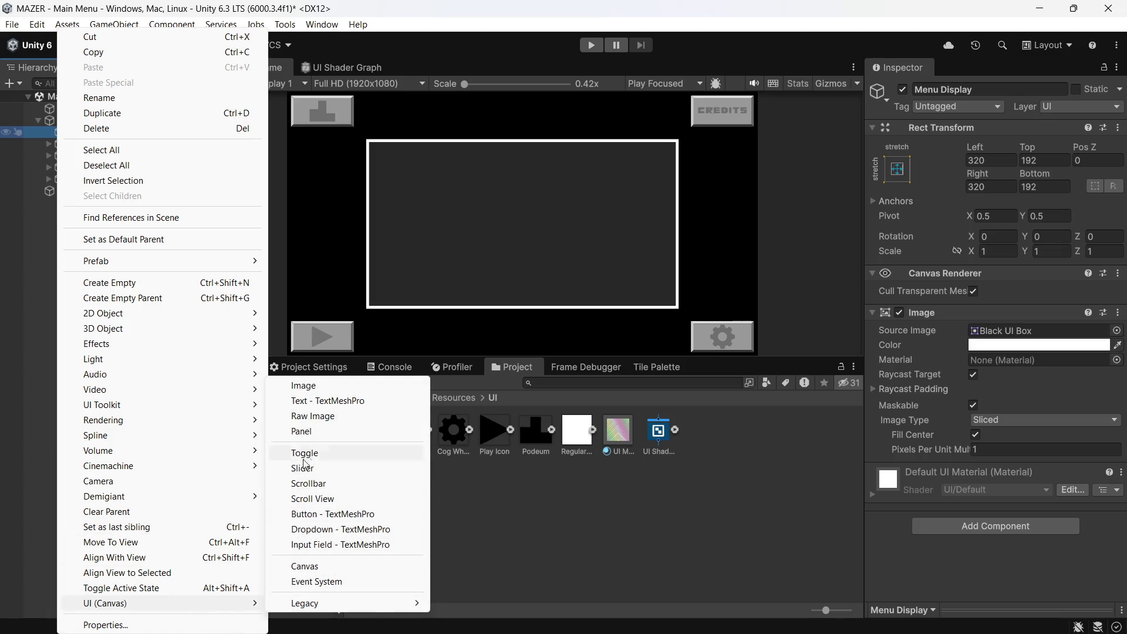
click(349, 402)
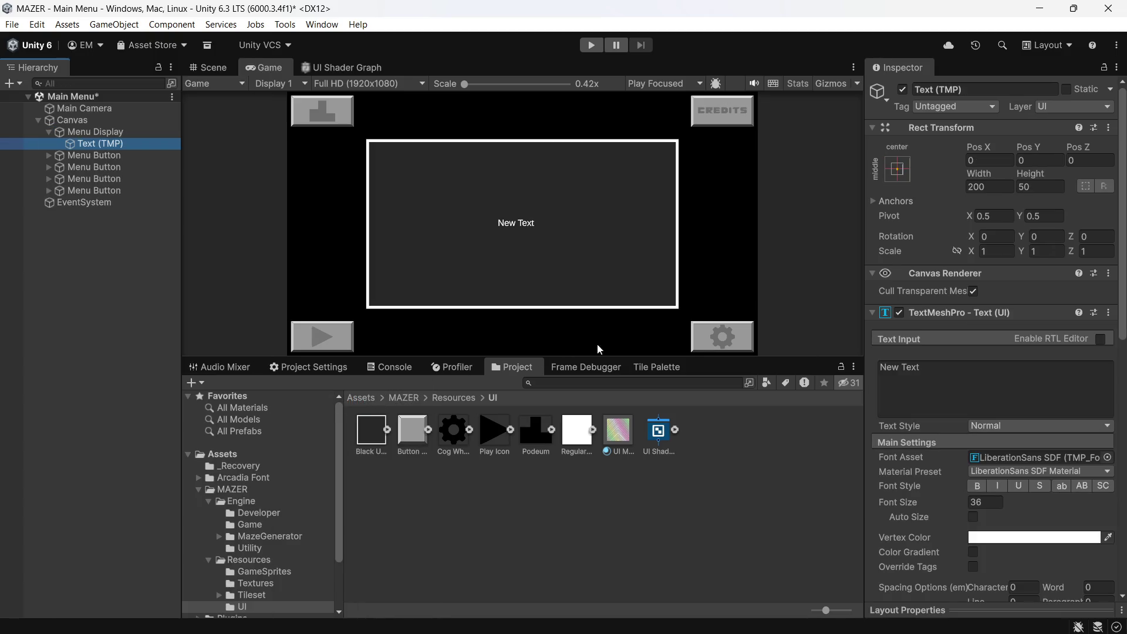
click(1107, 458)
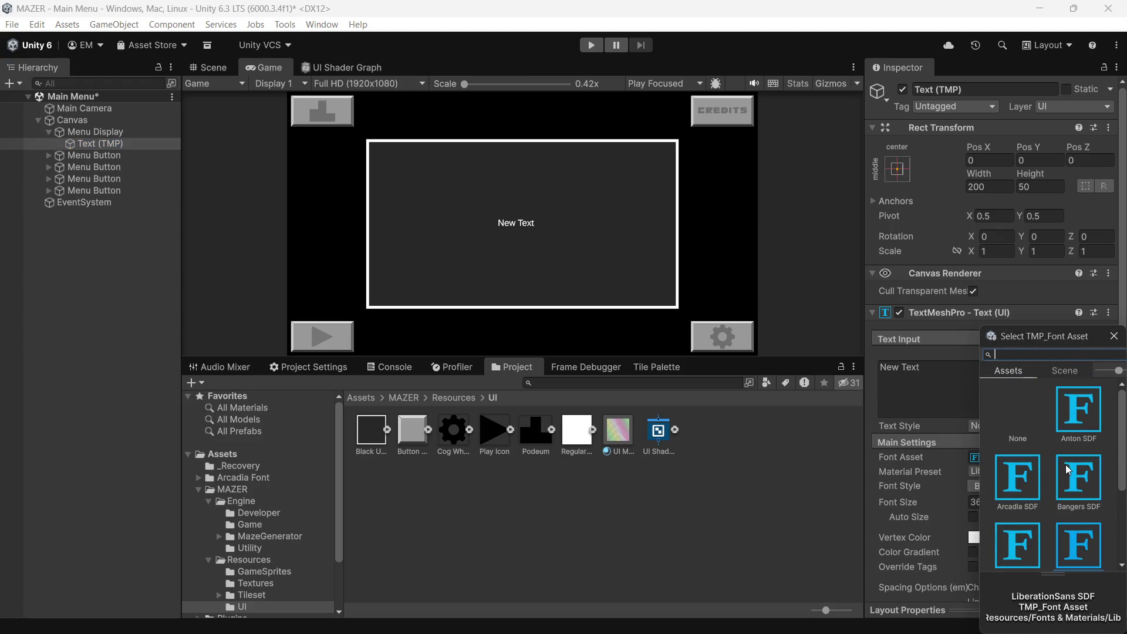
double_click(1033, 481)
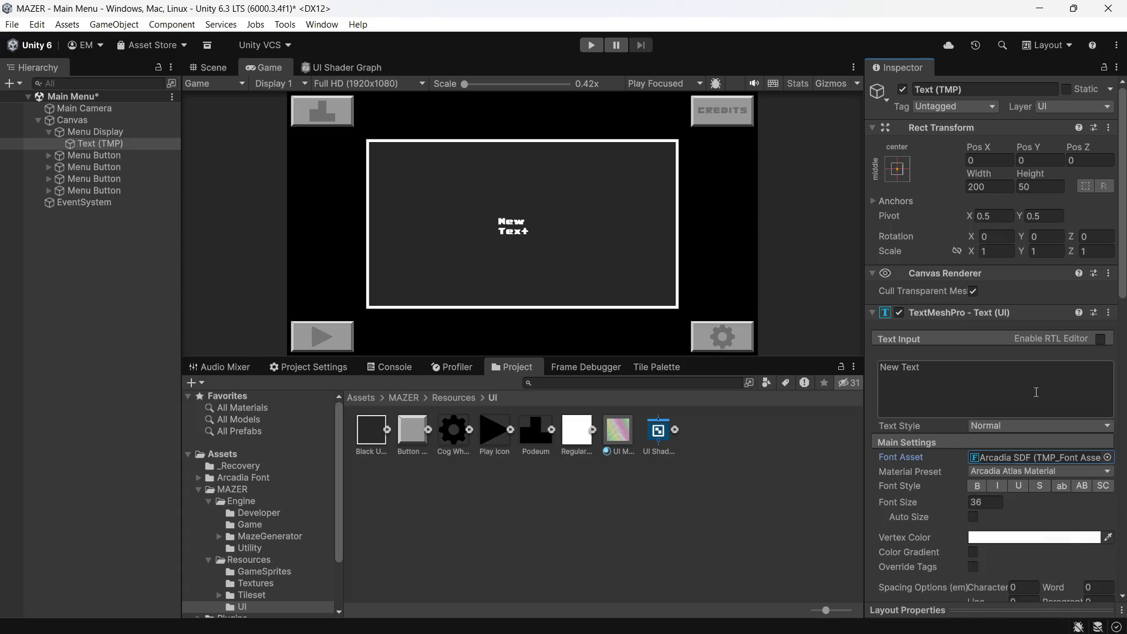
scroll(995, 418, up, 2)
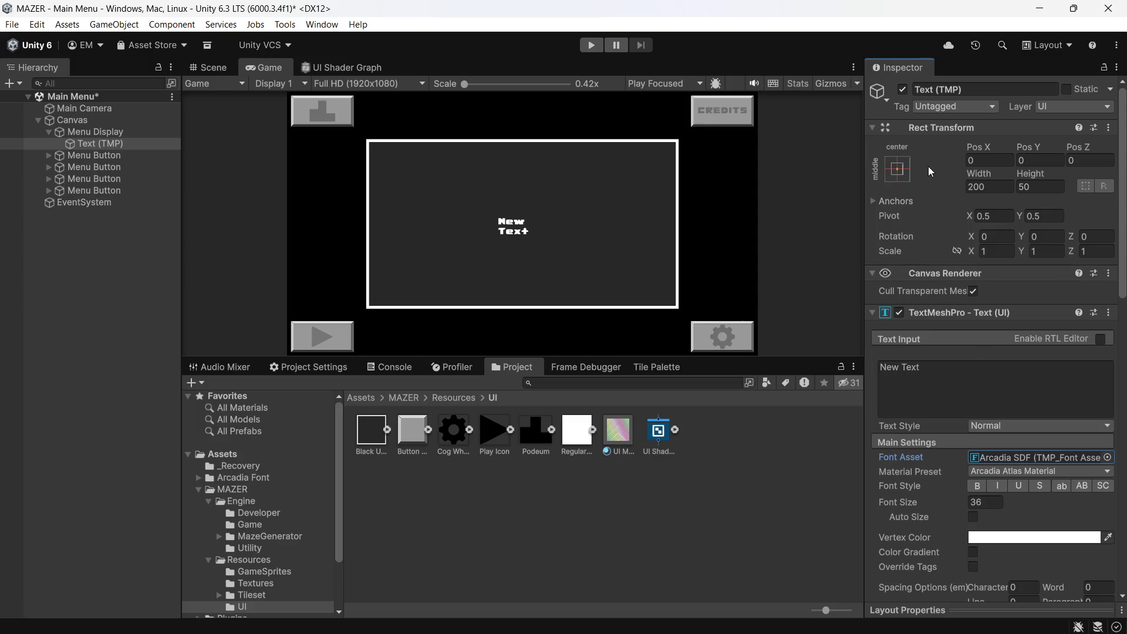
click(907, 171)
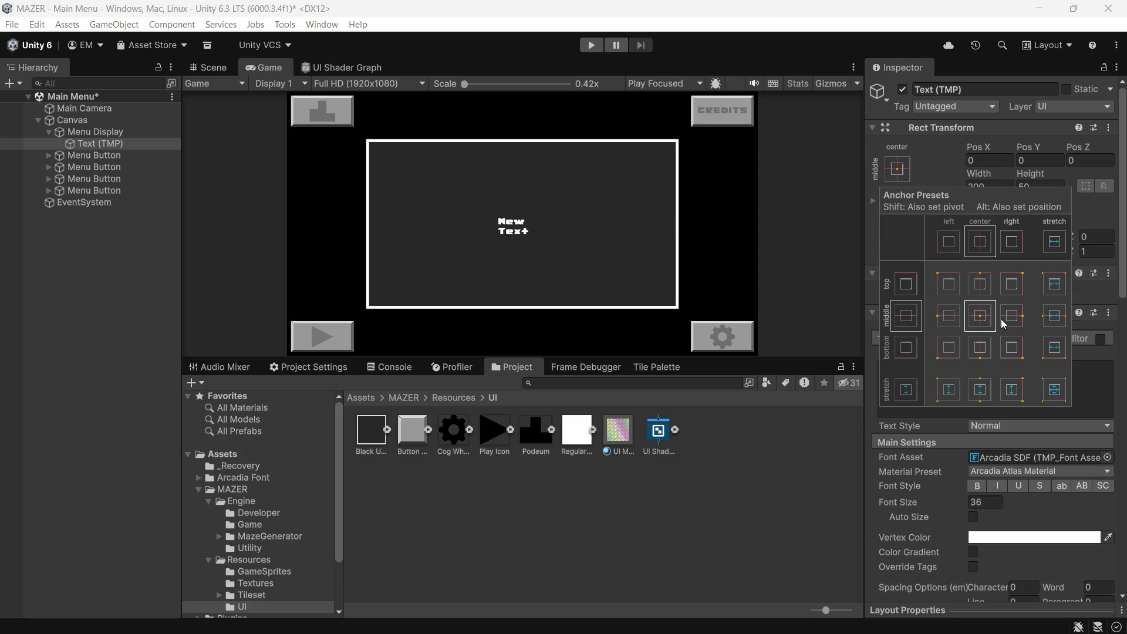
- Stretch the text across Menu Display with Left, Top, Right and Bottom margins of 32
key(alt)
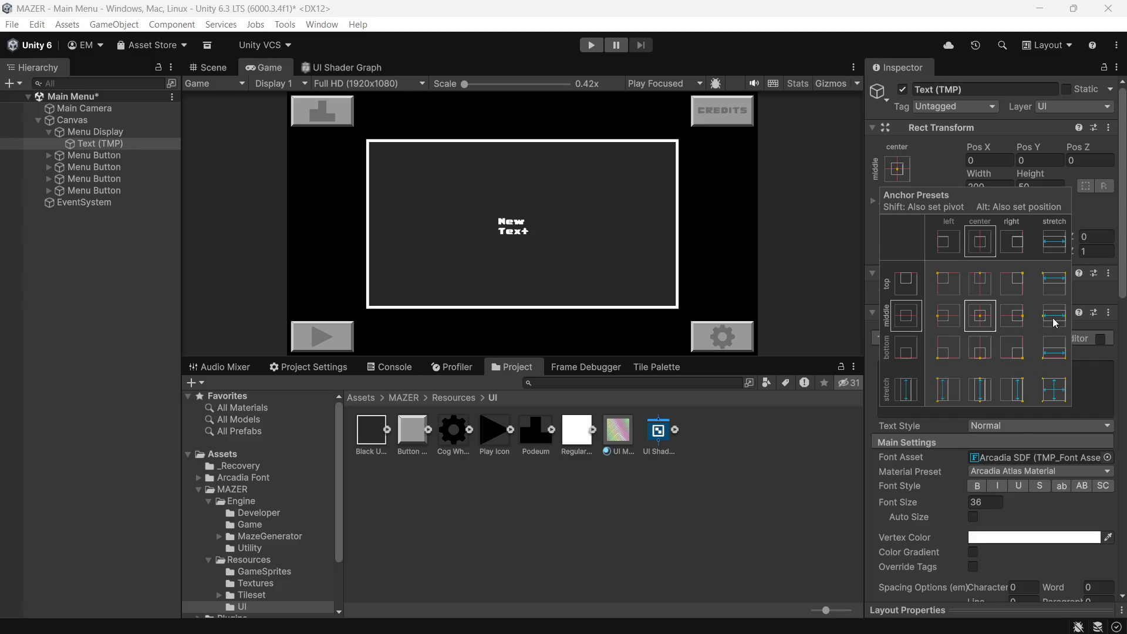
alt+click(1047, 404)
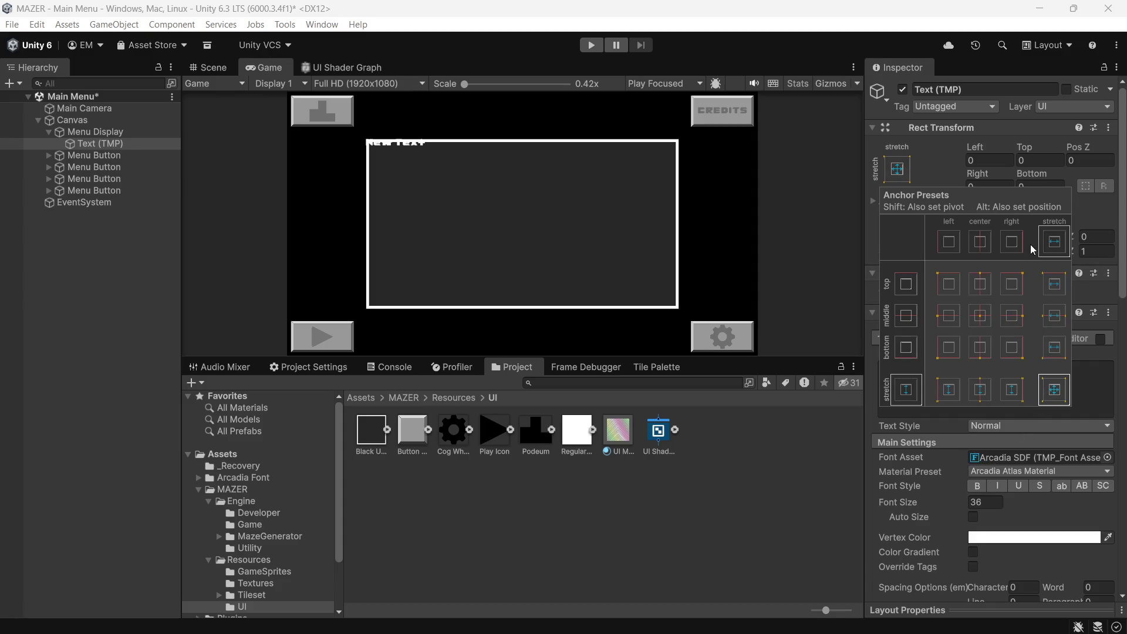
click(1003, 167)
text(3232)
click(1042, 160)
text(32)
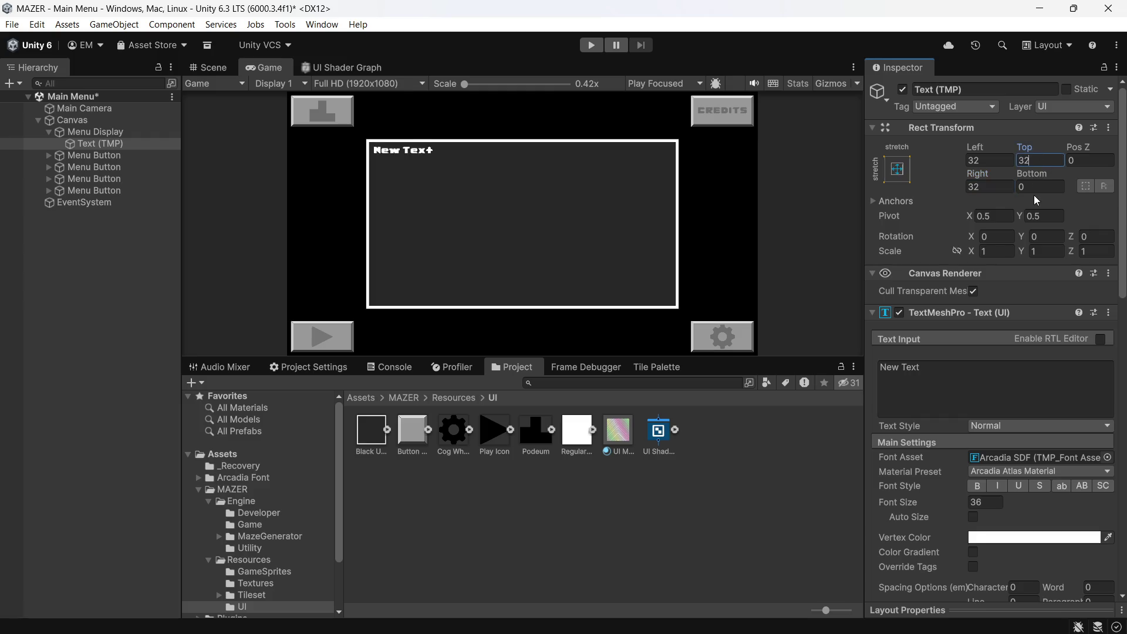
click(1034, 188)
text(32)
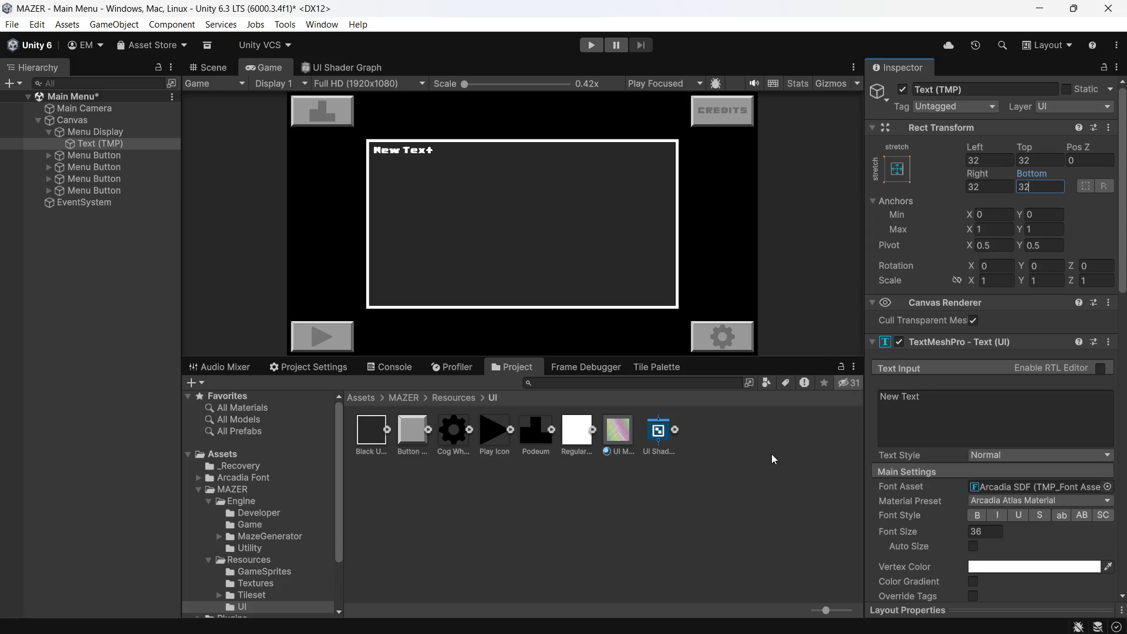
- Save the Main Menu scene with Ctrl+S, then reselect the new text to adjust its font size
click(87, 364)
key(ctrl+s)
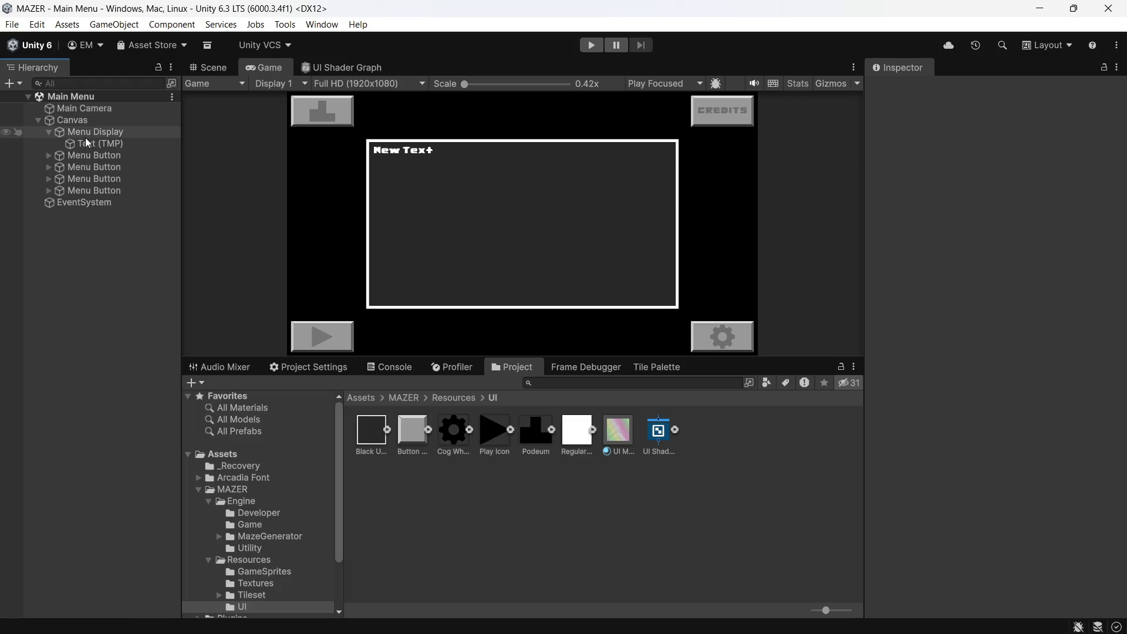
click(85, 145)
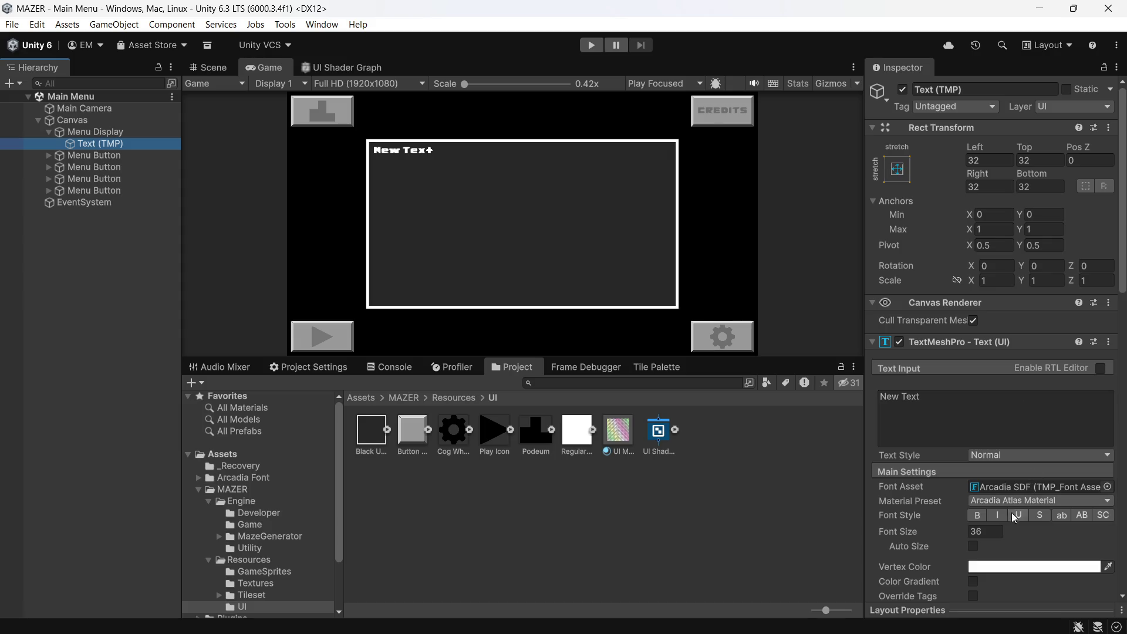
click(992, 532)
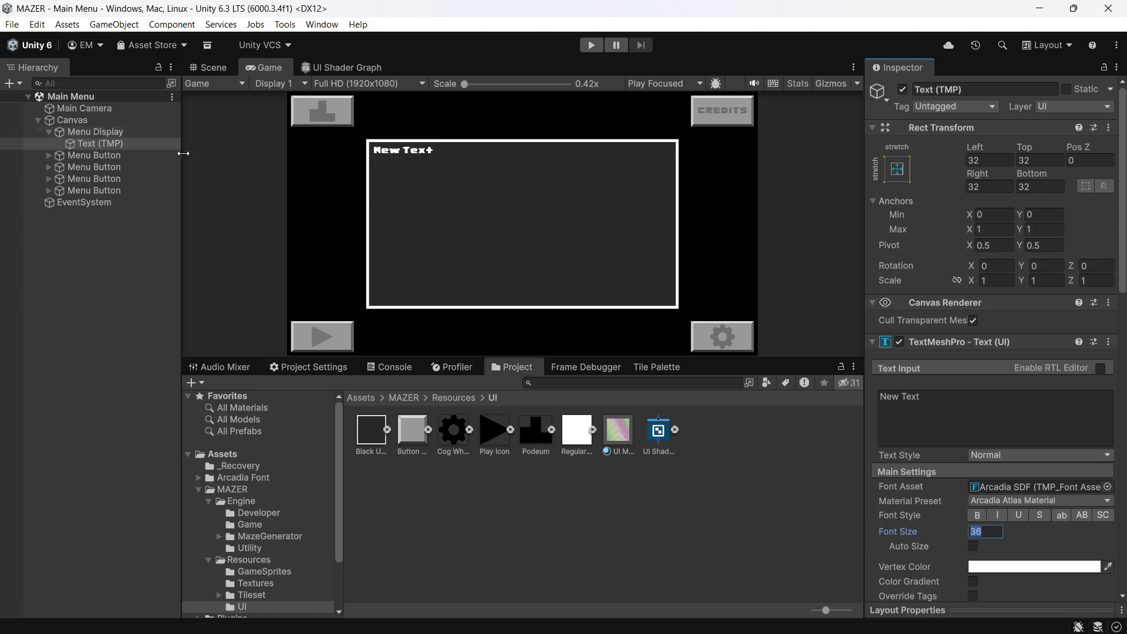
- Set the Cog Wheel sprite's Pixels Per Unit to 800 (640+(640/4)) and save the import settings
click(535, 442)
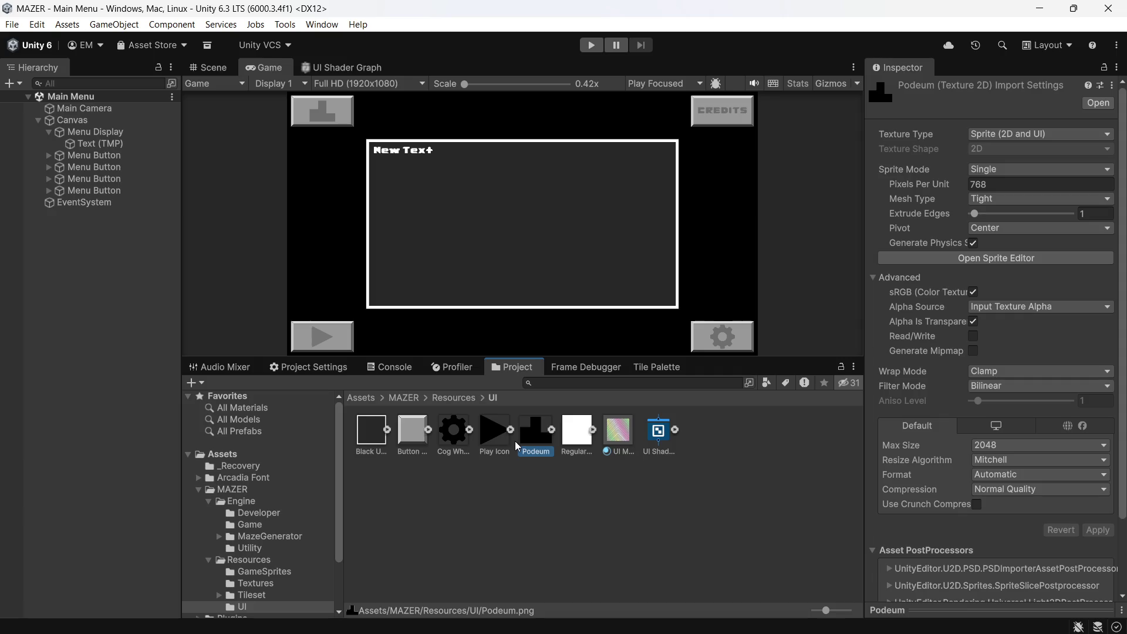
click(444, 452)
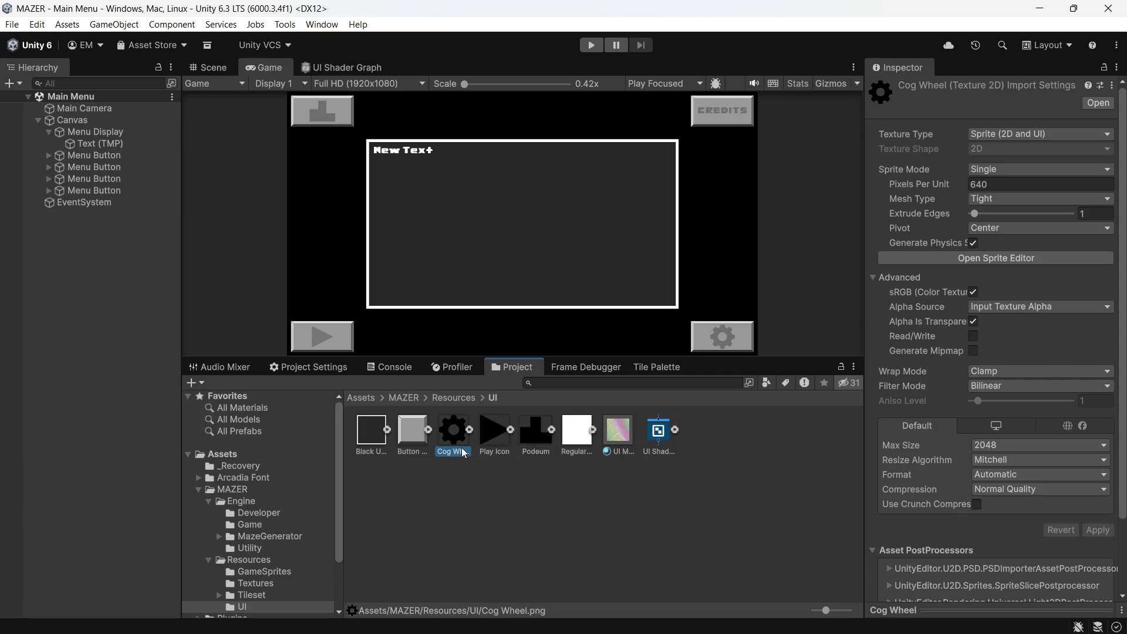
click(1064, 182)
click(1064, 180)
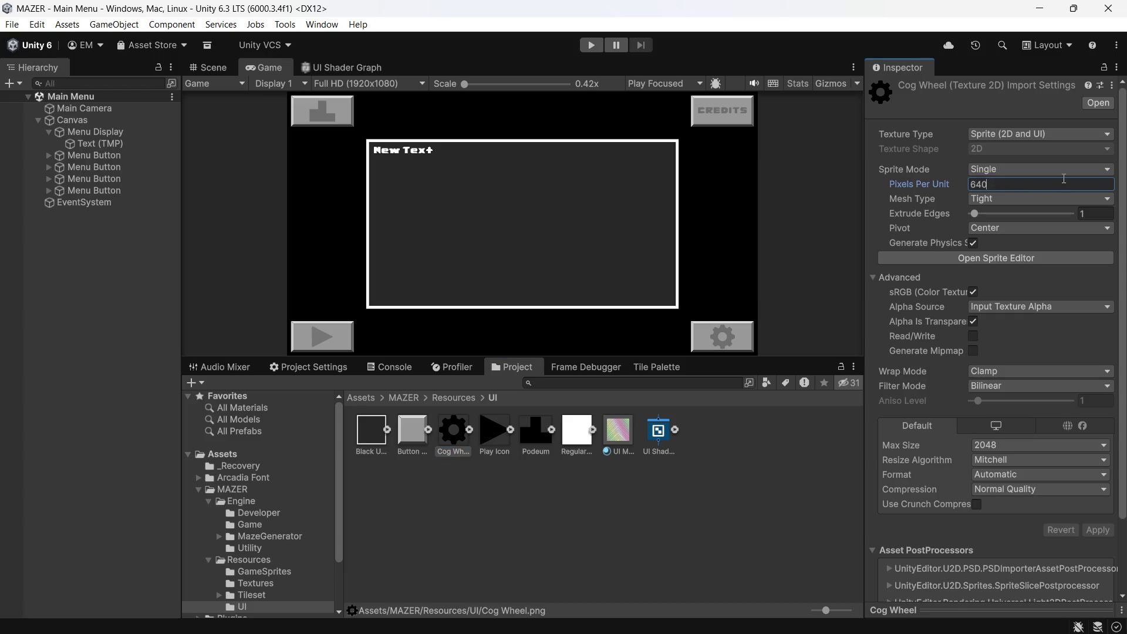
text(+(640/4))
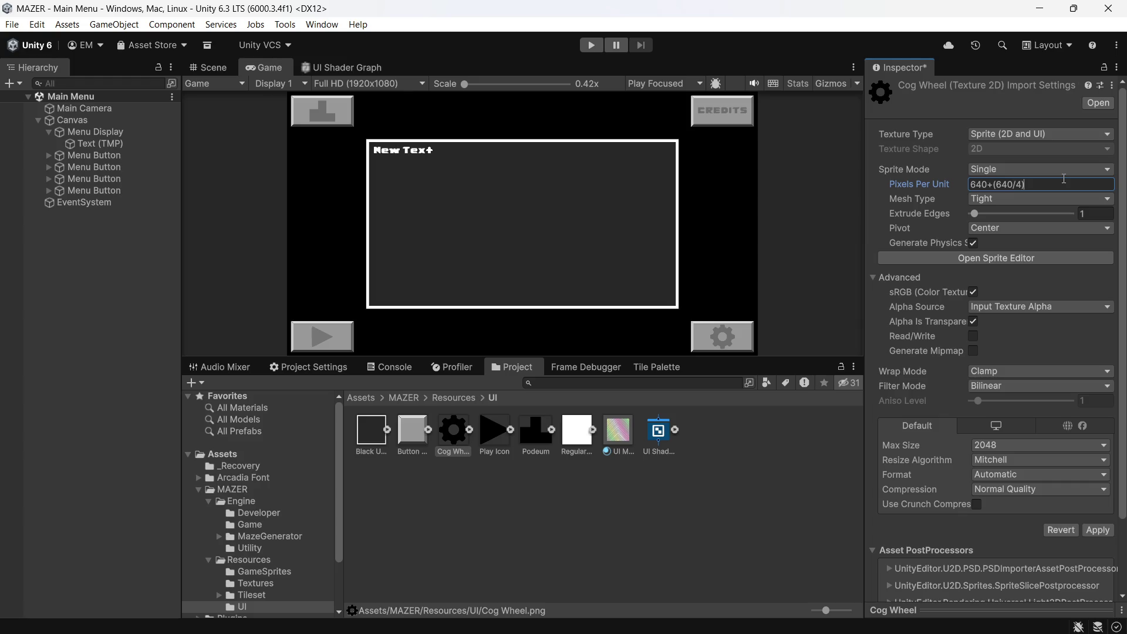
key(Return)
click(566, 560)
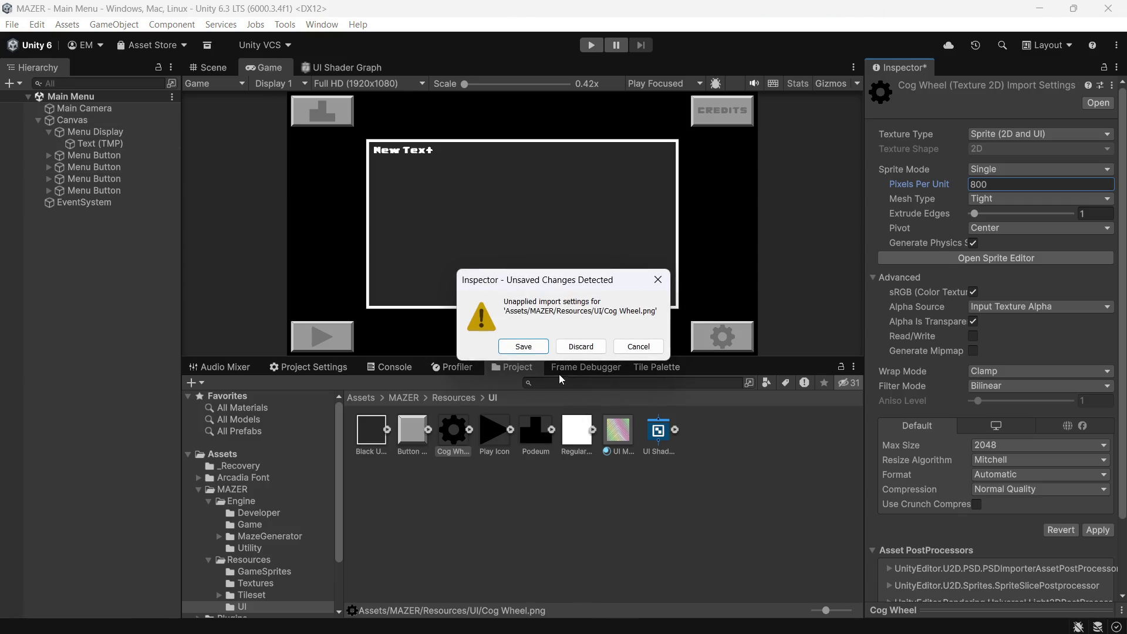
click(527, 351)
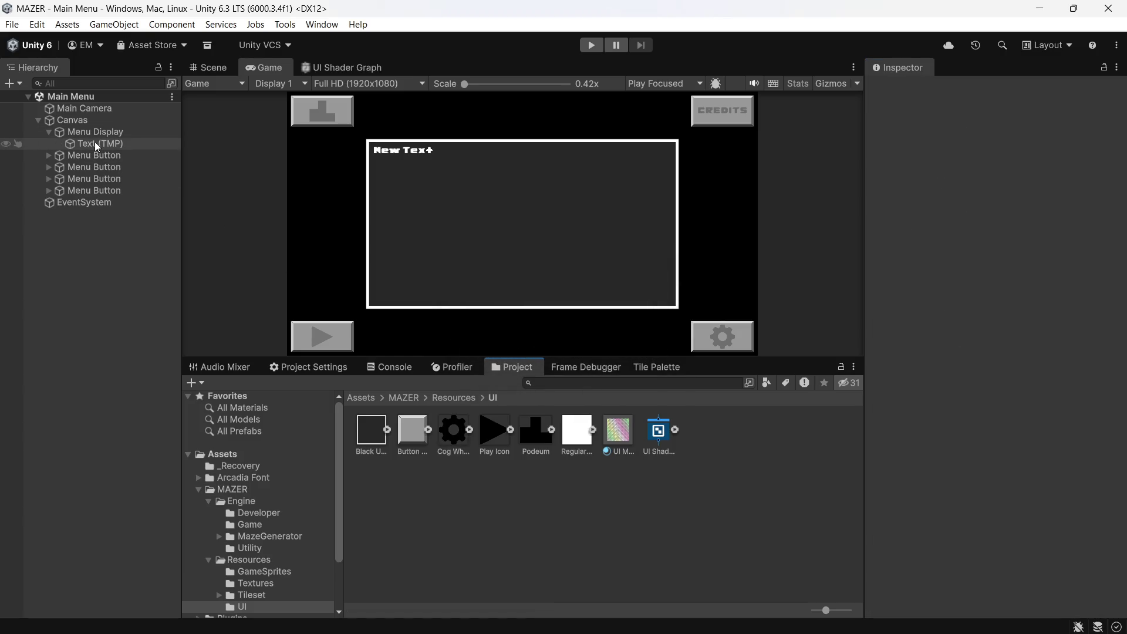
- Resize the Cog Icon under the last Menu Button to its native 91.625 × 91.375
click(50, 178)
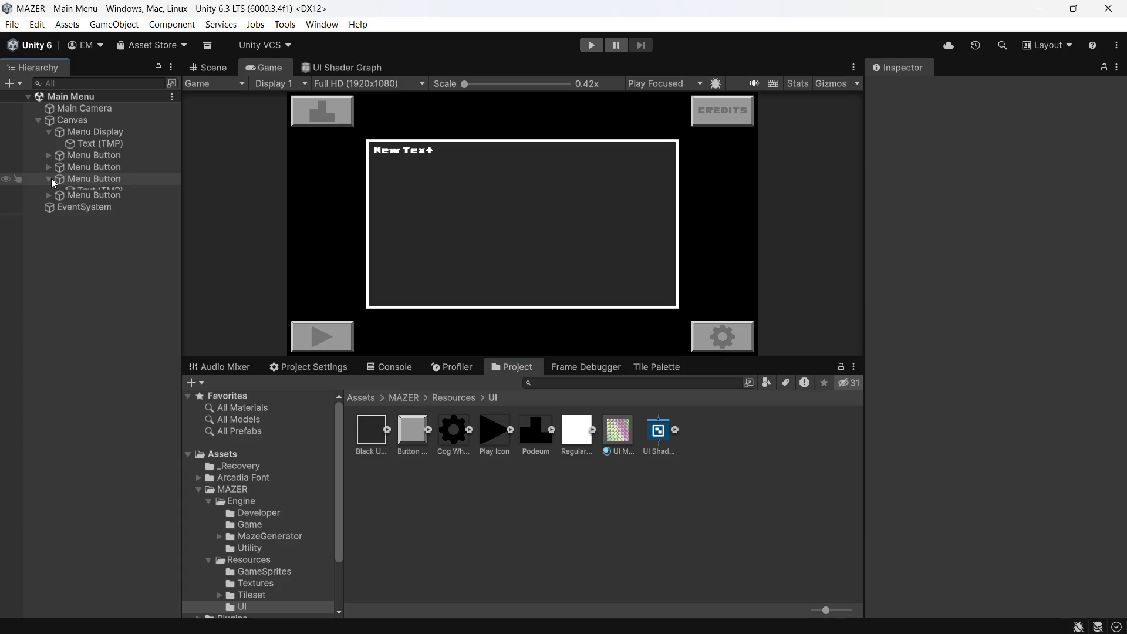
click(46, 182)
click(46, 186)
click(81, 202)
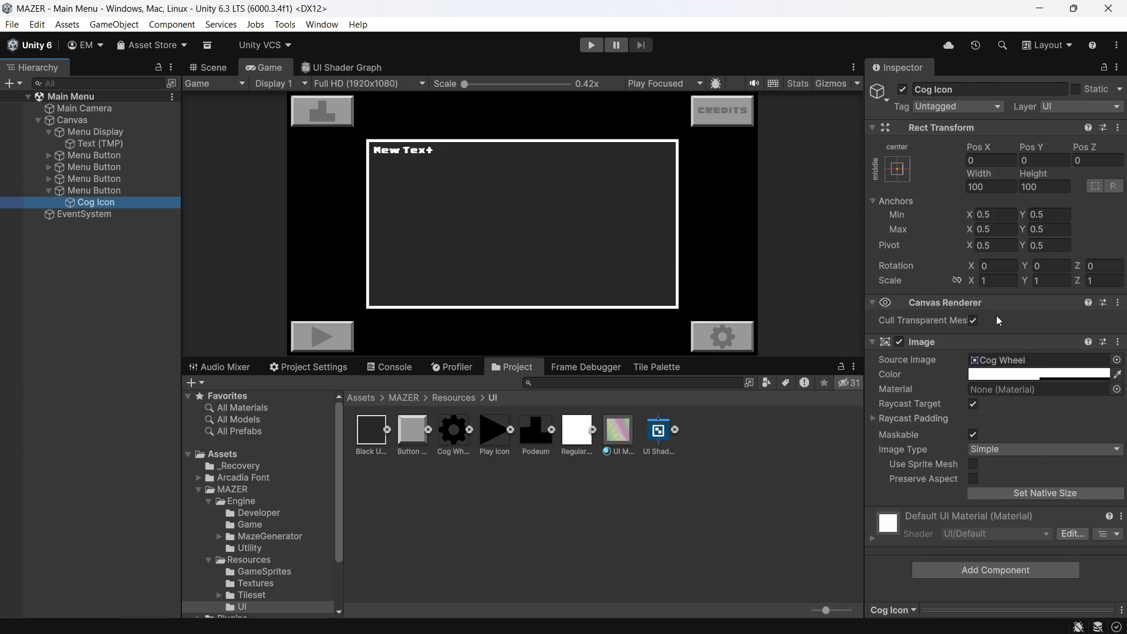
click(1006, 492)
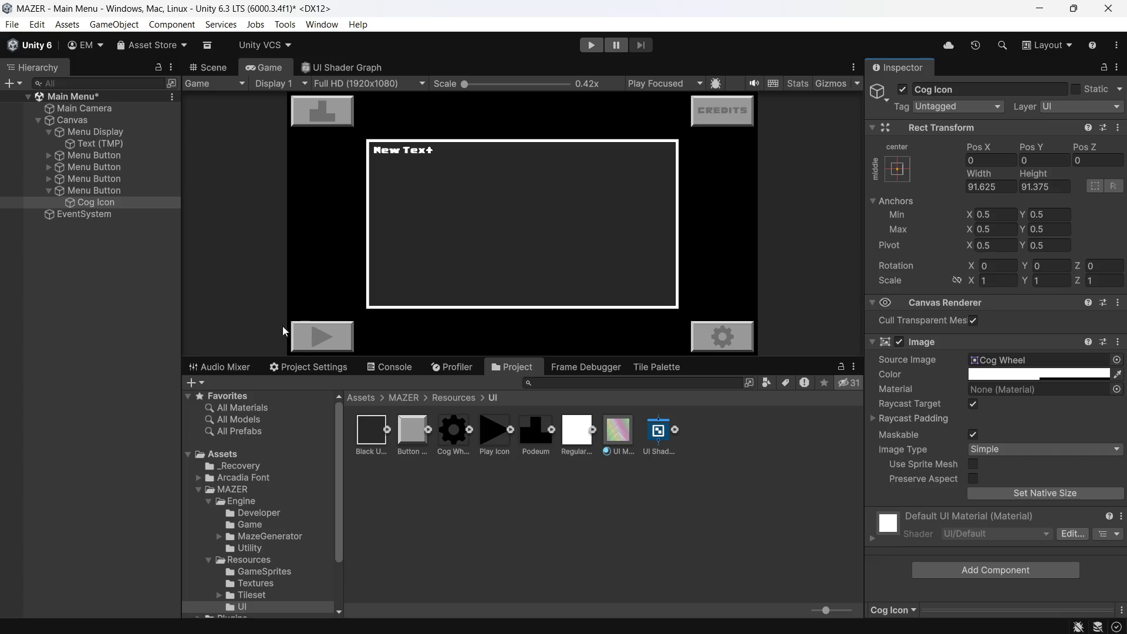
click(50, 155)
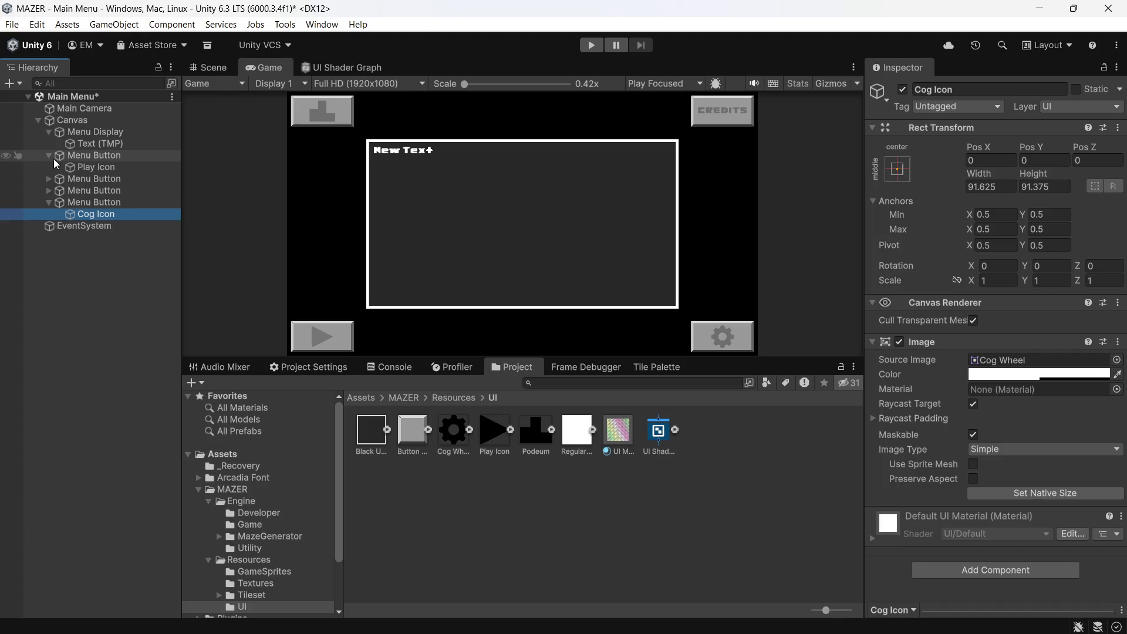
click(82, 166)
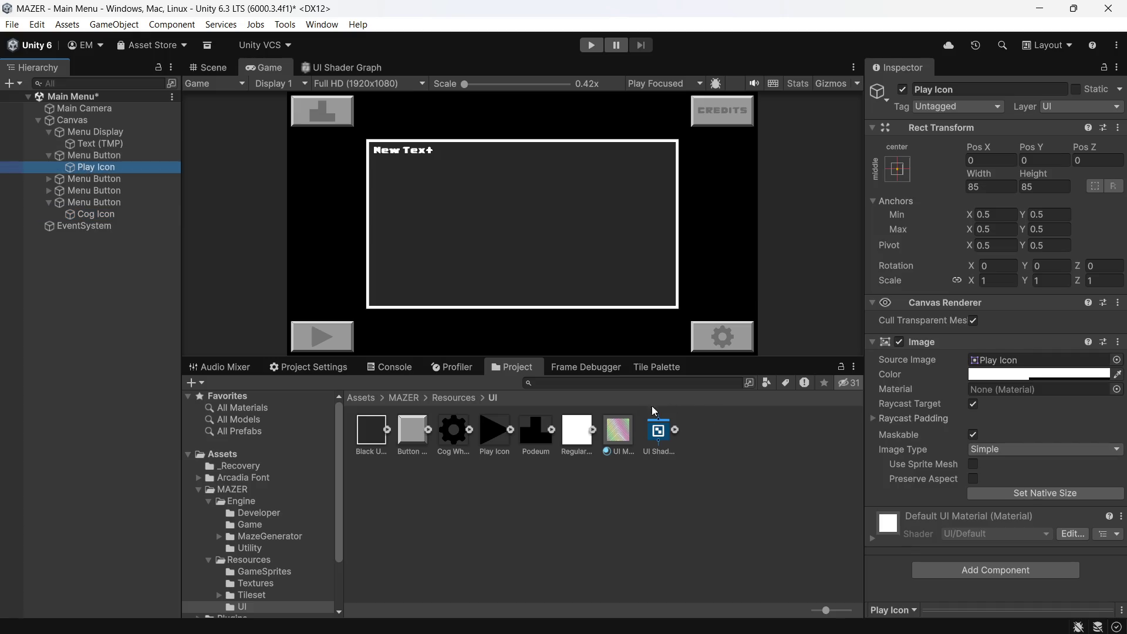
- Set the Play Icon sprite's Pixels Per Unit to 800 (640+(640/4)) and save the import settings
click(501, 446)
click(1002, 184)
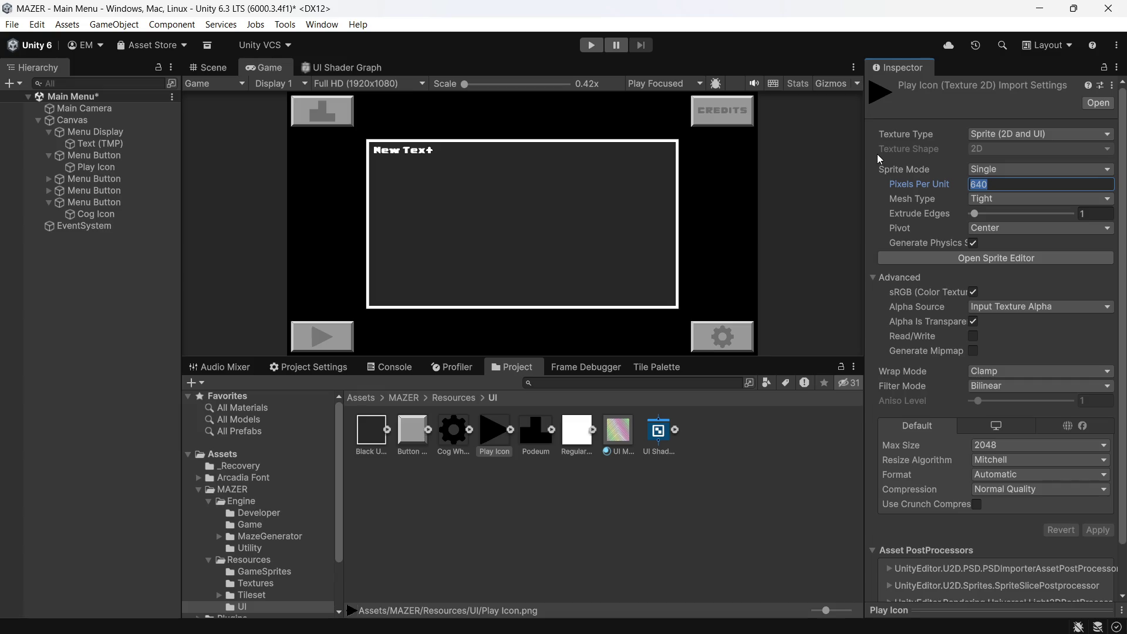
key(Right)
text(+()
text(640)
text(/4))
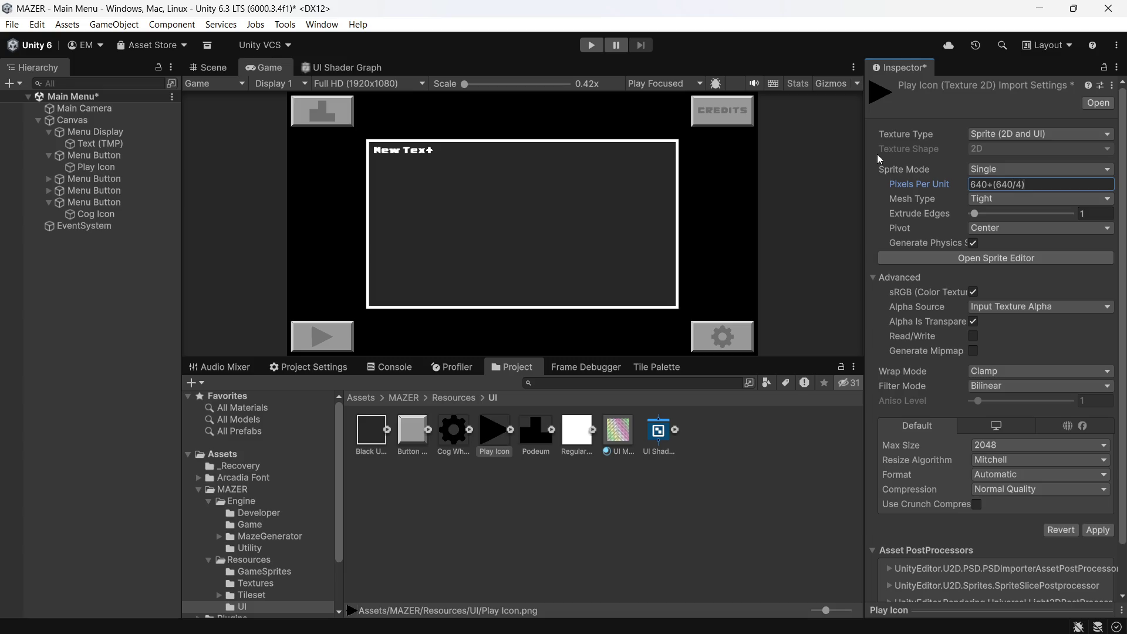
key(Return)
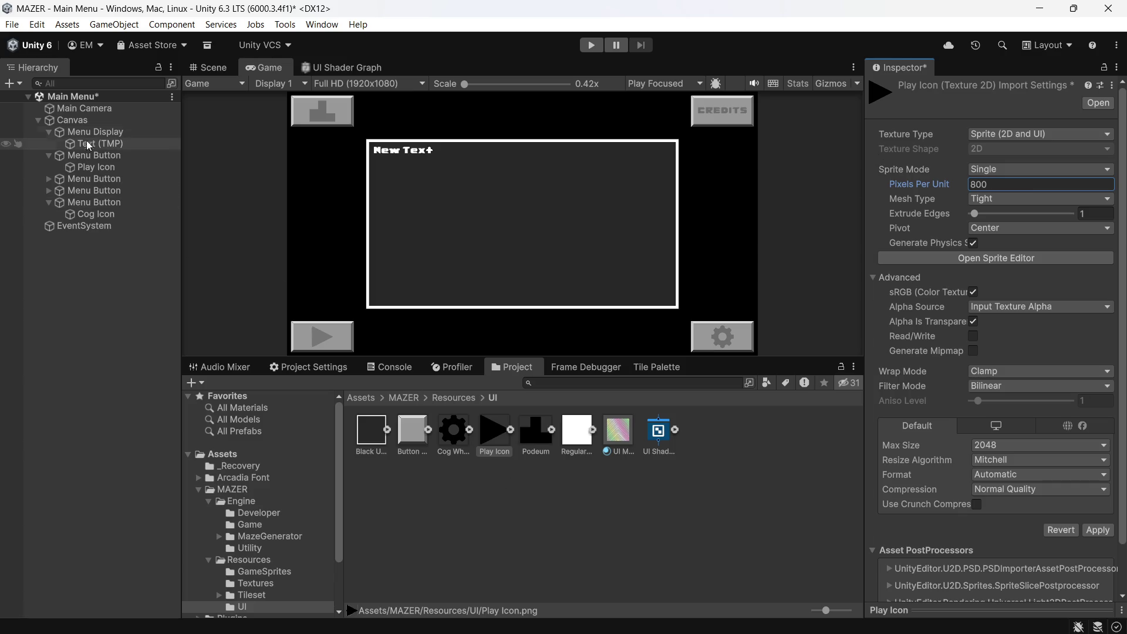
click(94, 166)
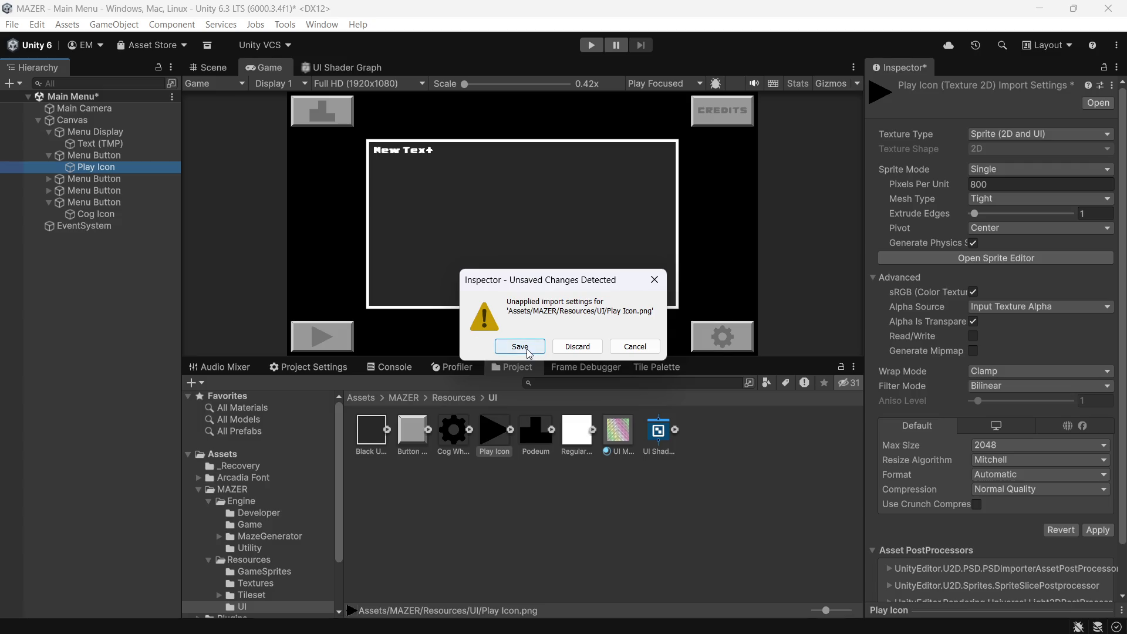
click(520, 347)
- Resize the Play Icon object to its native 68 × 68 size
click(1005, 496)
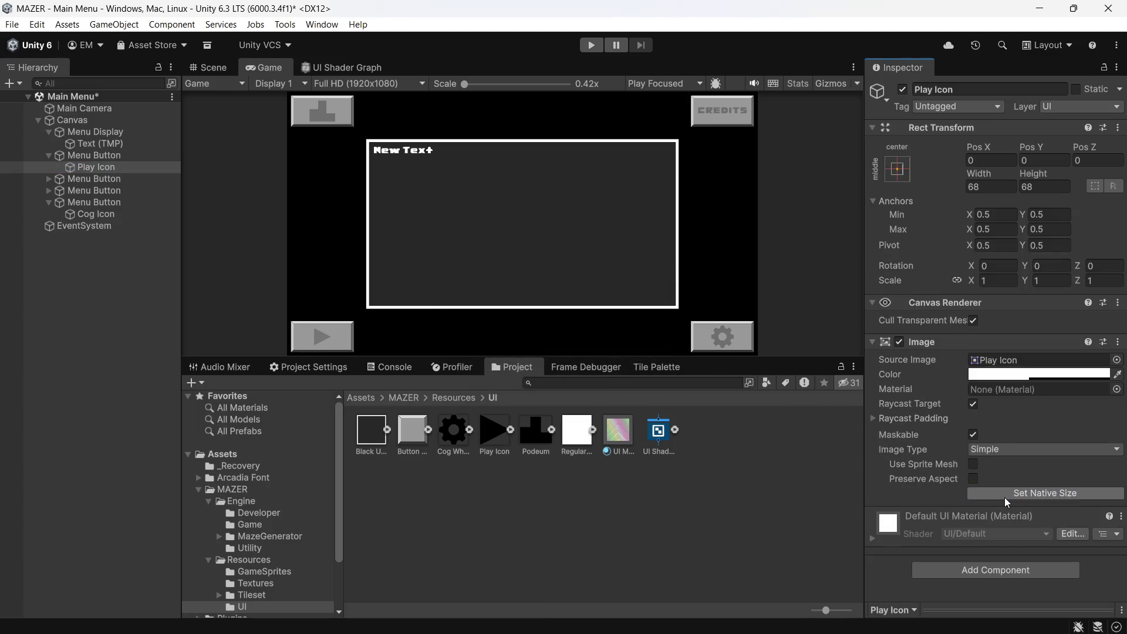
click(664, 549)
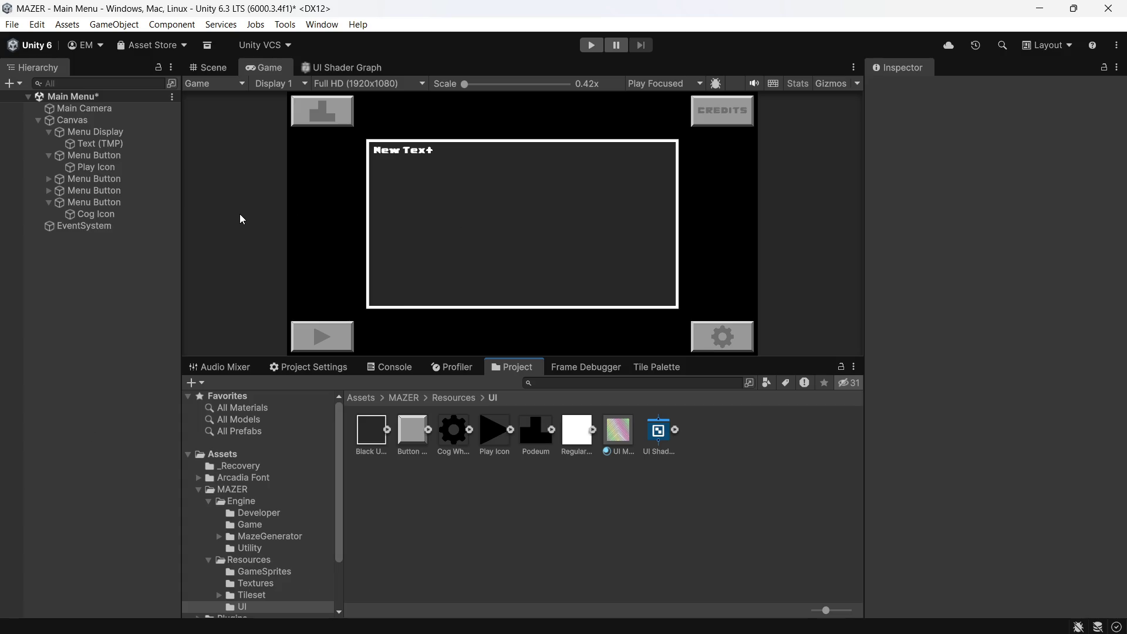
click(121, 143)
- Replace the 'New Text' title with 'GAME OPTIONS' and centre it horizontally
click(972, 421)
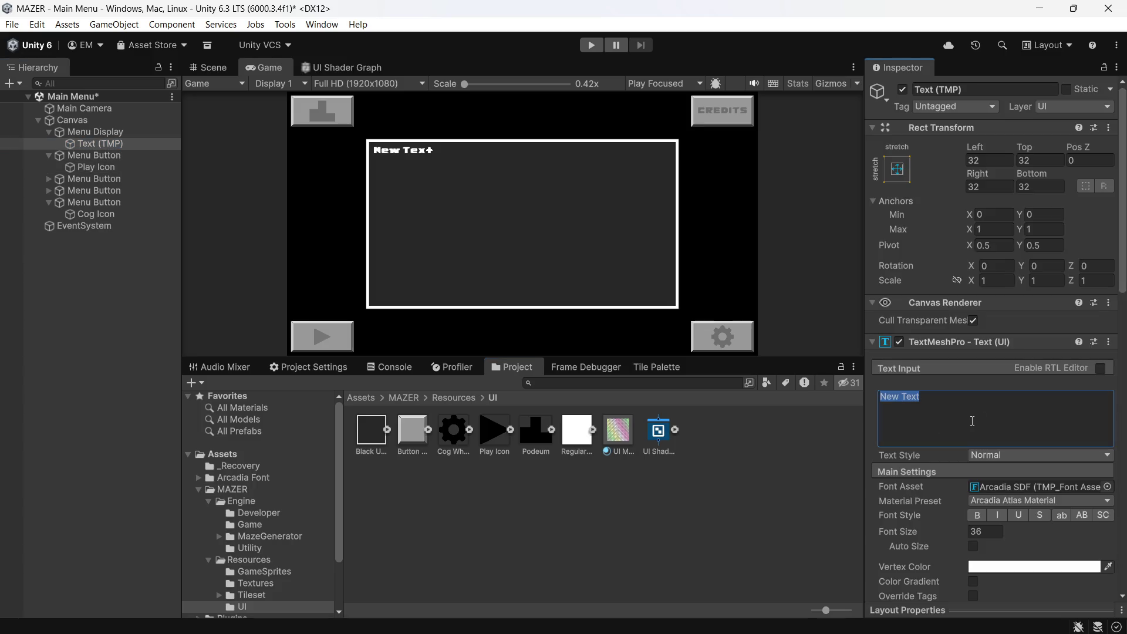
key(BackSpace)
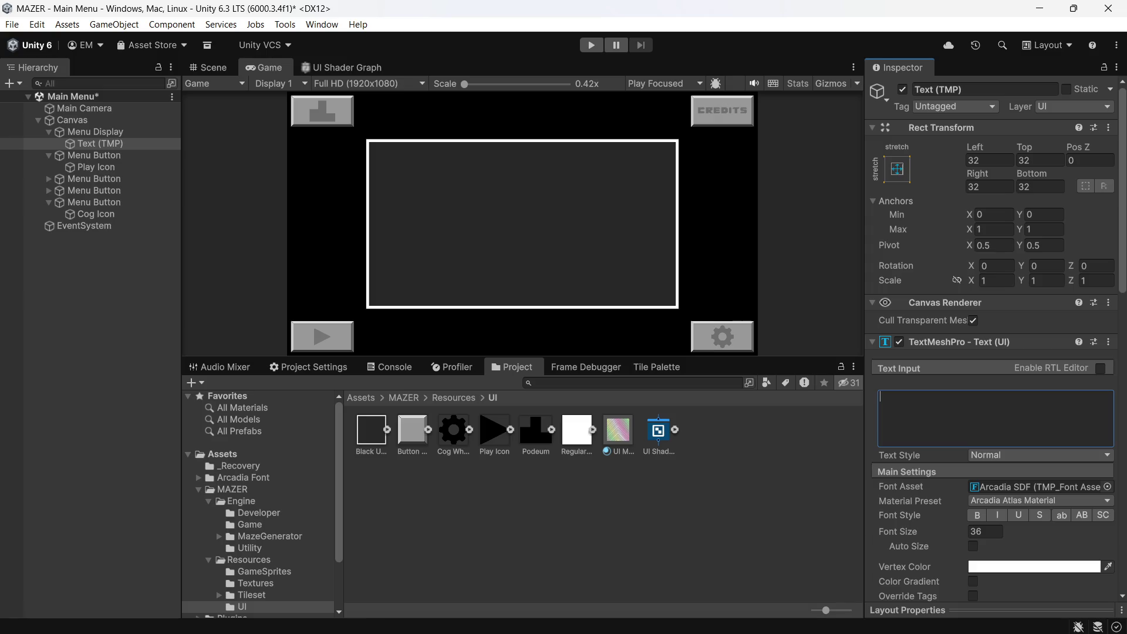
text(GAME OPTIONS)
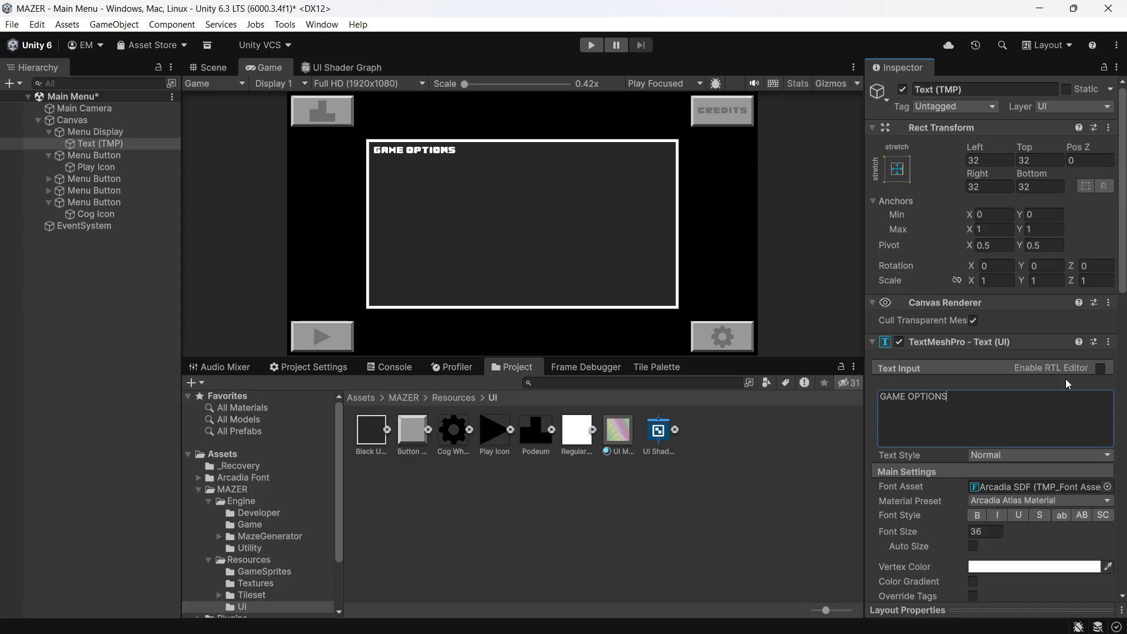
scroll(974, 499, down, 5)
click(992, 508)
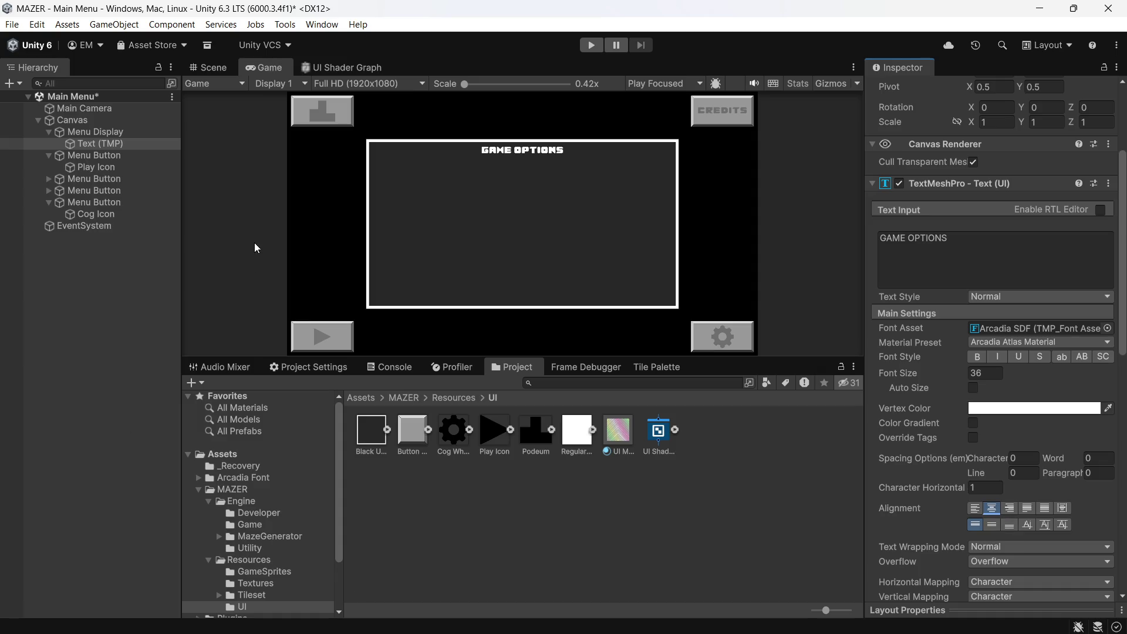
click(96, 133)
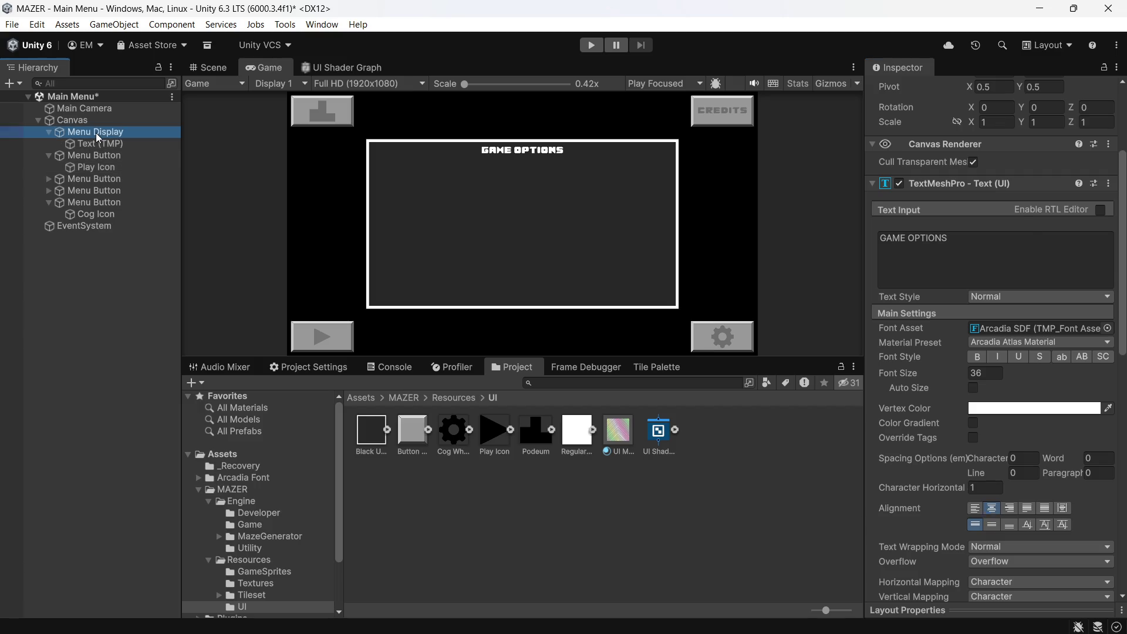
- Delete the Text (TMP) object from Menu Display
click(902, 89)
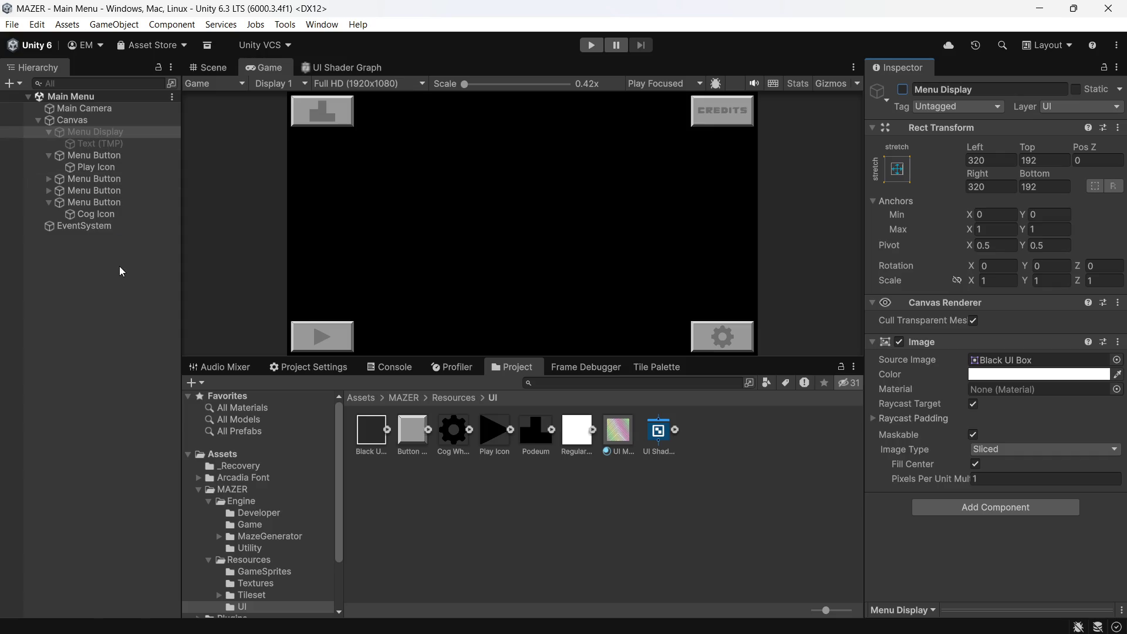
click(452, 399)
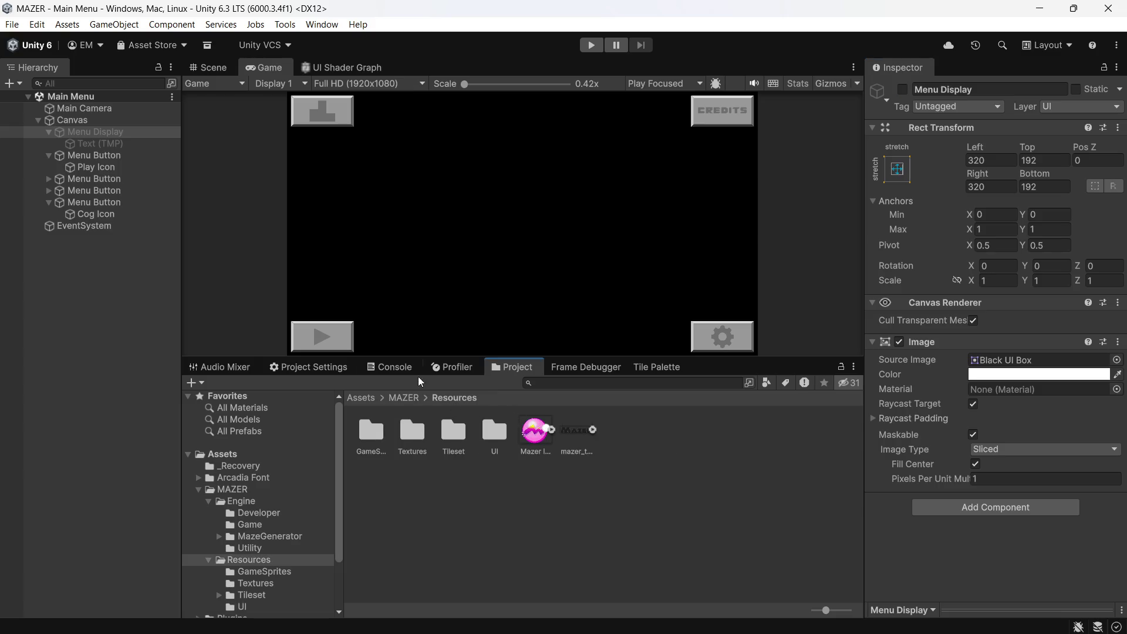
right_click(64, 133)
click(67, 143)
right_click(69, 143)
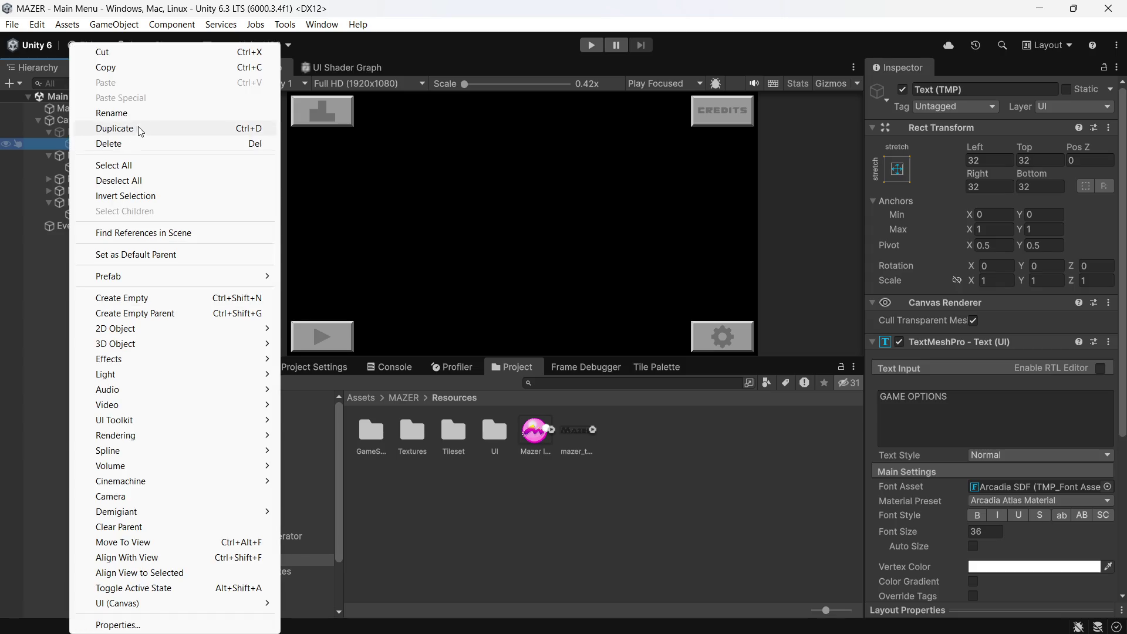
click(122, 143)
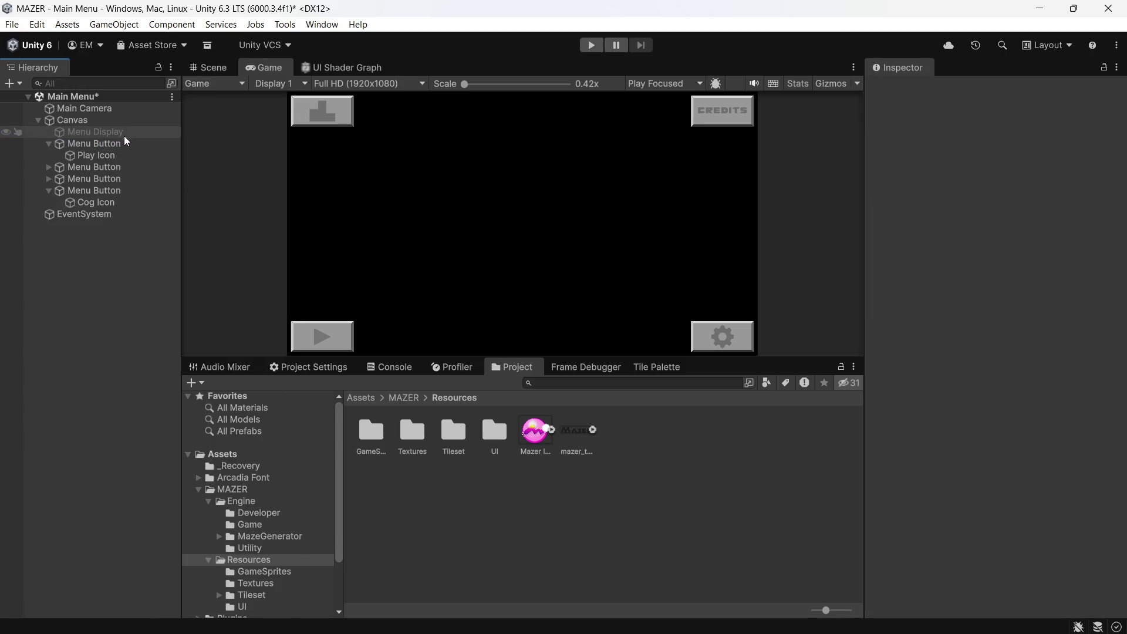
- Re-enable the Menu Display panel so its box shows in the Game view
drag(94, 130, 94, 120)
key(ctrl+z)
click(80, 130)
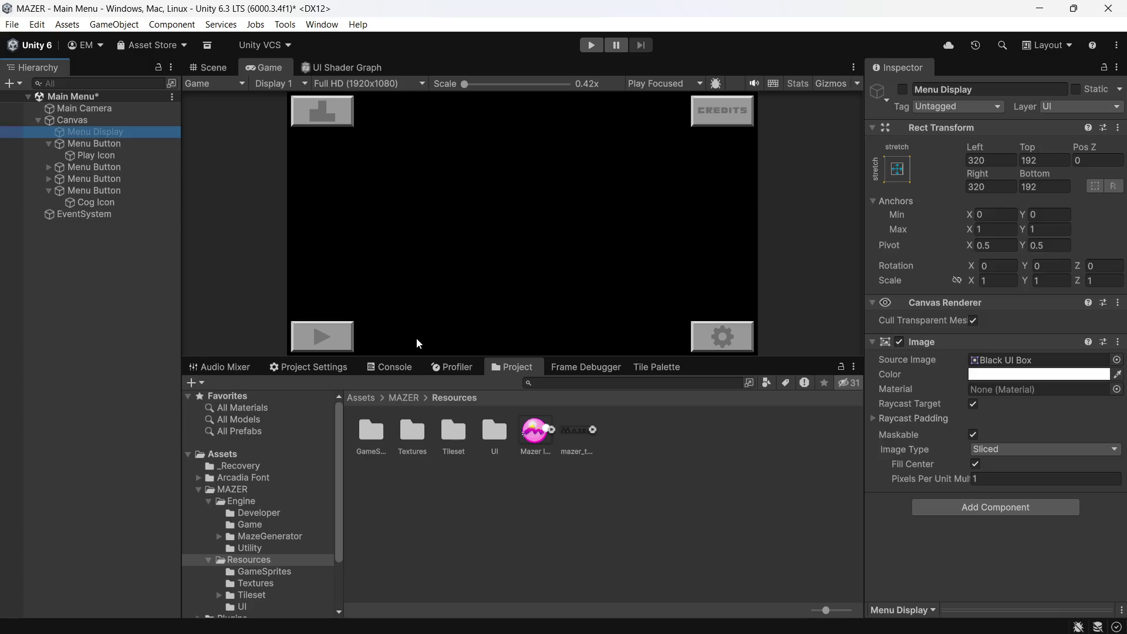
click(903, 89)
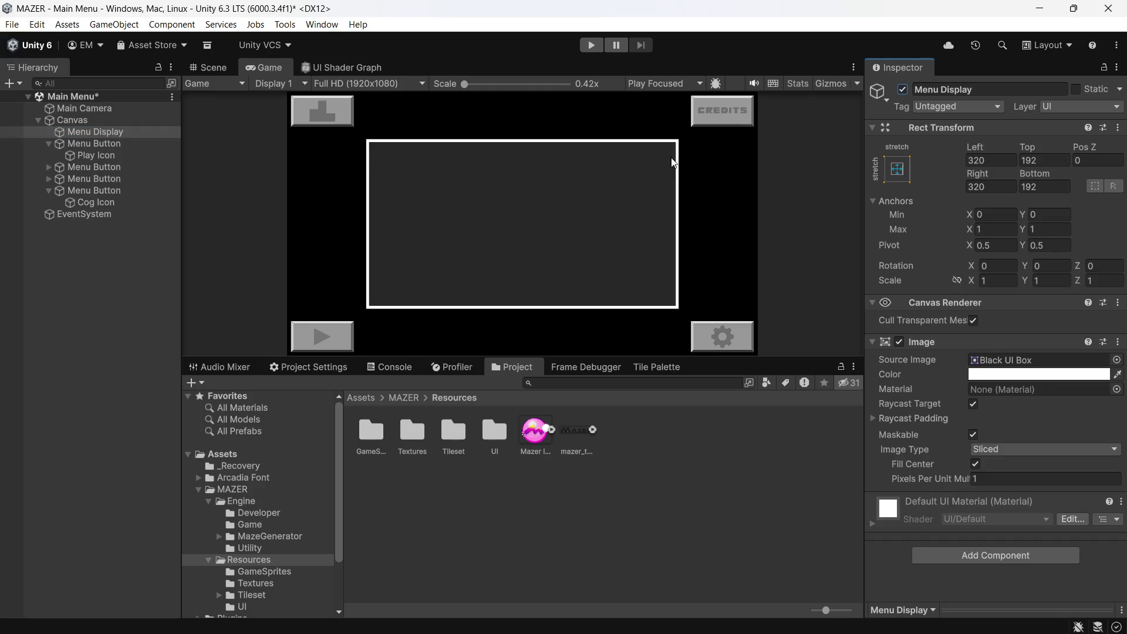
- Clear the Menu Display sprite and set its colour to white with alpha 18
click(1094, 360)
click(1117, 360)
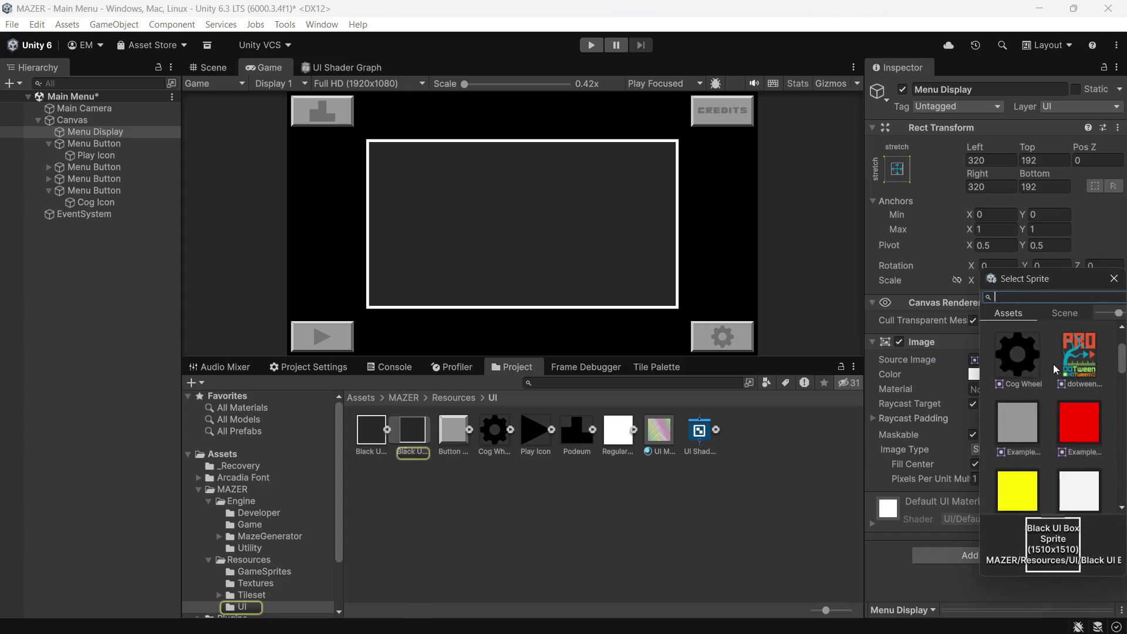
double_click(1035, 350)
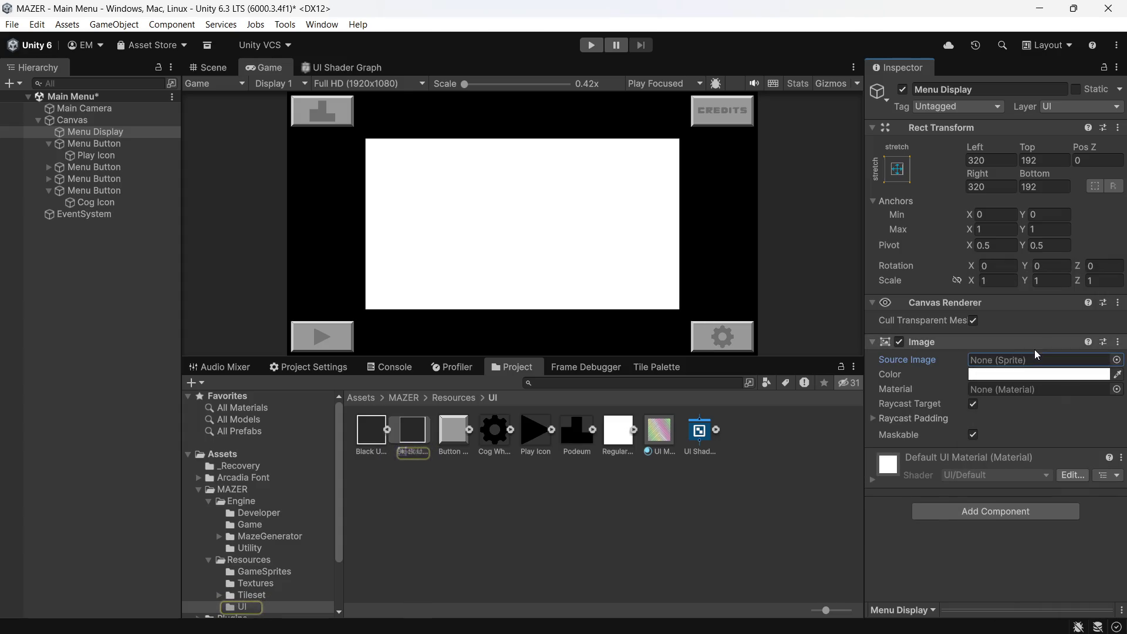
click(1072, 374)
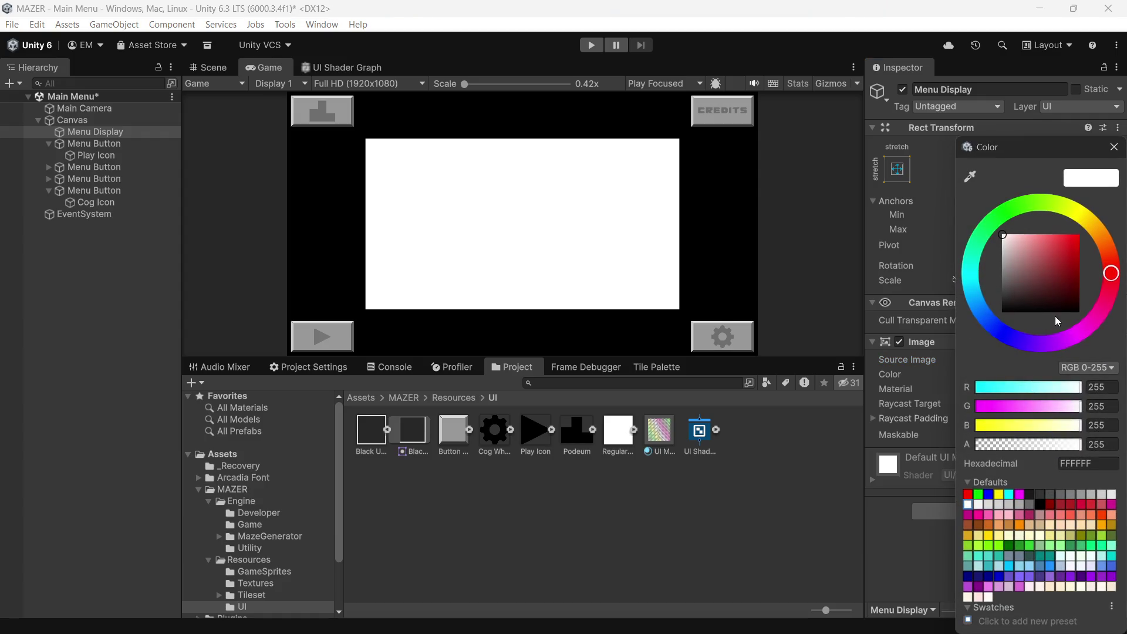
click(1045, 275)
mouse_move(1046, 278)
mouse_down()
mouse_move(1022, 246)
mouse_move(960, 375)
mouse_up()
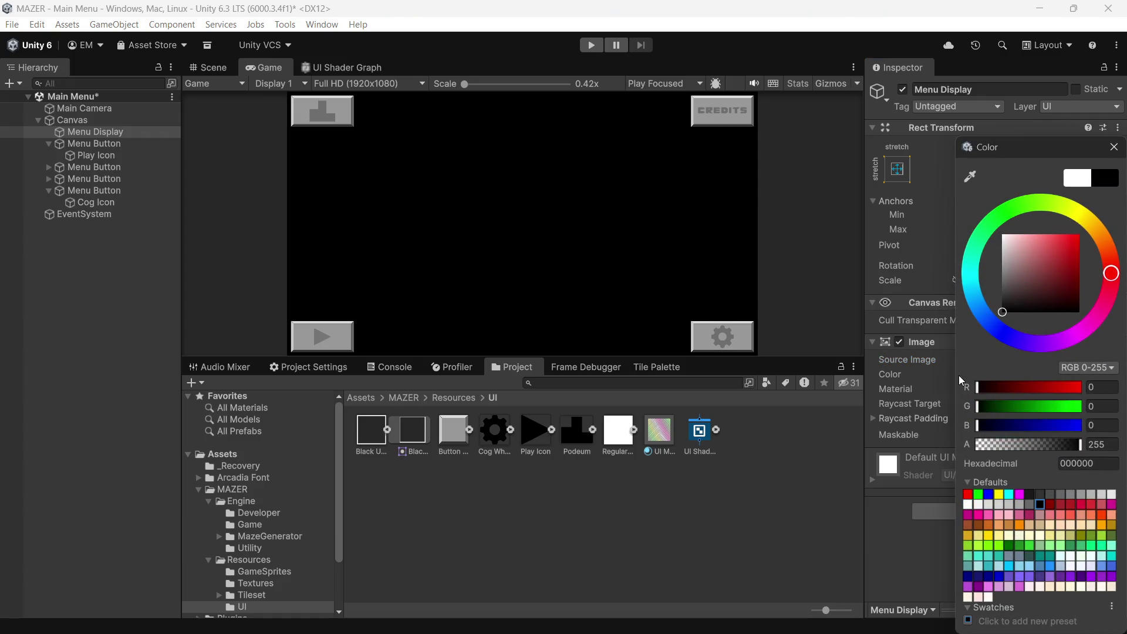
drag(967, 295, 929, 174)
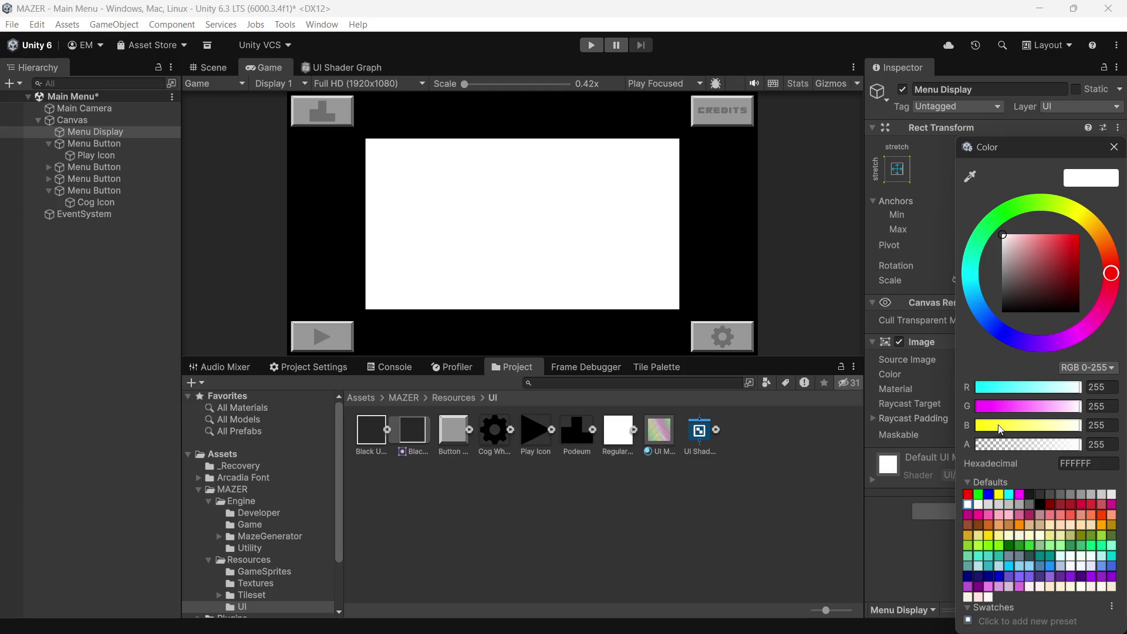
mouse_move(995, 442)
mouse_down()
mouse_move(971, 444)
mouse_move(984, 446)
mouse_up()
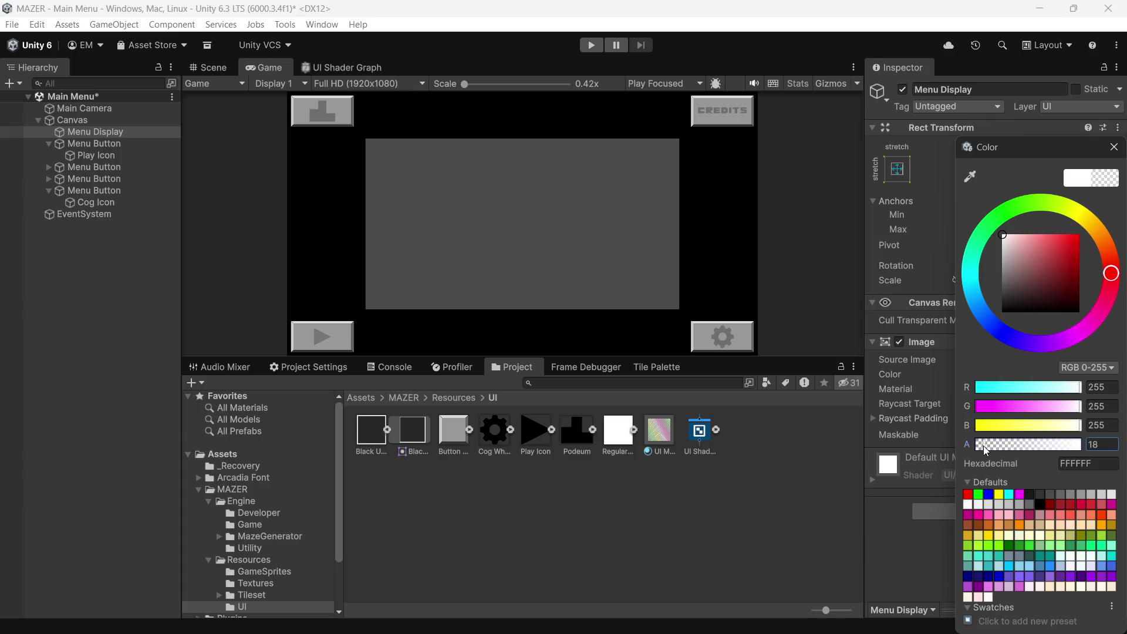
click(1114, 146)
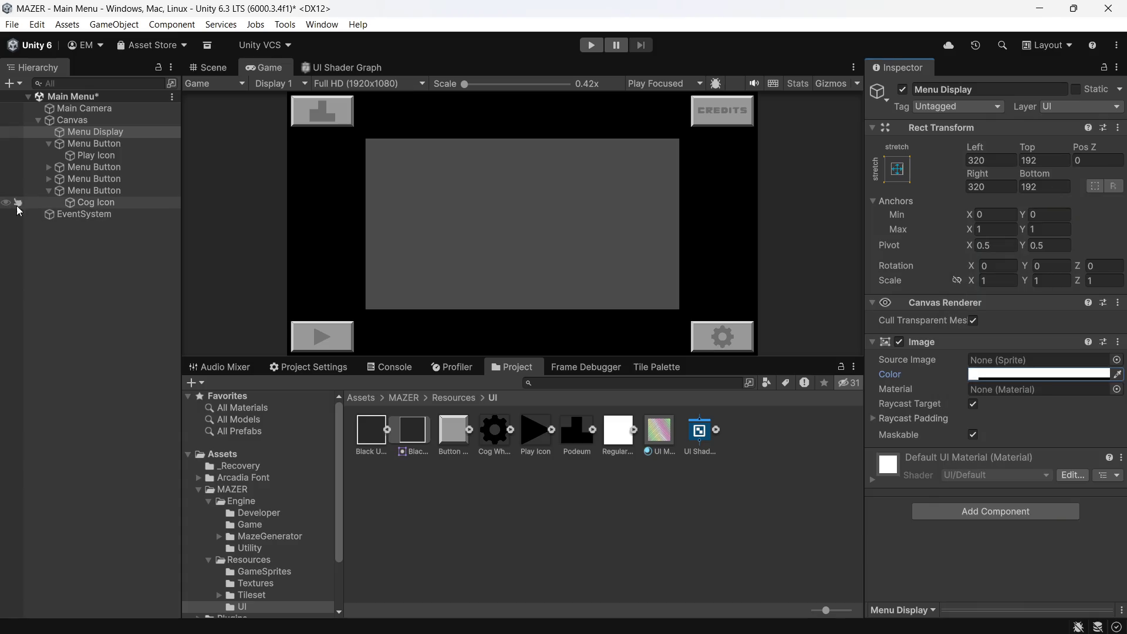
- Add a new UI Image as a child of Menu Display
right_click(104, 132)
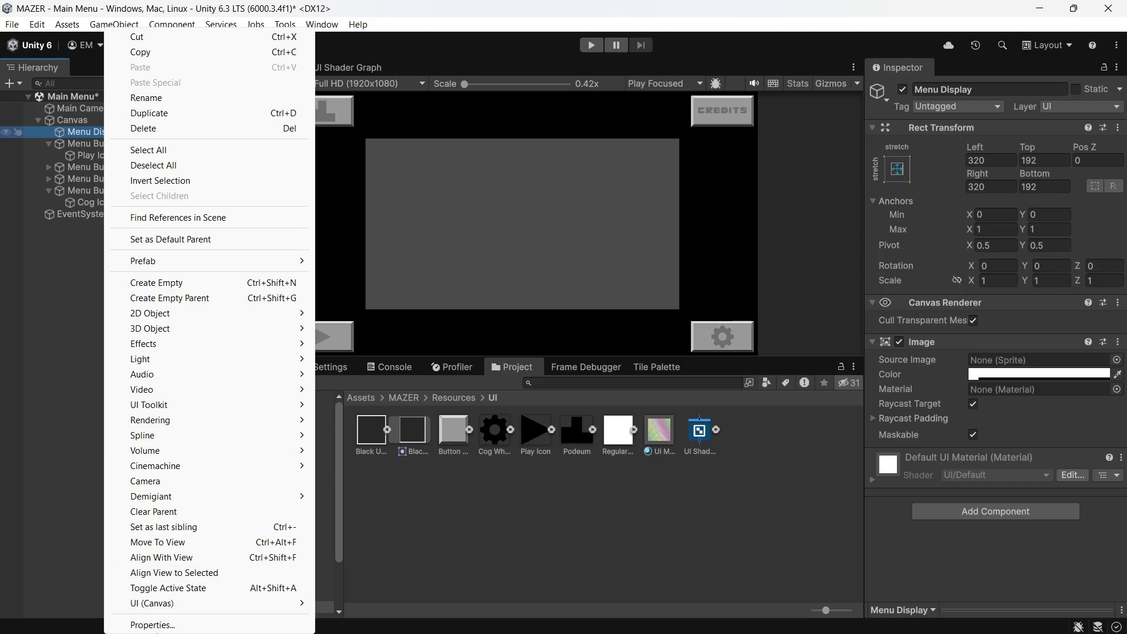
mouse_move(254, 608)
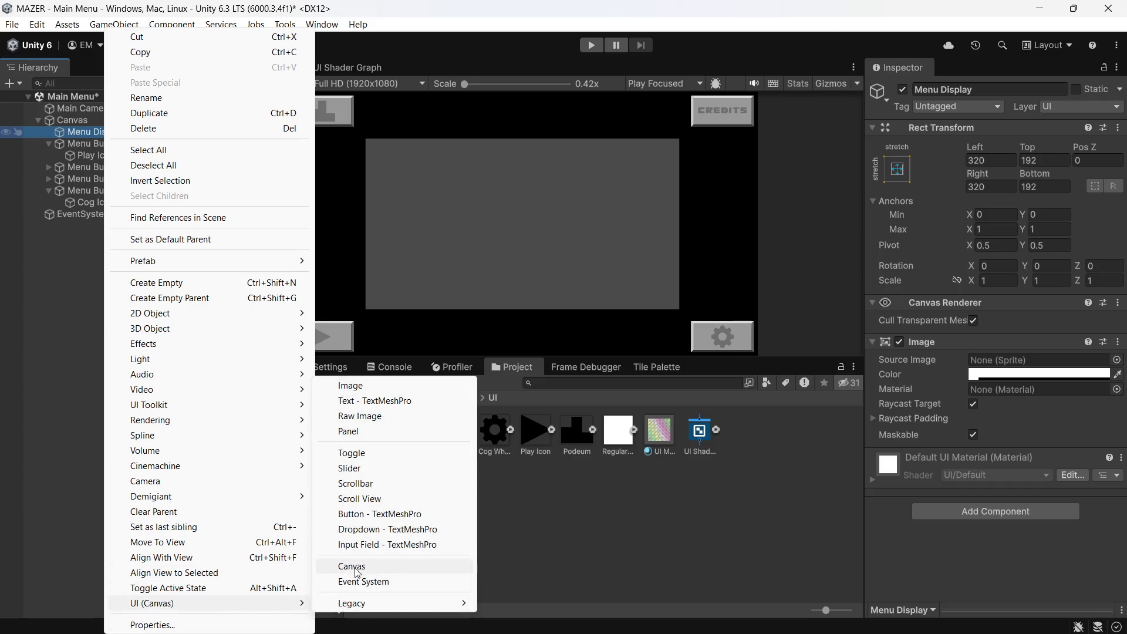
click(351, 386)
click(1117, 360)
- Assign the Mazer Icon sprite to the new Image at its native size, about 785 × 638
scroll(1047, 388, down, 3)
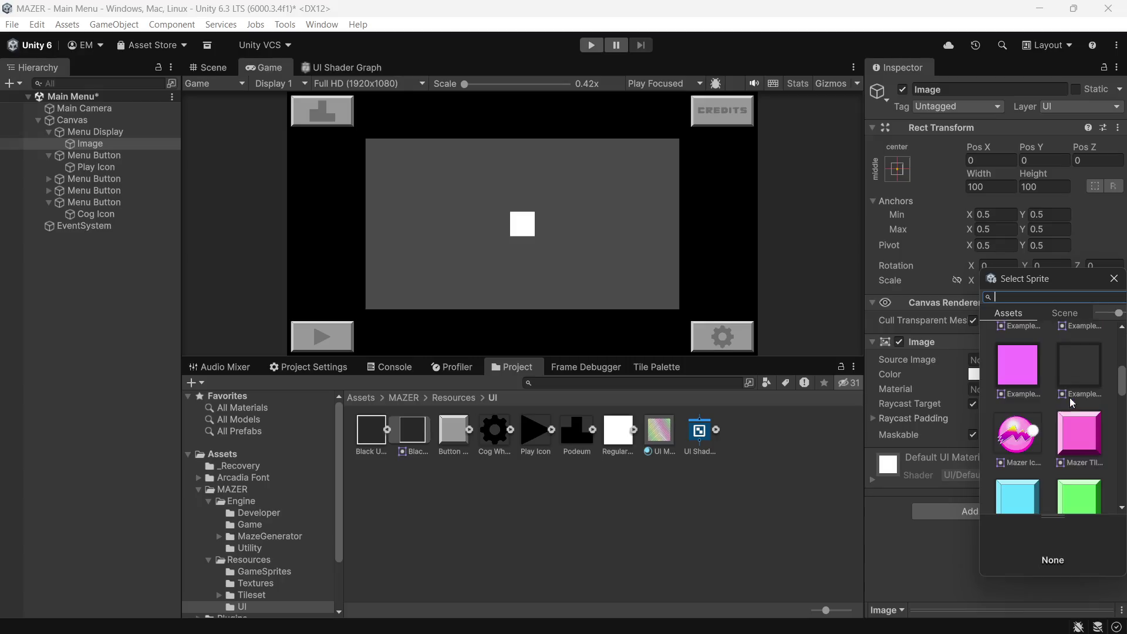
double_click(1018, 422)
click(1034, 494)
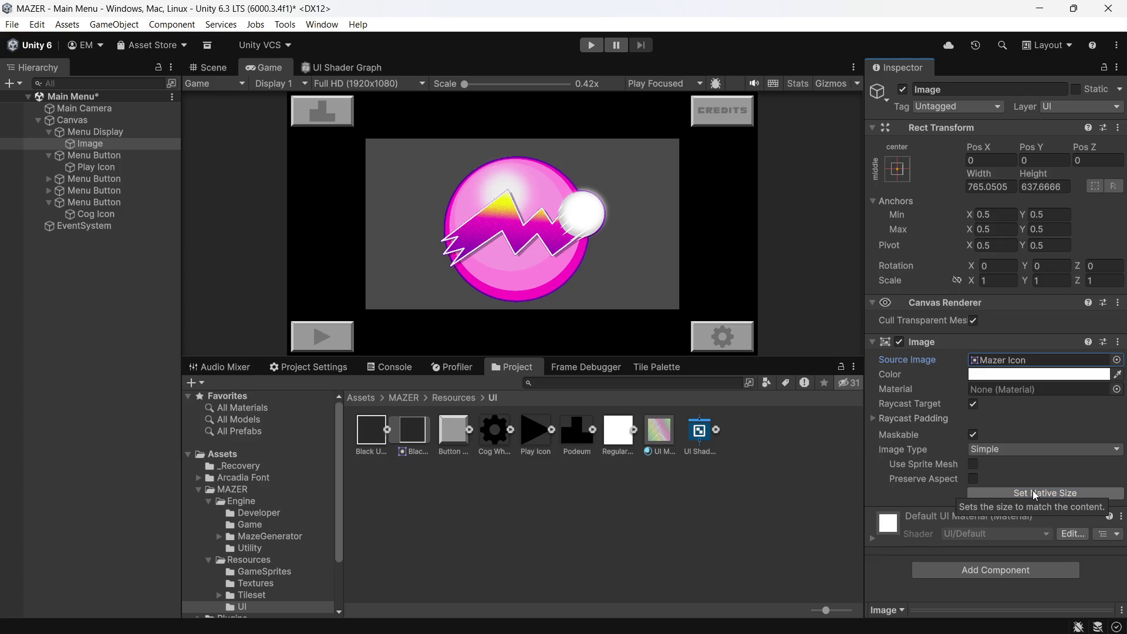
click(89, 133)
click(1028, 375)
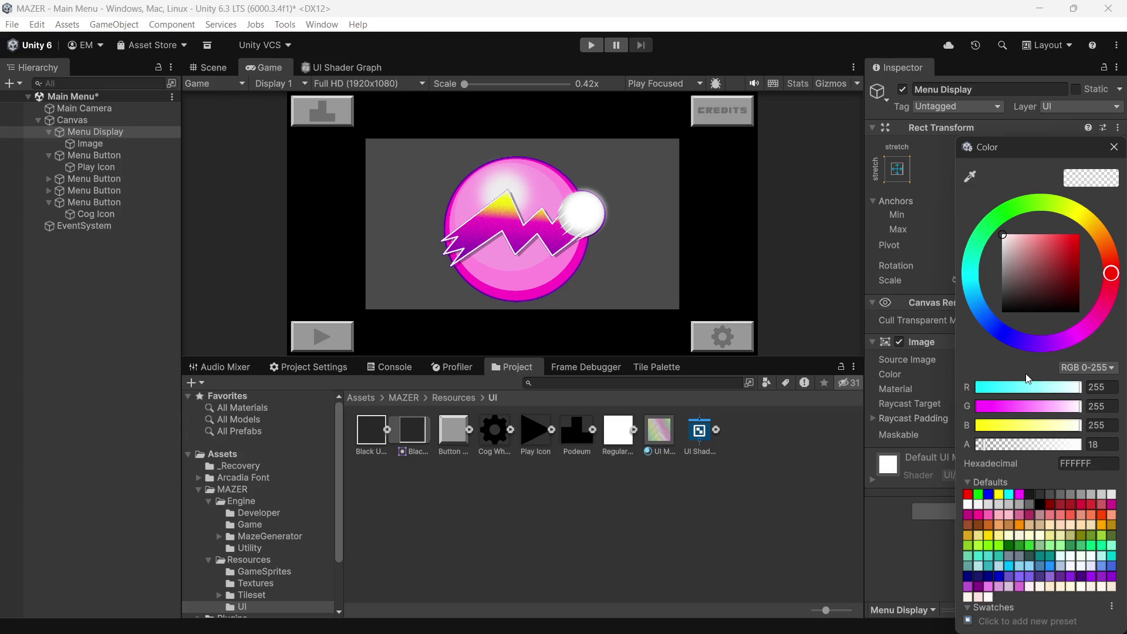
- Untick Menu Display's Image component to hide its grey background
click(902, 345)
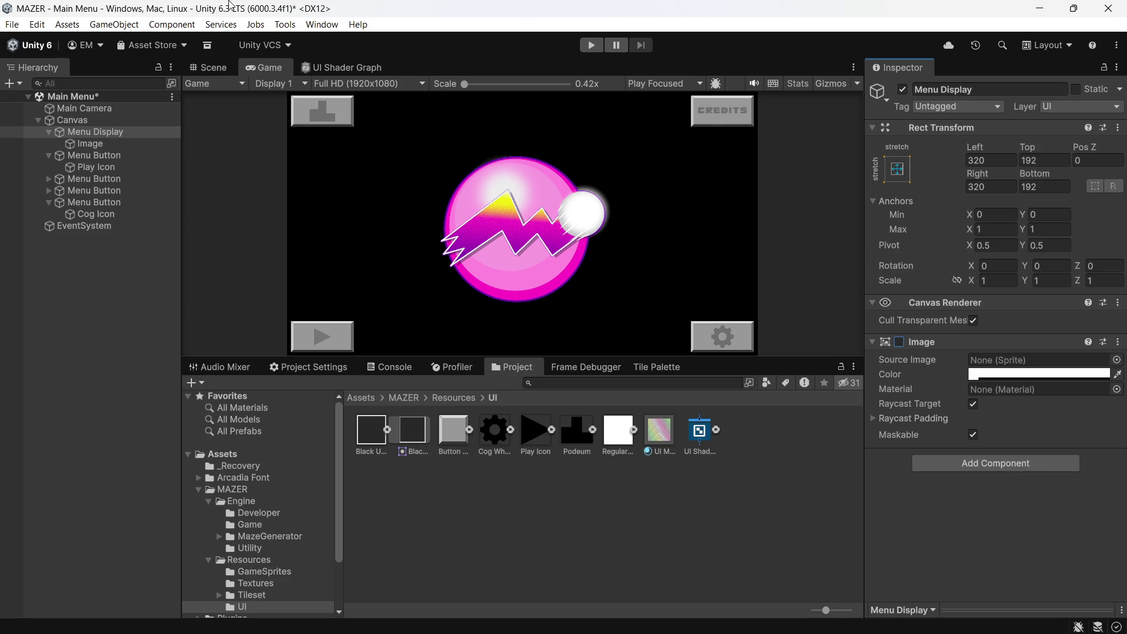
- Move the icon Image out of Menu Display to sit directly under Canvas
click(80, 146)
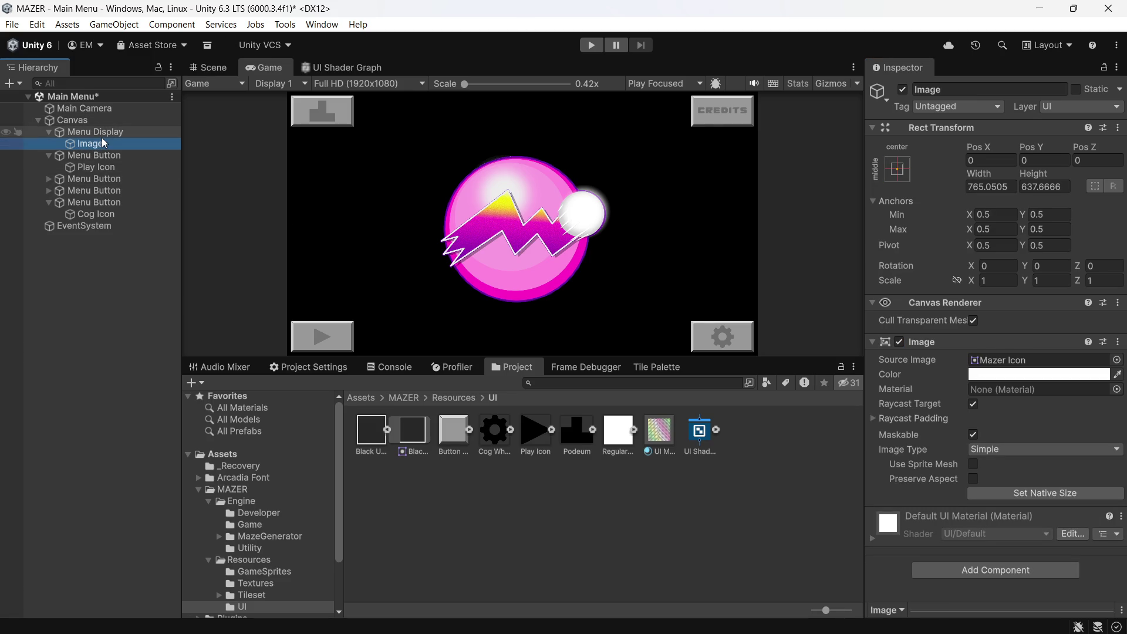
click(84, 142)
drag(106, 123, 87, 125)
right_click(83, 142)
- Stretch Menu Display to the screen edges and raise its colour alpha to 118
click(897, 170)
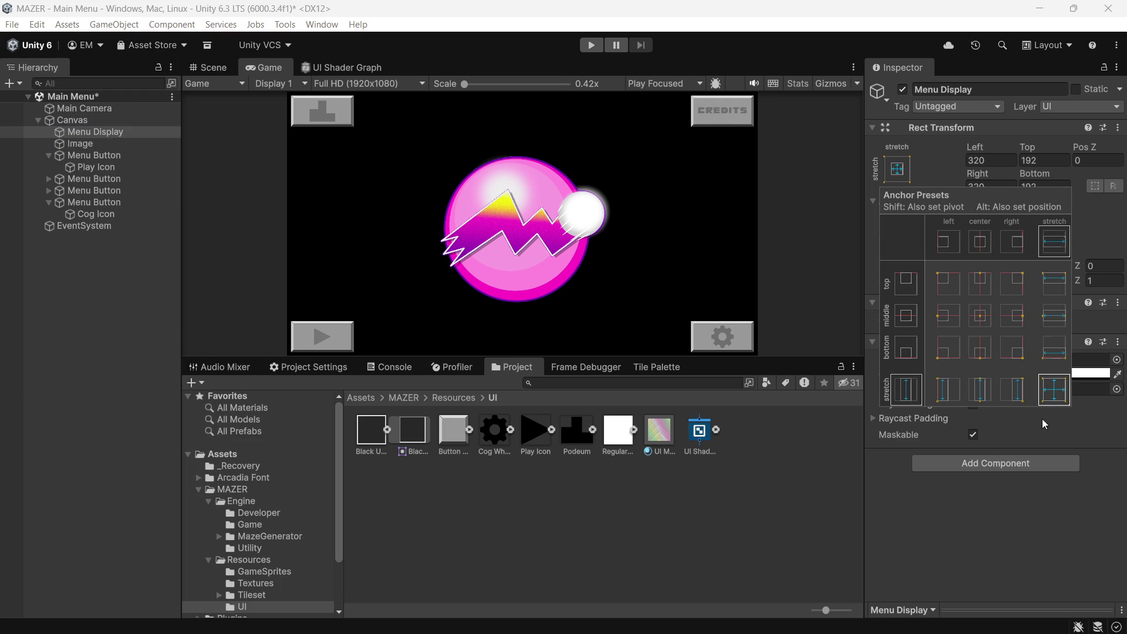
alt+click(1055, 389)
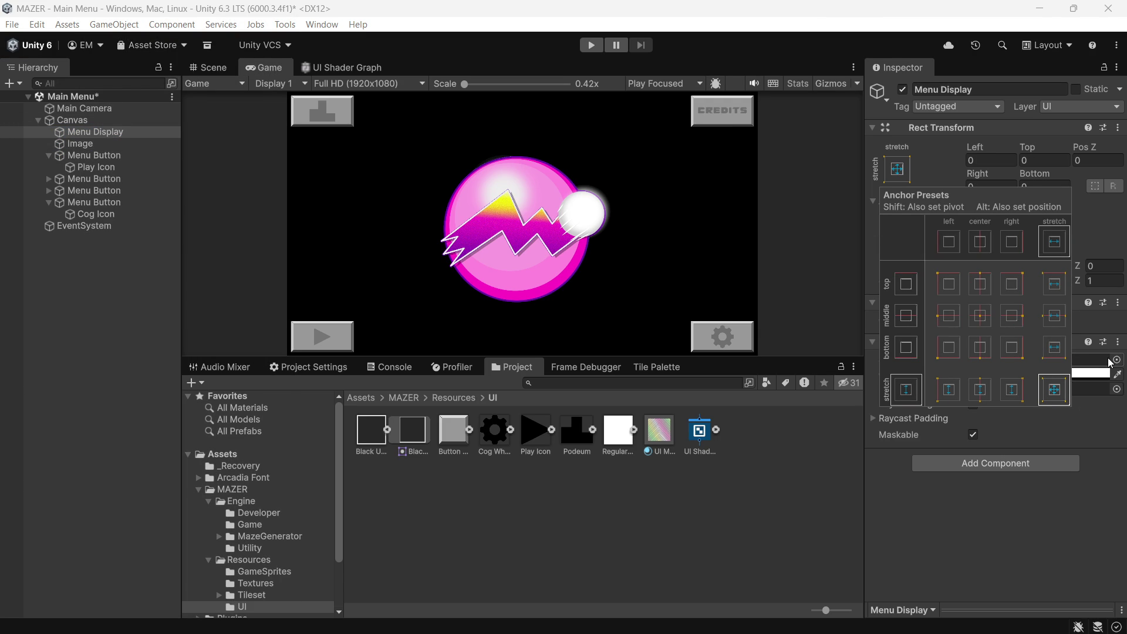
click(1118, 390)
click(1047, 379)
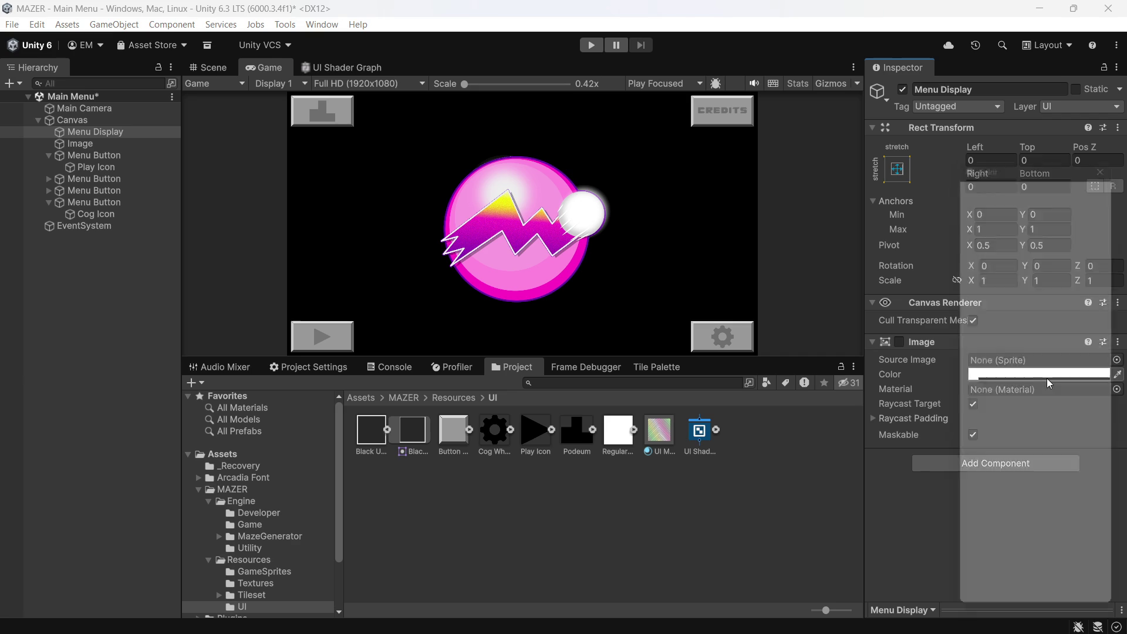
drag(1046, 446, 1100, 449)
text(118)
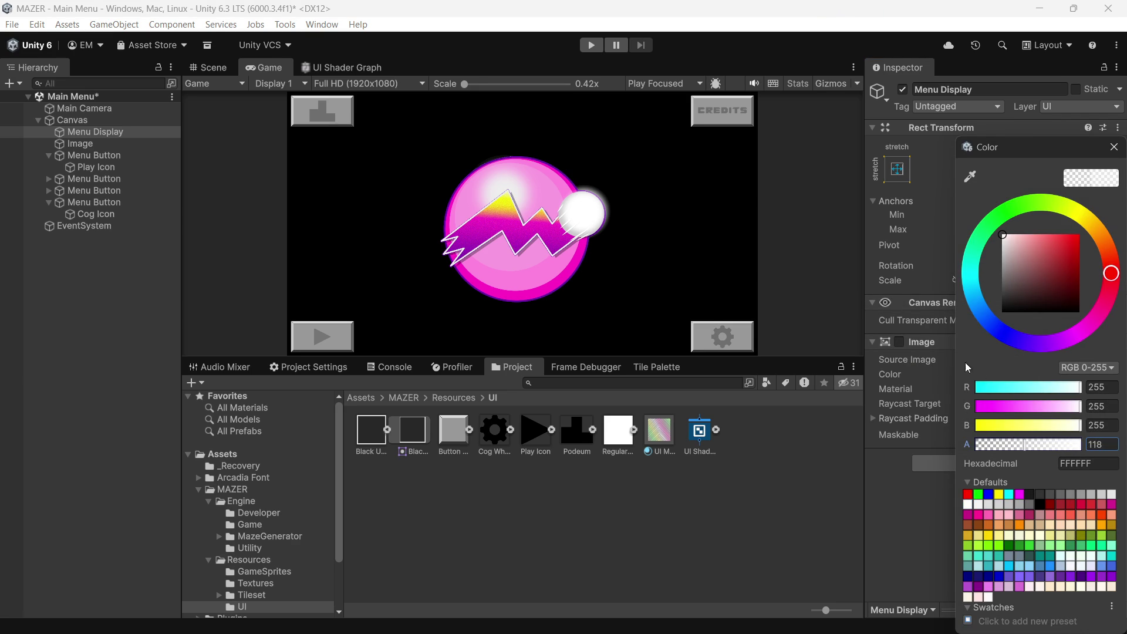
- Re-enable Menu Display's Image component
click(900, 348)
click(901, 348)
click(899, 343)
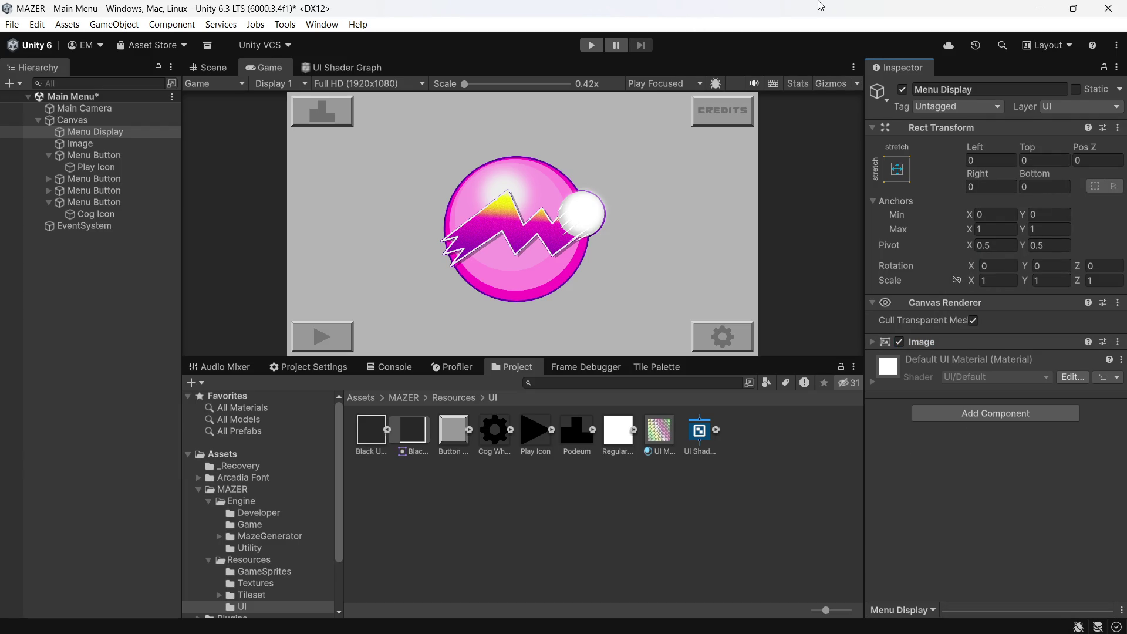
click(873, 342)
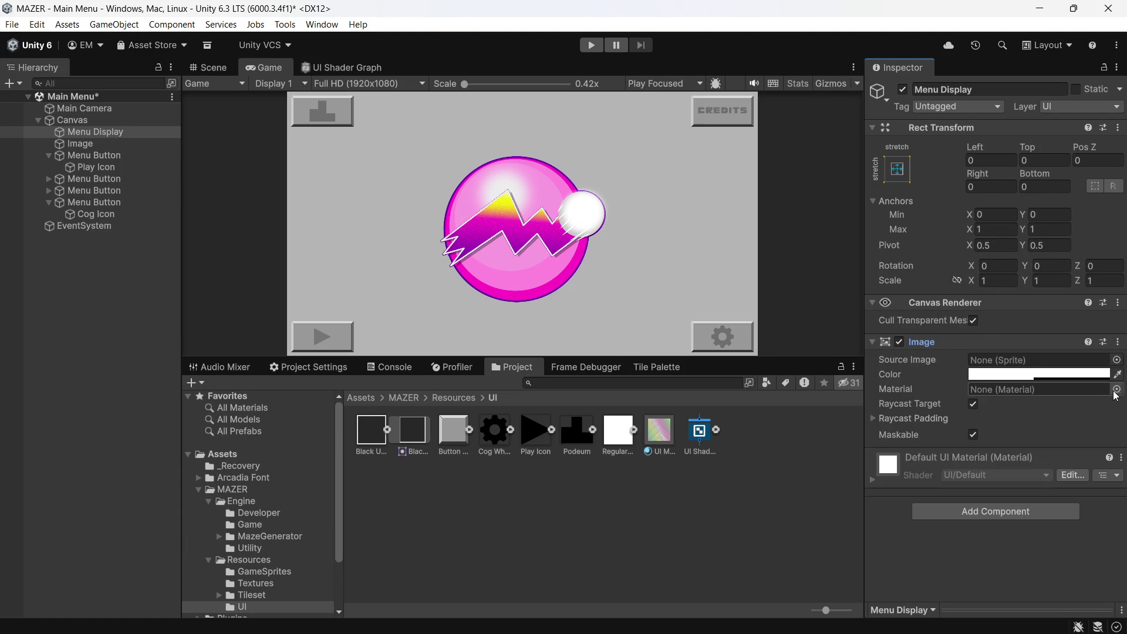
- Apply UI Material to Menu Display's Image for the striped background
click(1116, 390)
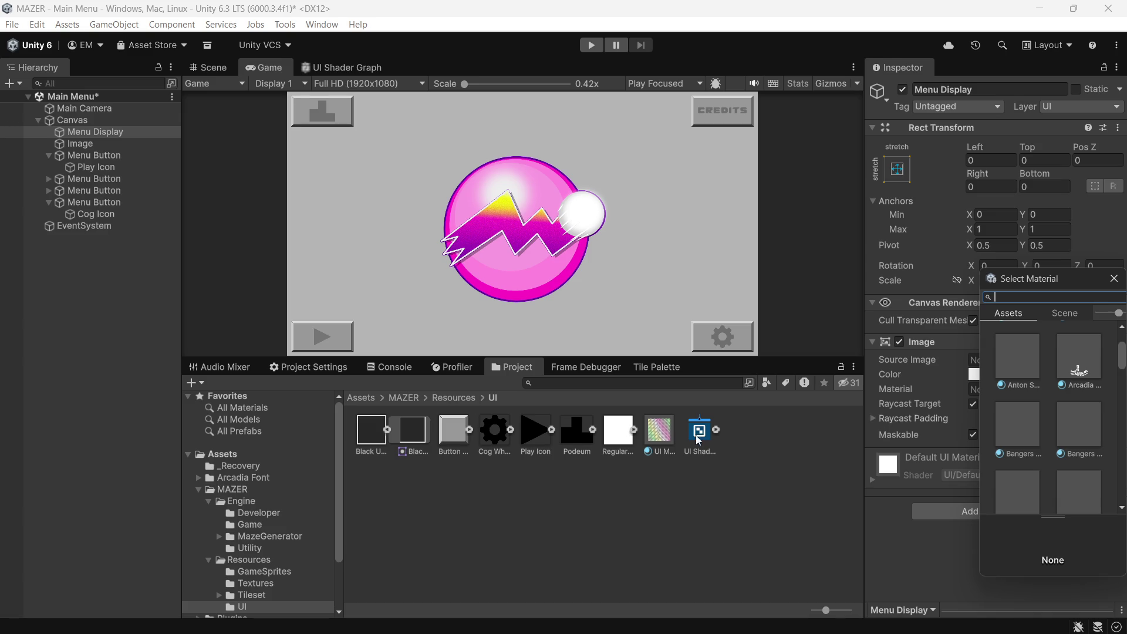
click(671, 442)
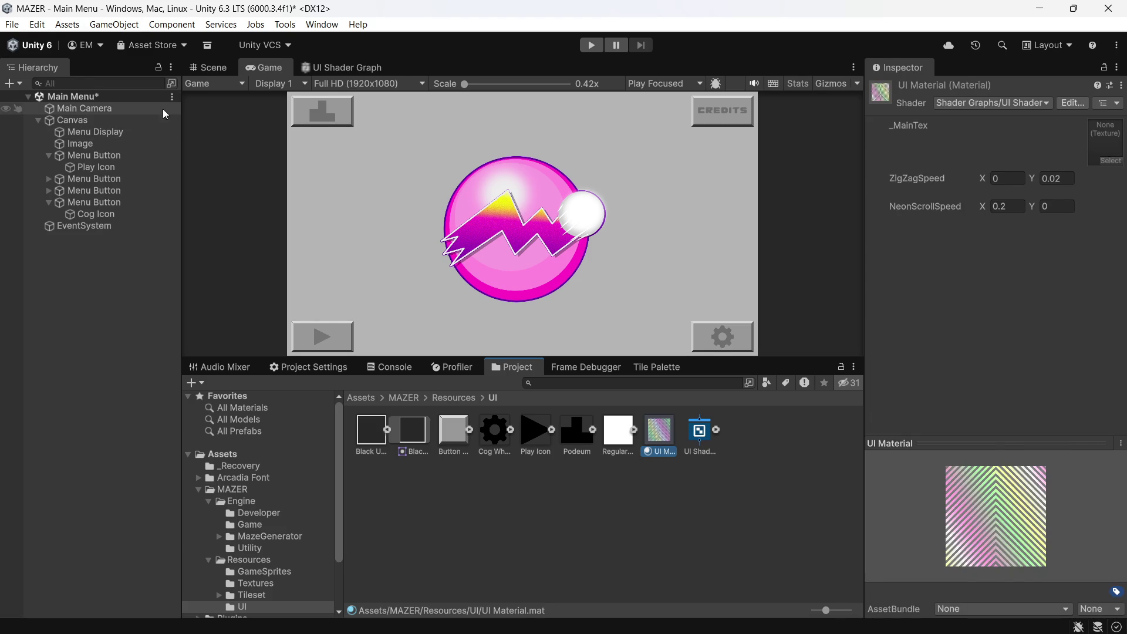
click(126, 124)
click(125, 131)
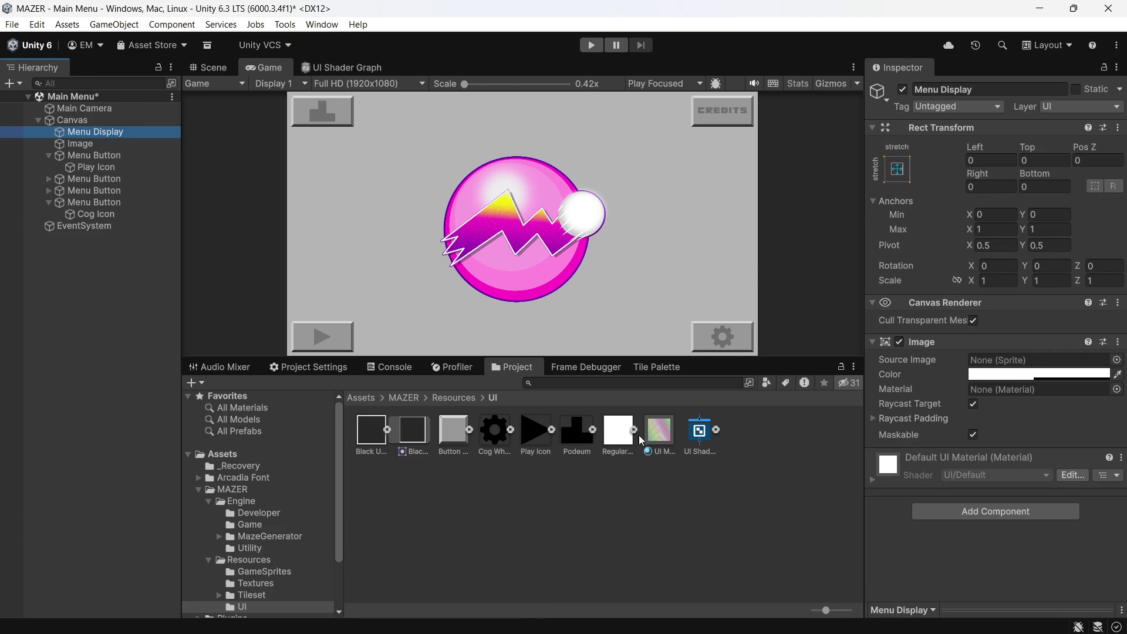
drag(659, 434, 987, 391)
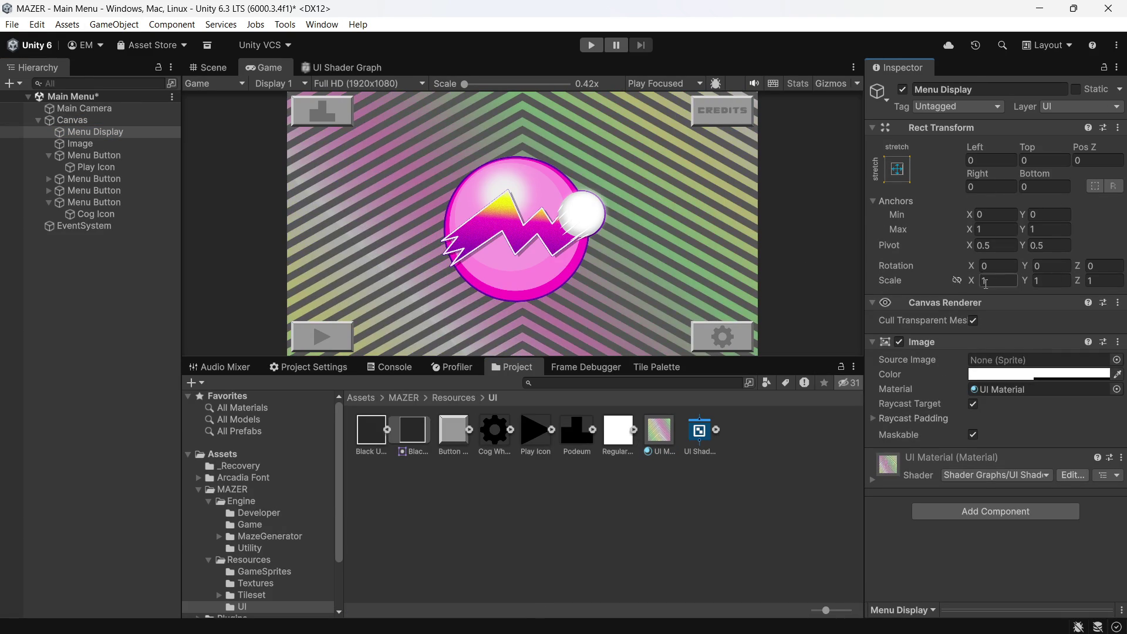
click(1028, 374)
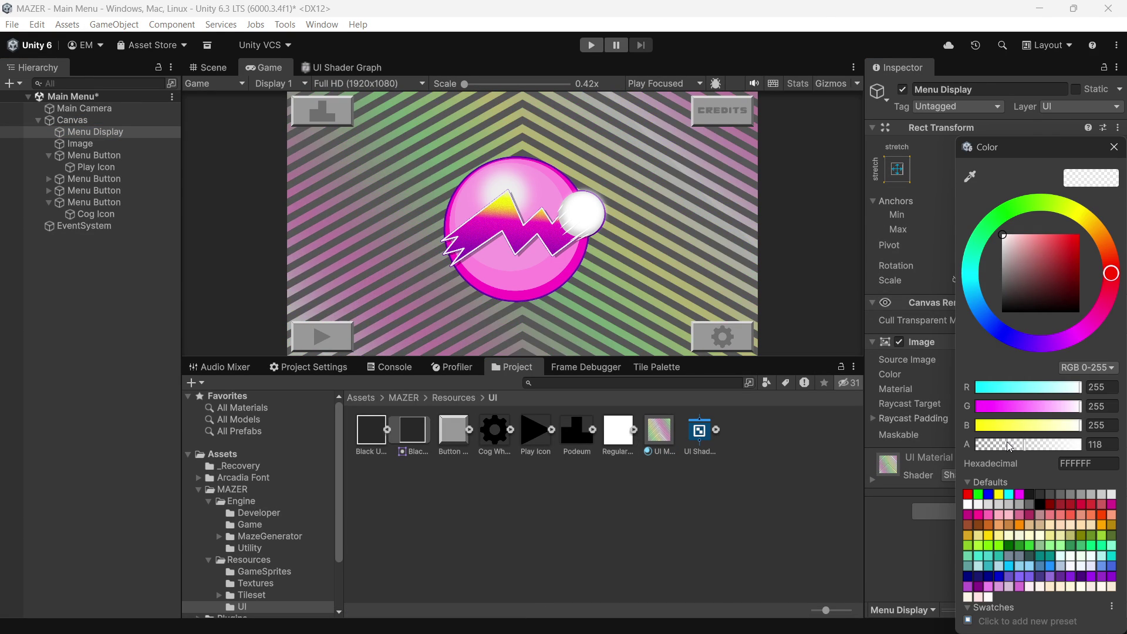
- Lower the striped background's colour alpha to 2, then enter Play mode to preview the menu
drag(1006, 442, 978, 450)
click(1098, 445)
text(2)
click(856, 483)
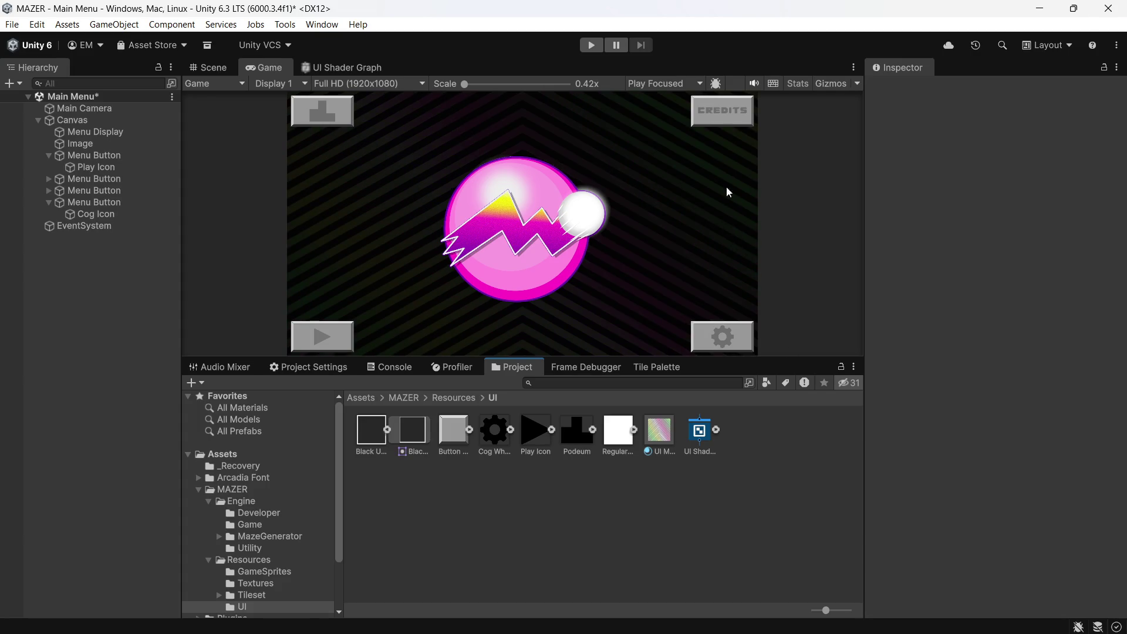
click(590, 47)
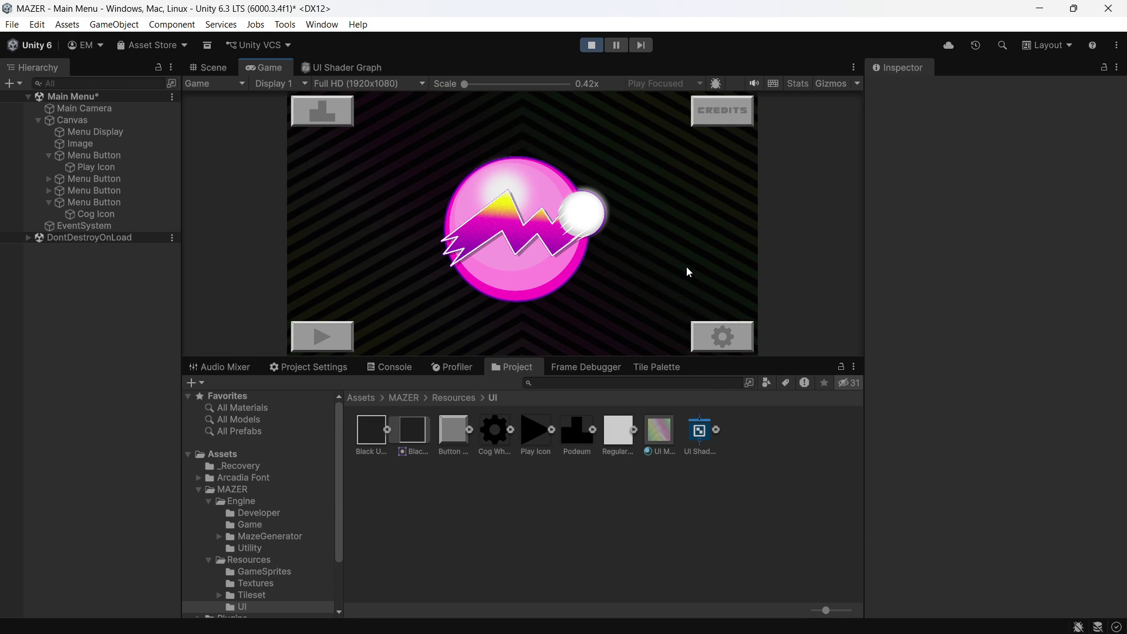
- Maximize the Game view so the running Main Menu fills the editor
click(855, 68)
click(893, 119)
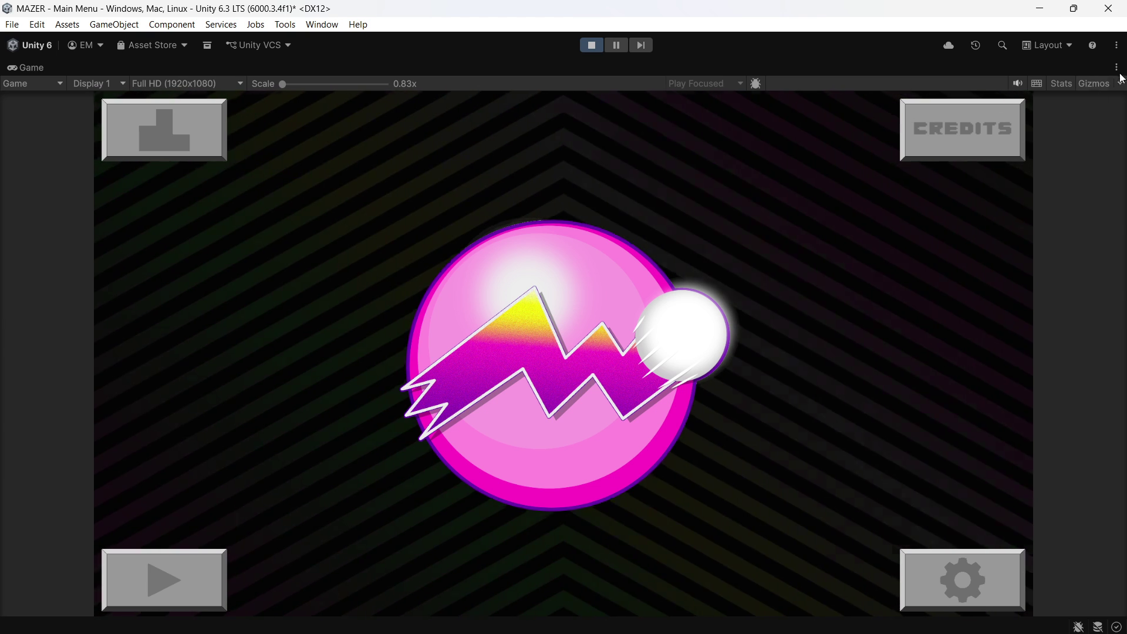
- Restore the editor layout, stop Play mode, save the scene, and return to Illustrator's Menu Icons file
click(1117, 67)
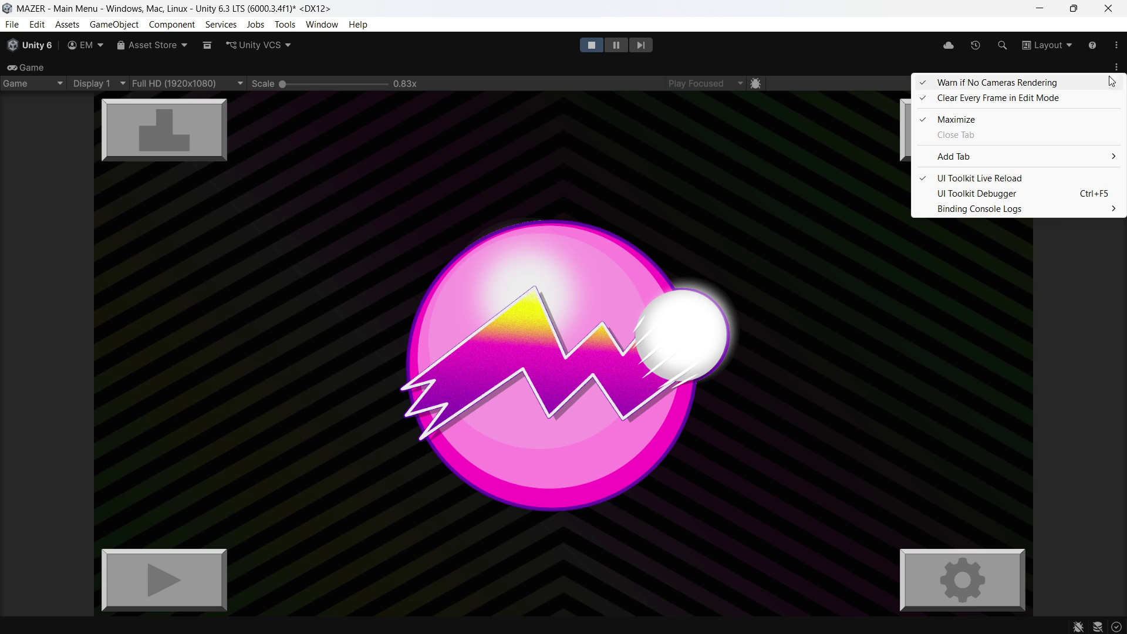
click(998, 119)
key(ctrl+s)
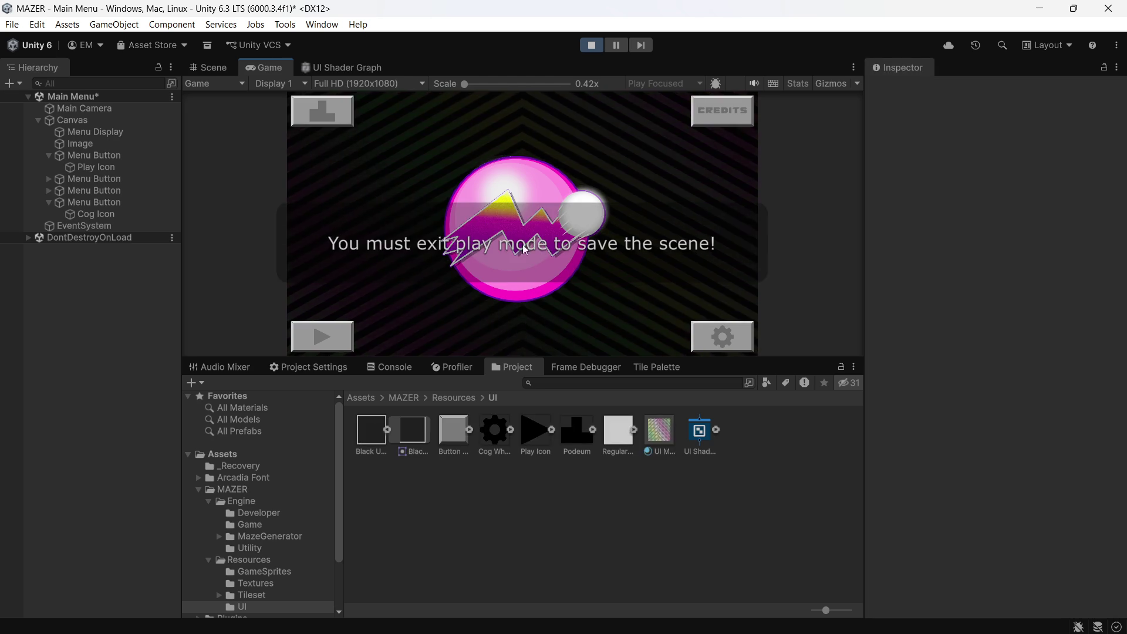
click(592, 44)
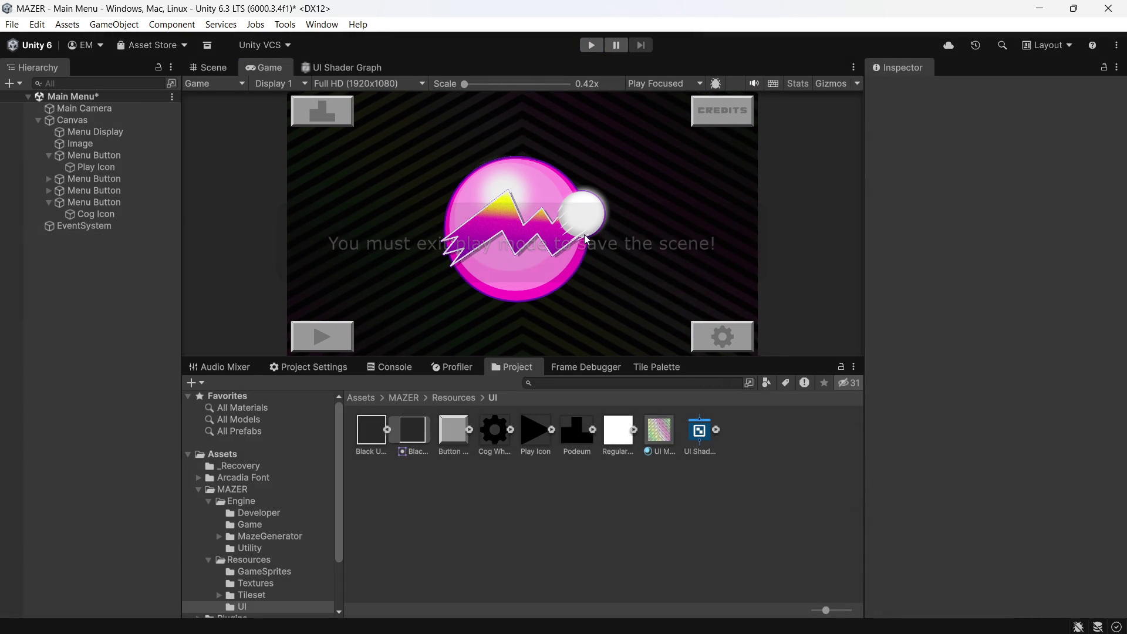
key(ctrl+s)
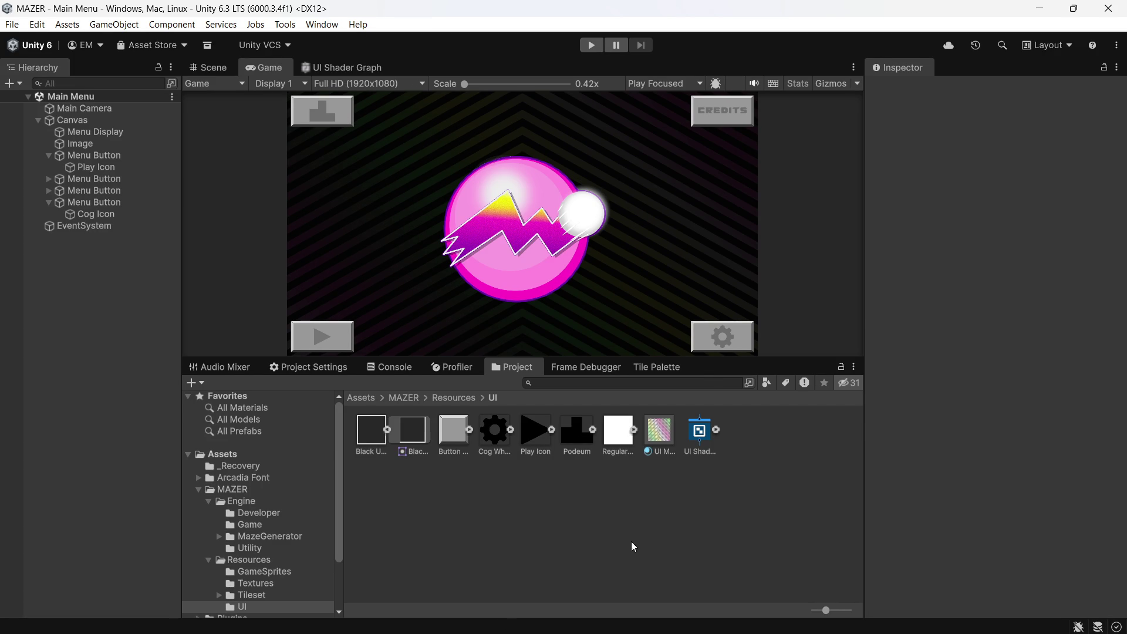
key(super)
click(581, 621)
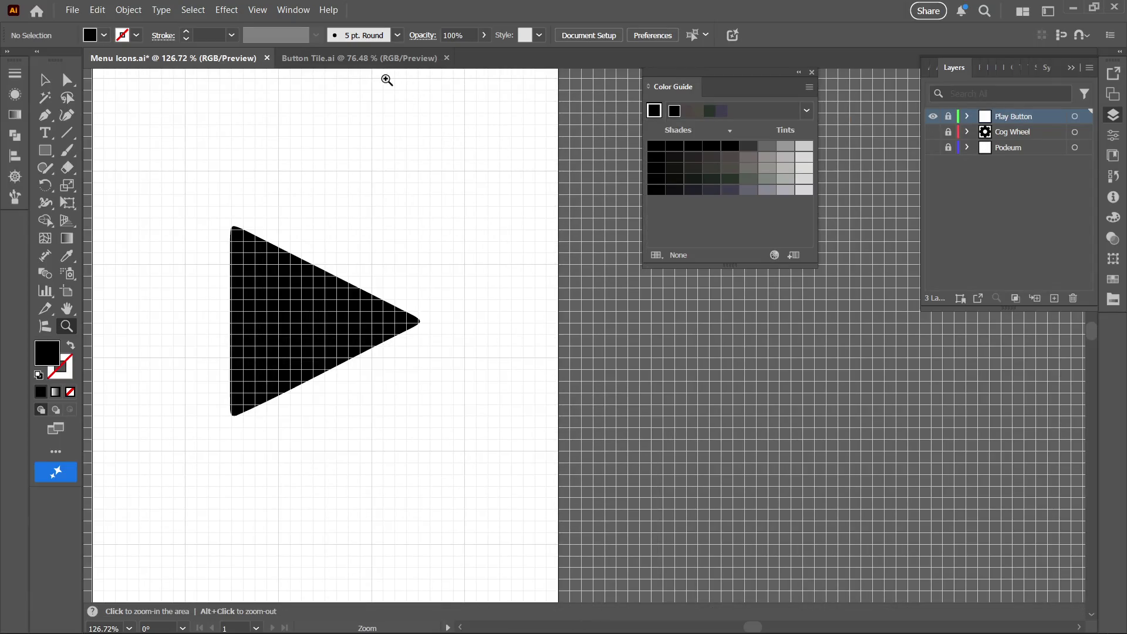
- In Button Tile.ai, select all four bevel paths and the rectangle and group them
click(363, 70)
drag(350, 269, 296, 287)
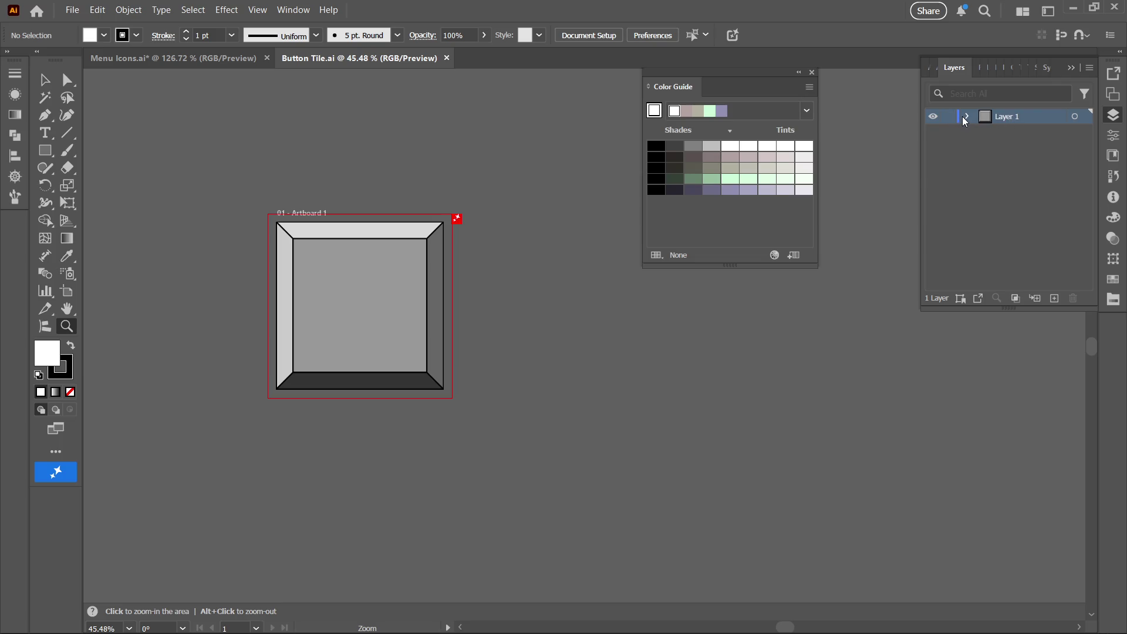
click(967, 117)
click(969, 117)
key(ctrl+a)
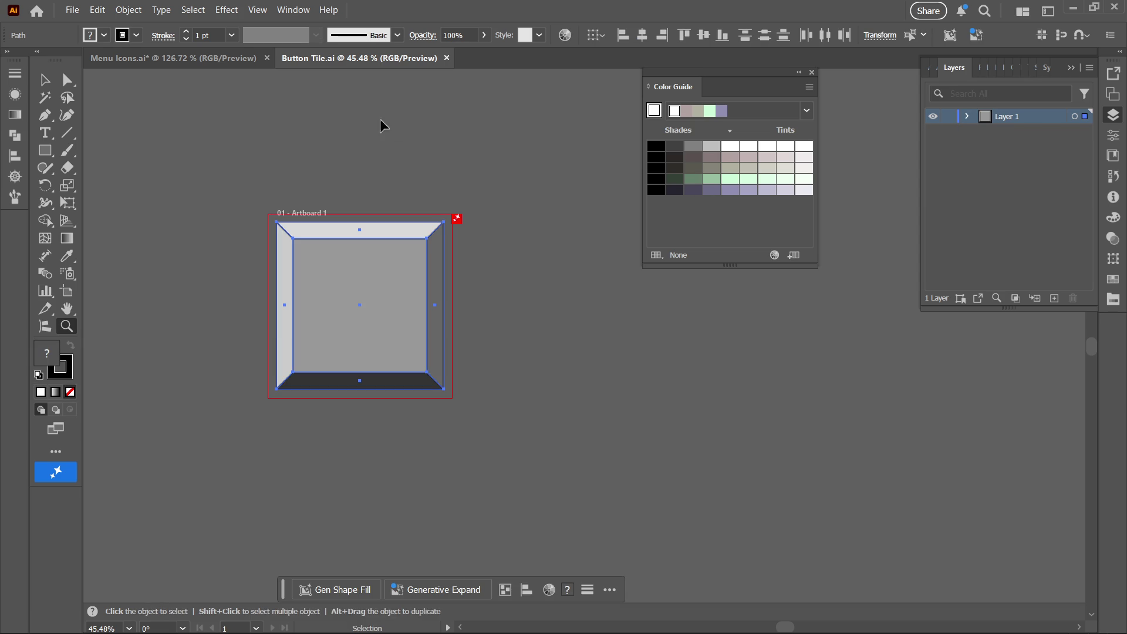
click(162, 10)
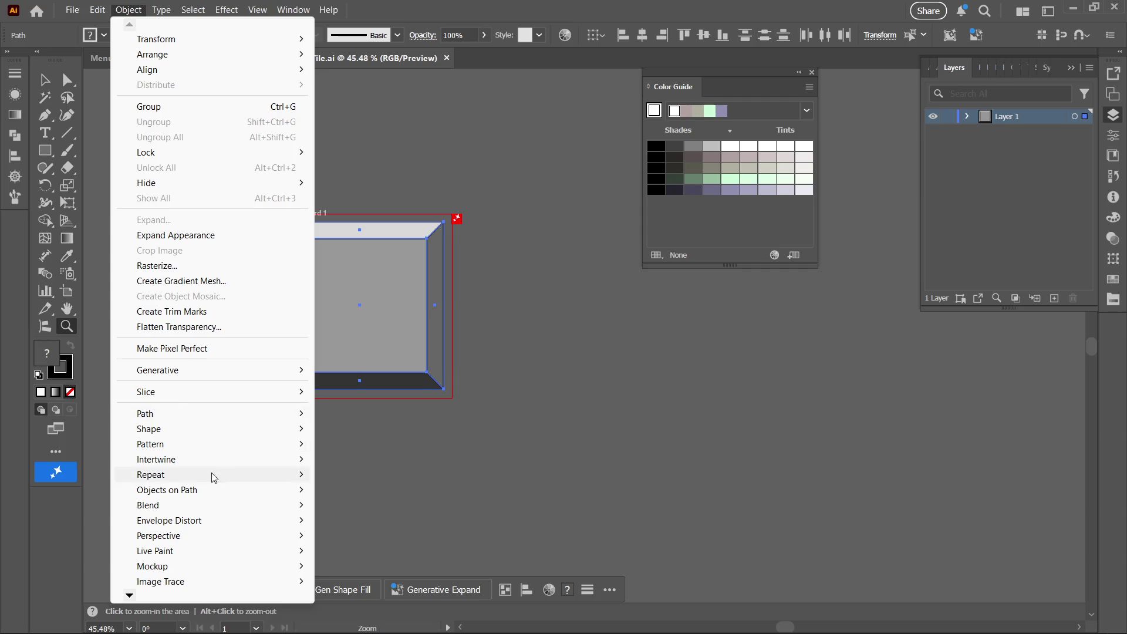
click(222, 107)
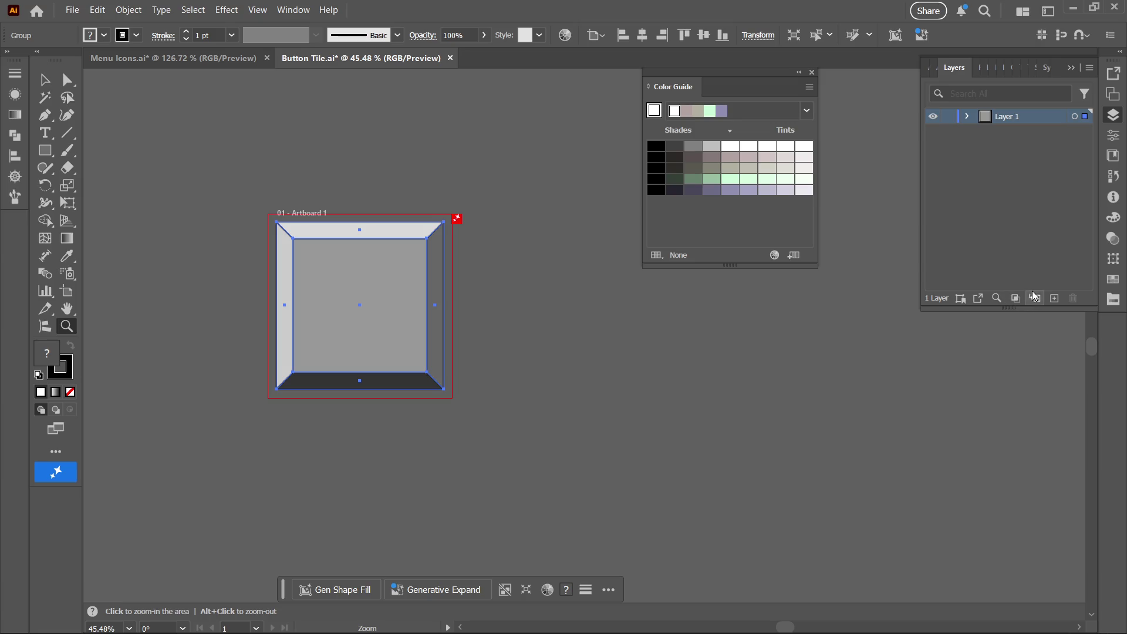
- Add Layer 2, lock and hide Layer 1, and paste the tile copy in place on Layer 2
click(1055, 299)
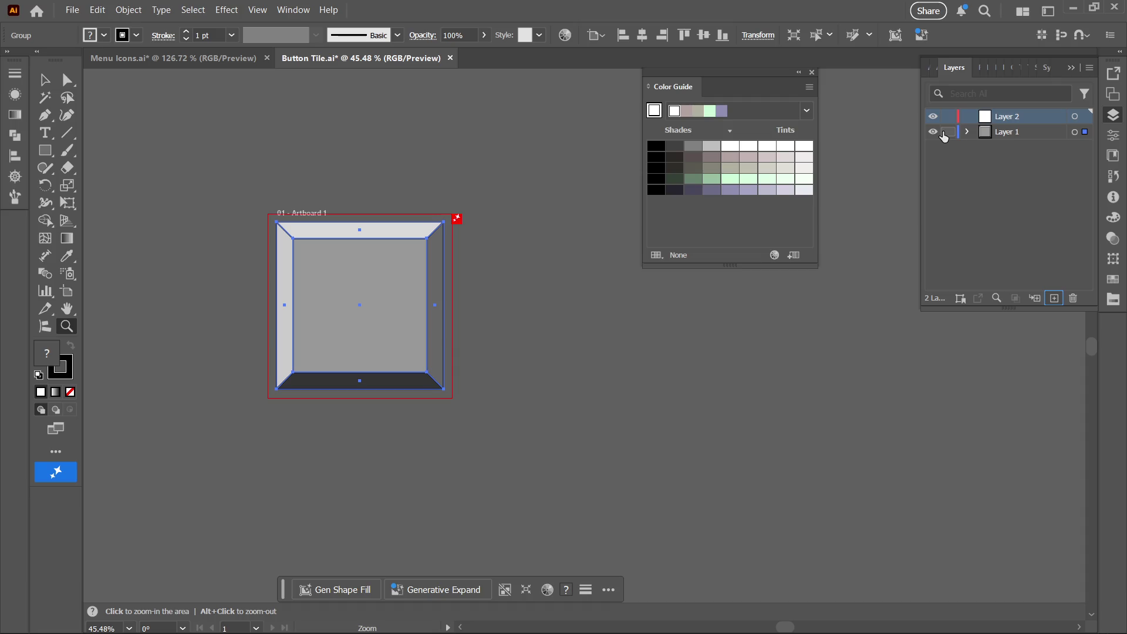
click(949, 131)
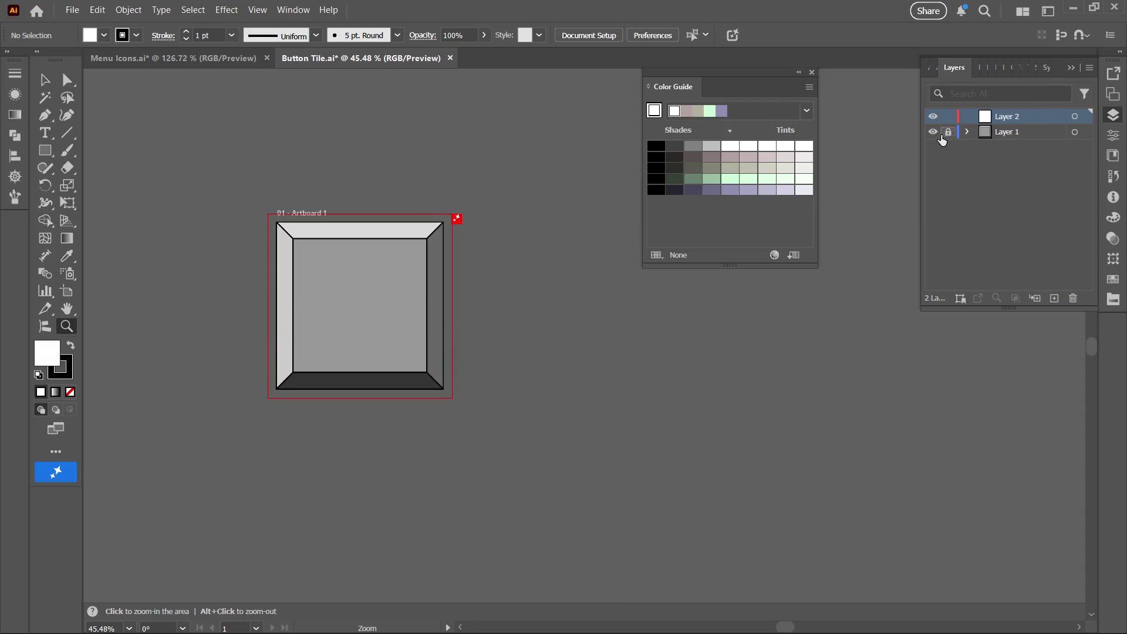
click(934, 132)
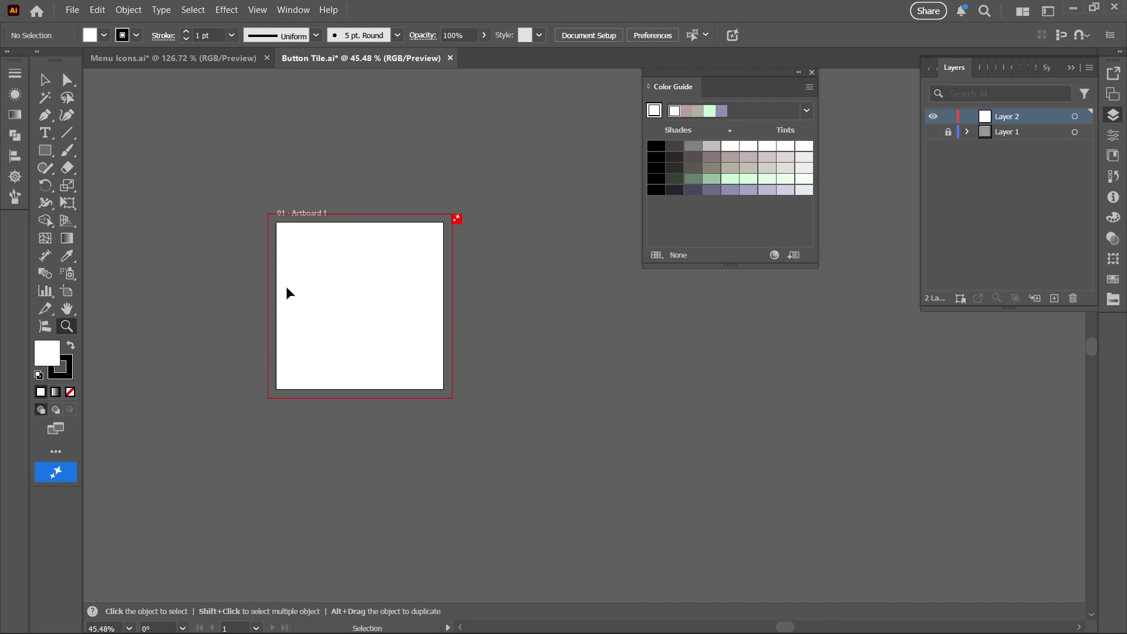
key(ctrl+f)
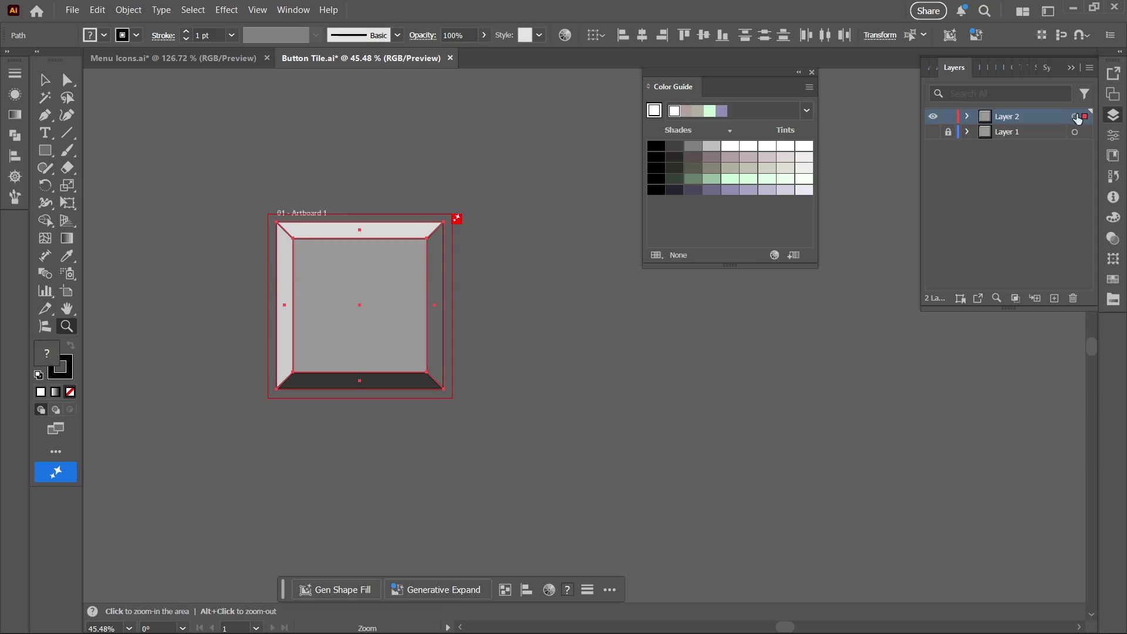
click(968, 118)
click(969, 118)
click(979, 146)
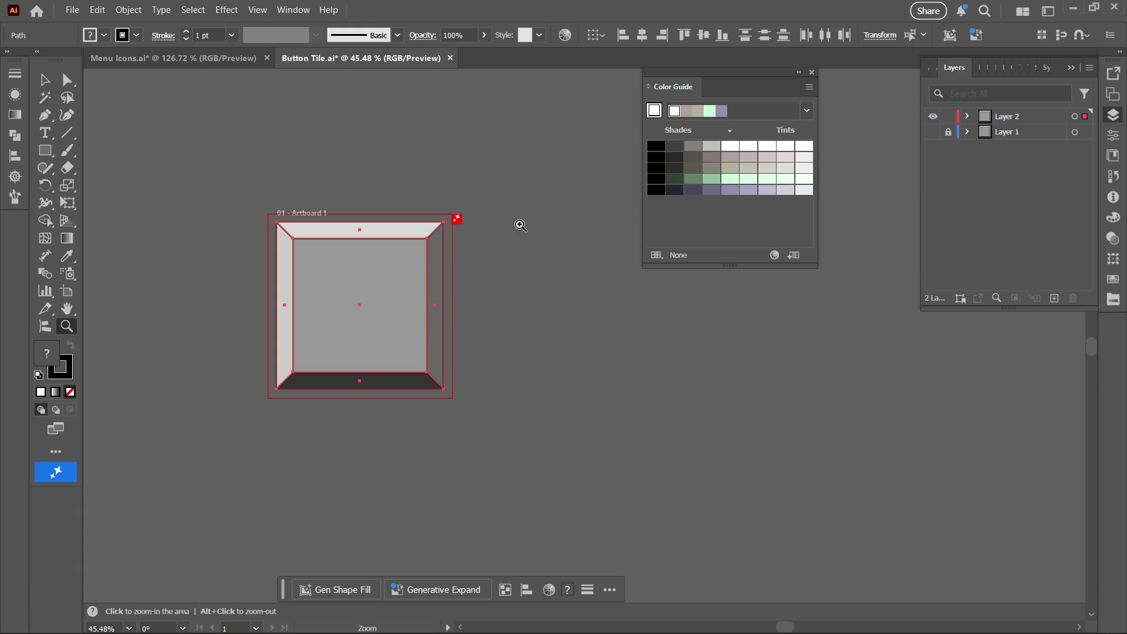
click(1045, 72)
- Fill the copied tile with Synth purple and darken its right bevel with a Color Guide shade
click(972, 107)
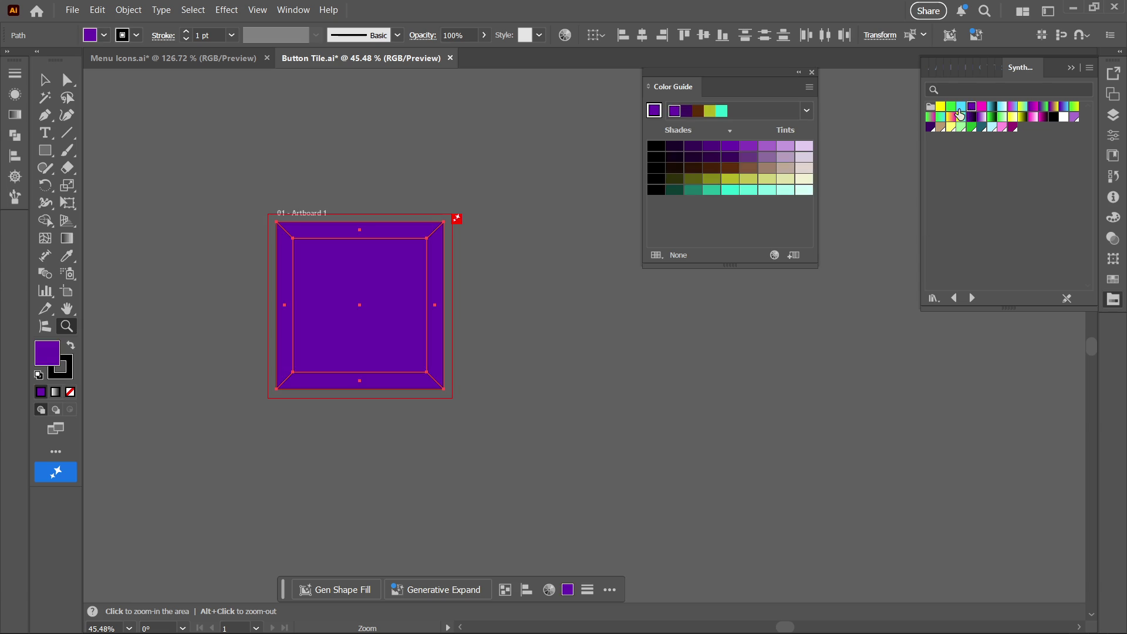
key(v)
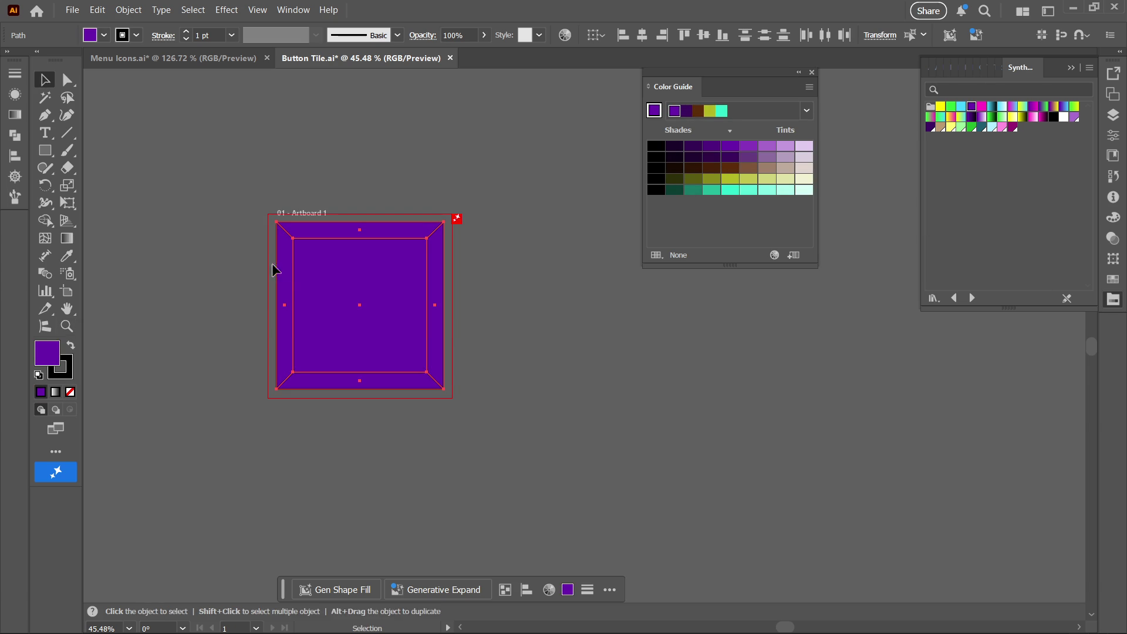
key(a)
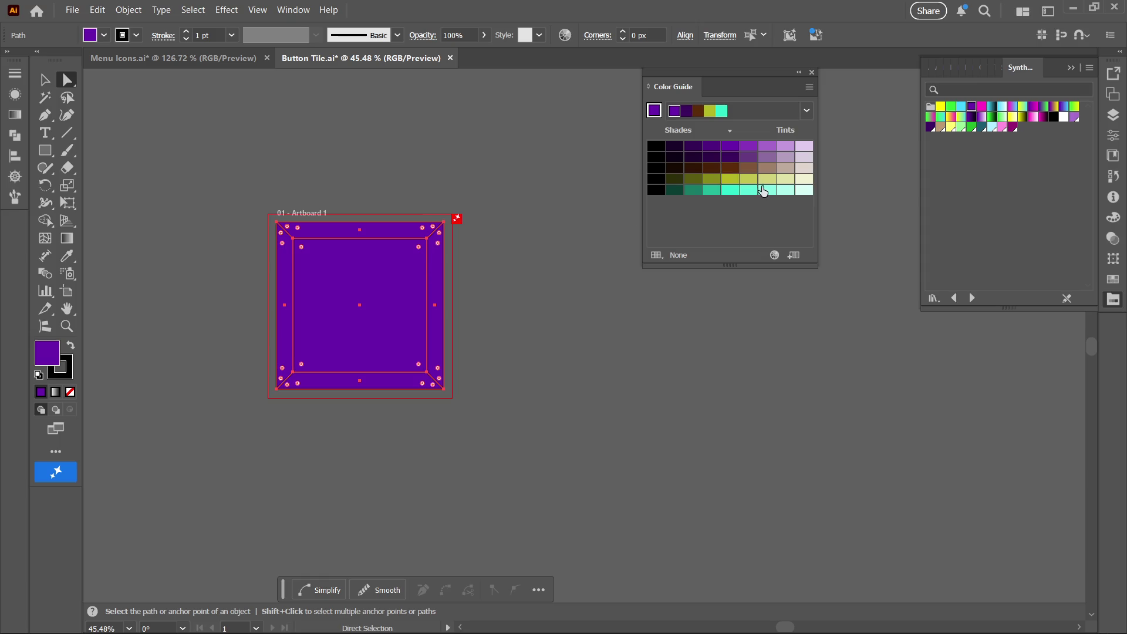
click(712, 147)
click(483, 357)
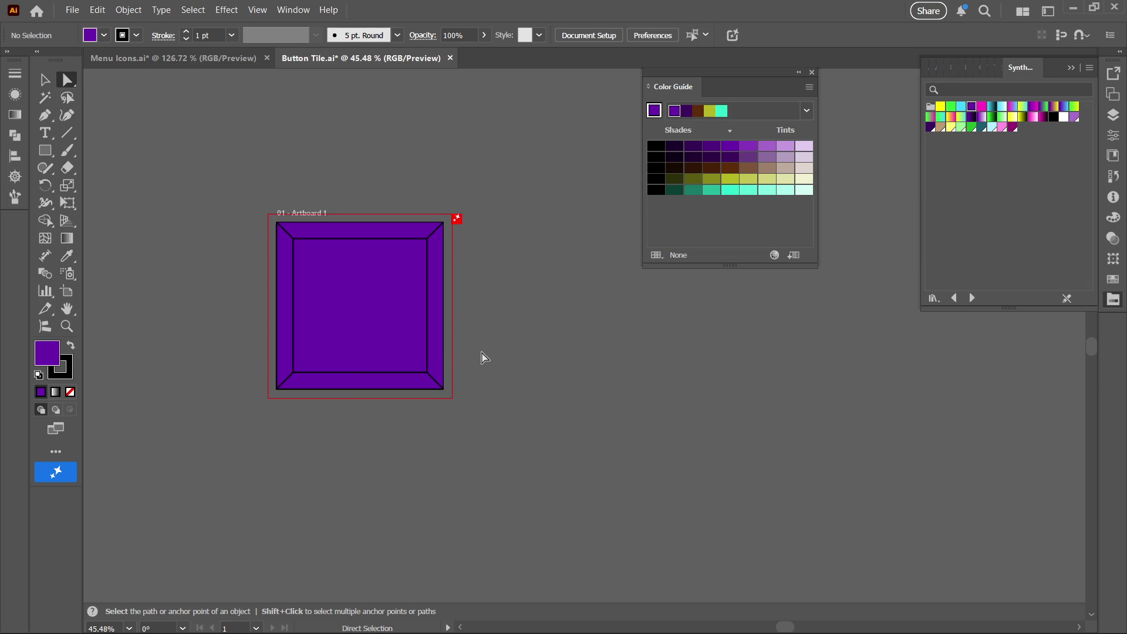
click(441, 350)
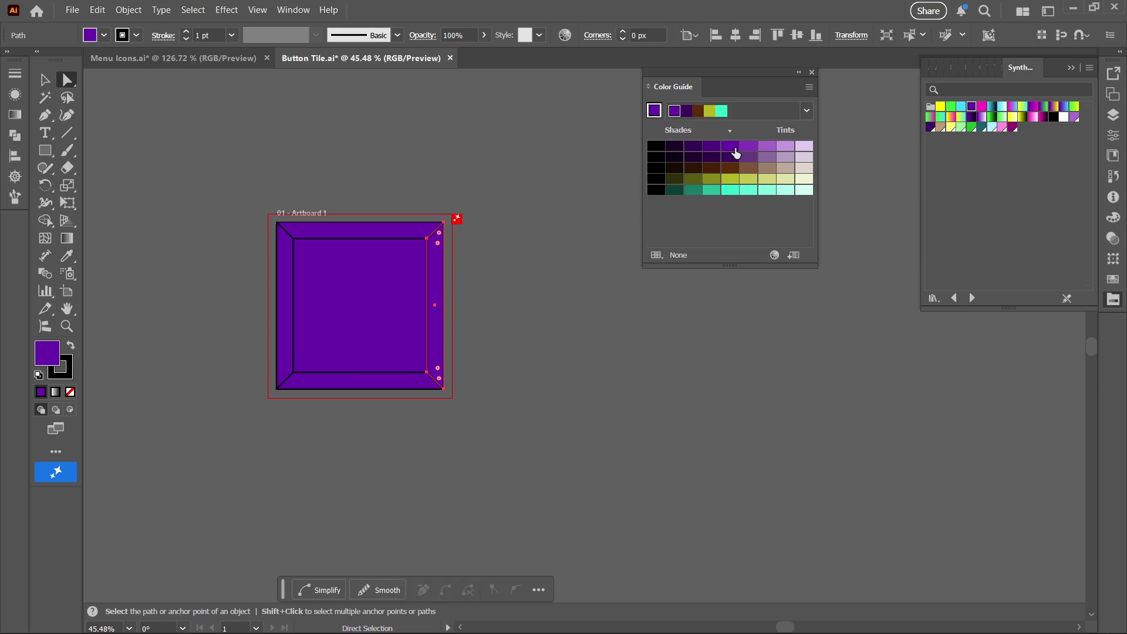
click(708, 147)
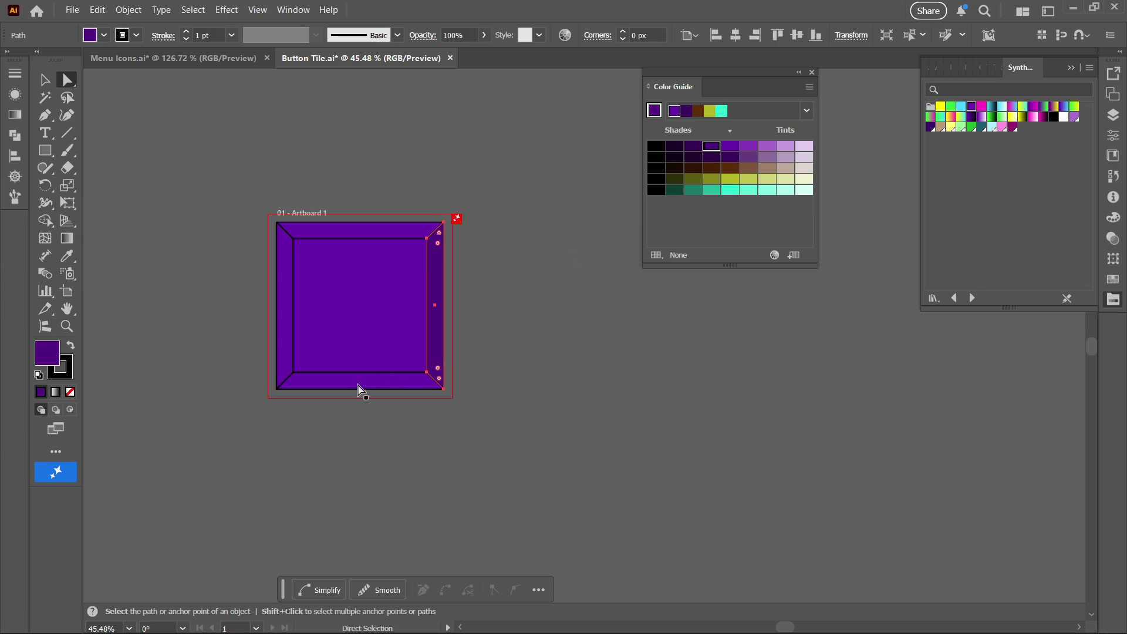
- Give every path of the tile a deep purple outline
key(ctrl+a)
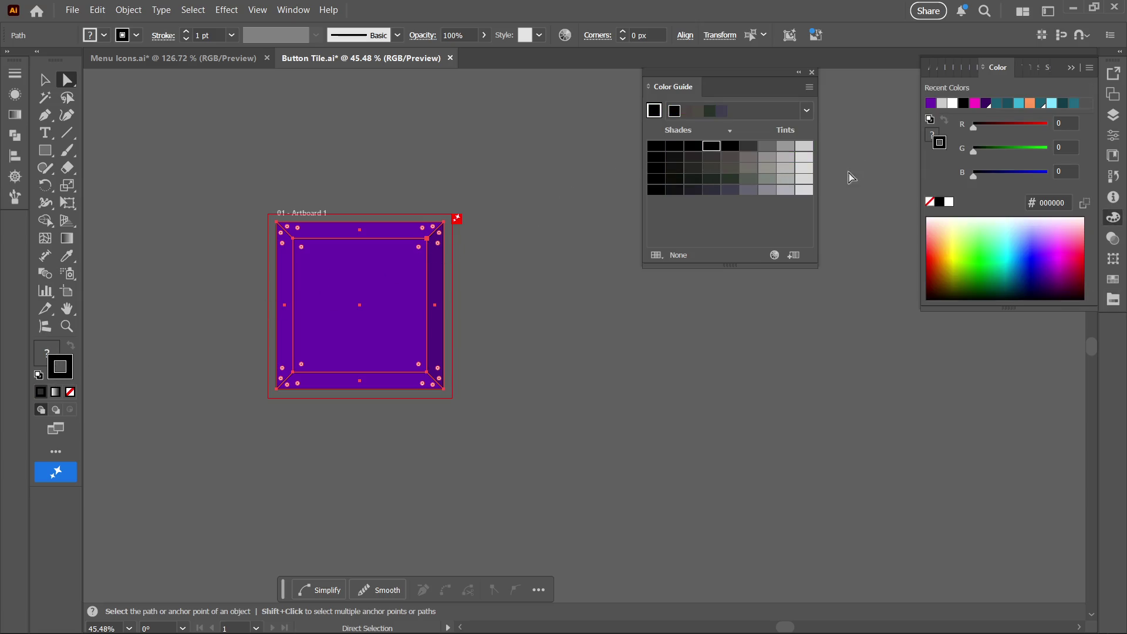
scroll(841, 138, up, 1)
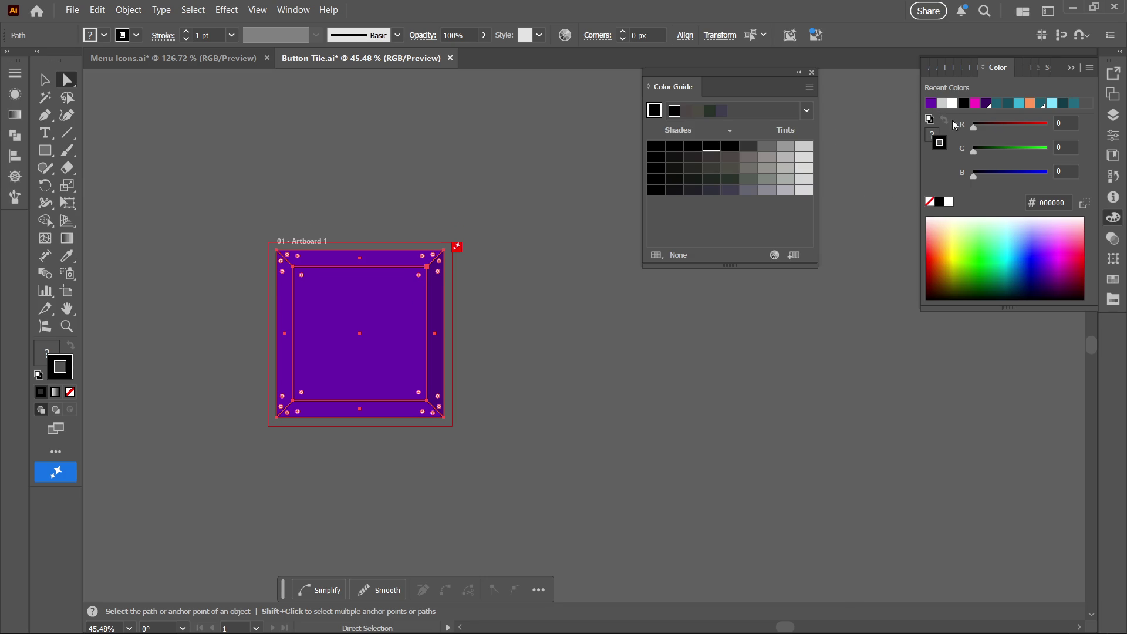
scroll(405, 344, up, 2)
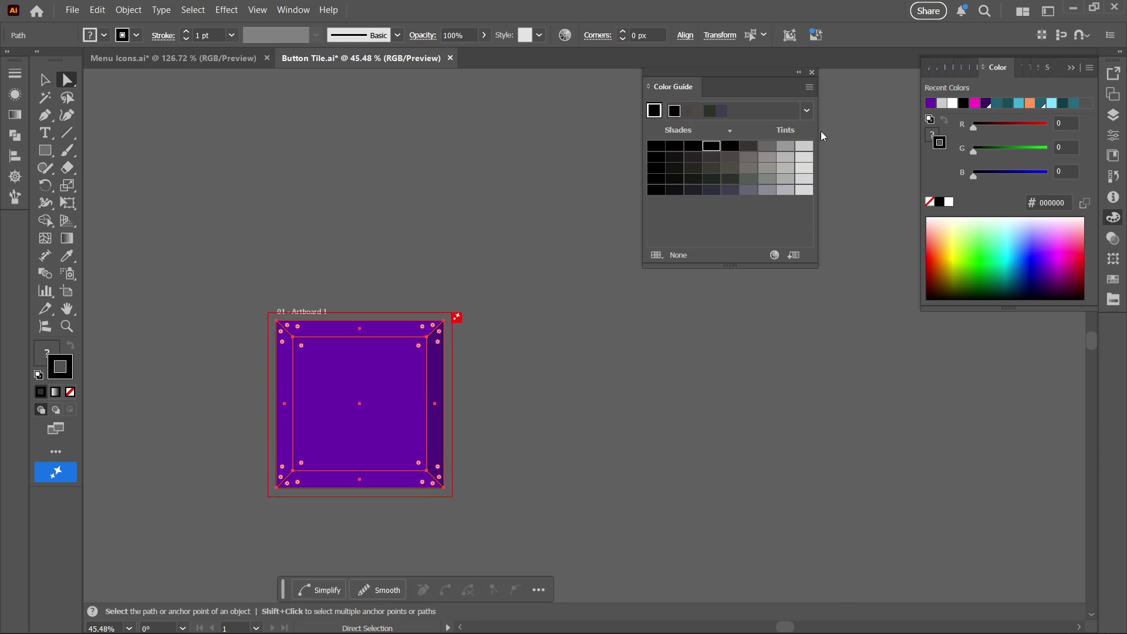
click(1048, 68)
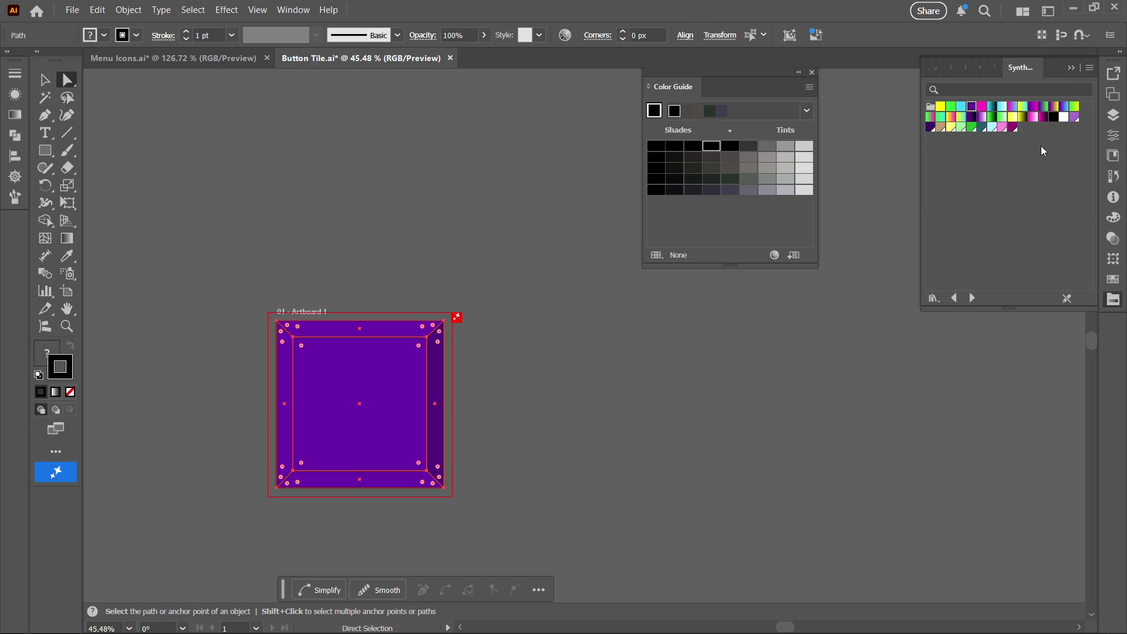
click(972, 107)
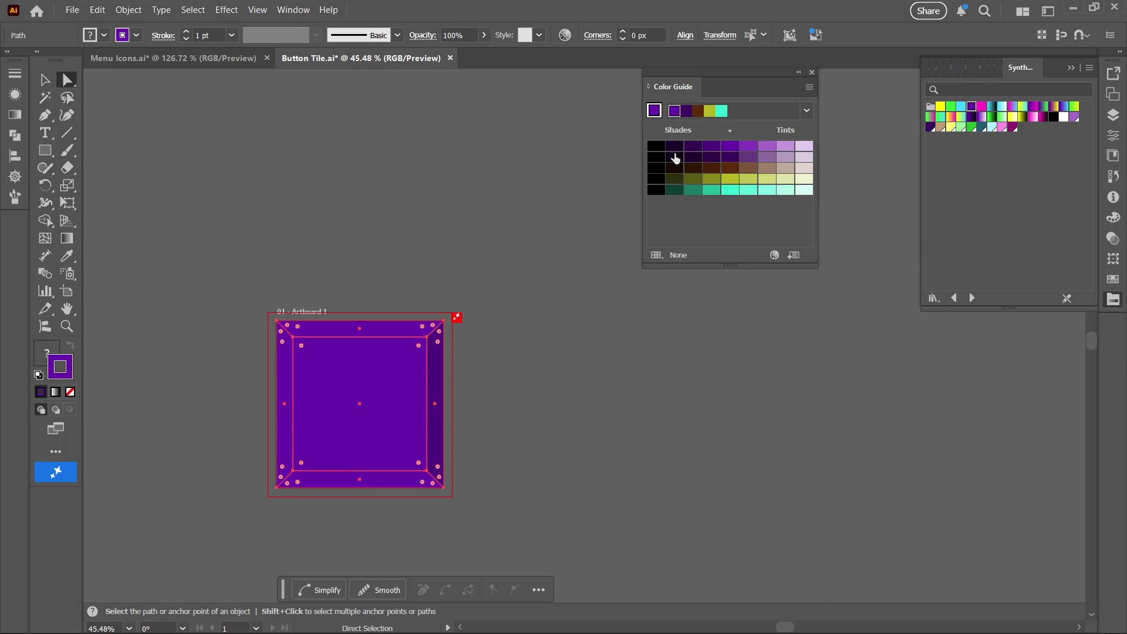
click(674, 146)
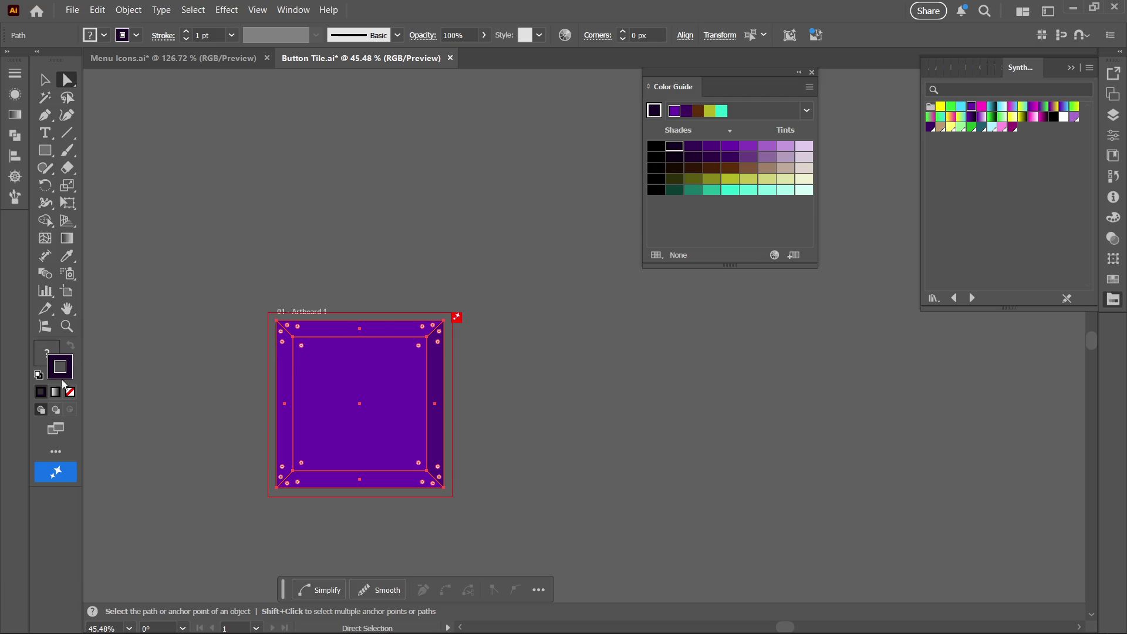
click(378, 525)
- Switch the bottom bevel's outline to the next darker Color Guide shade
click(386, 485)
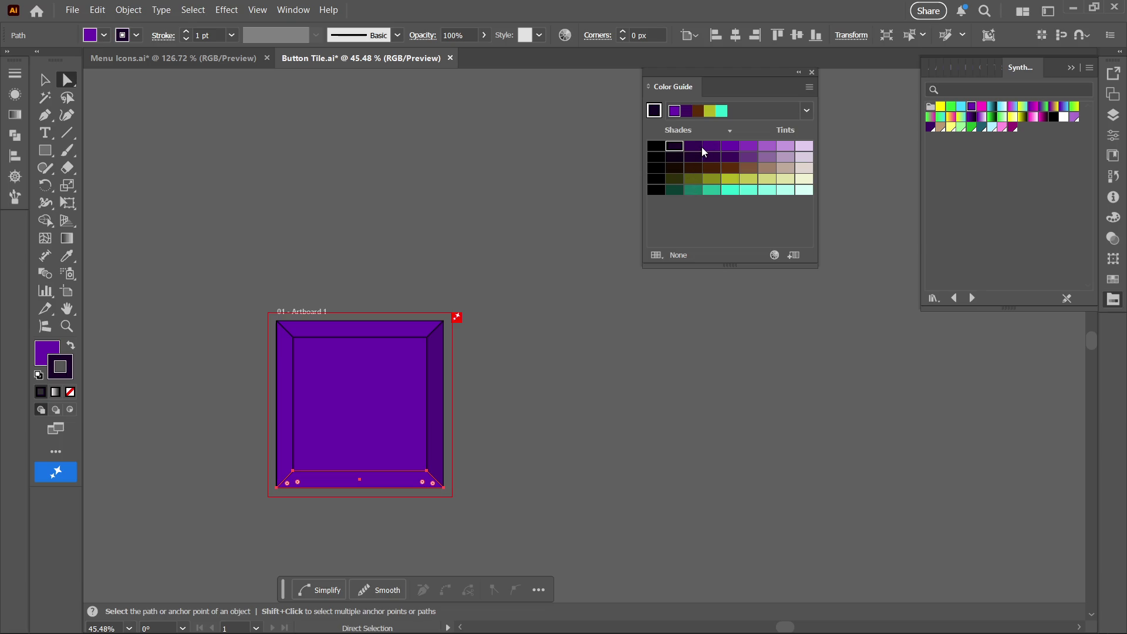
click(701, 151)
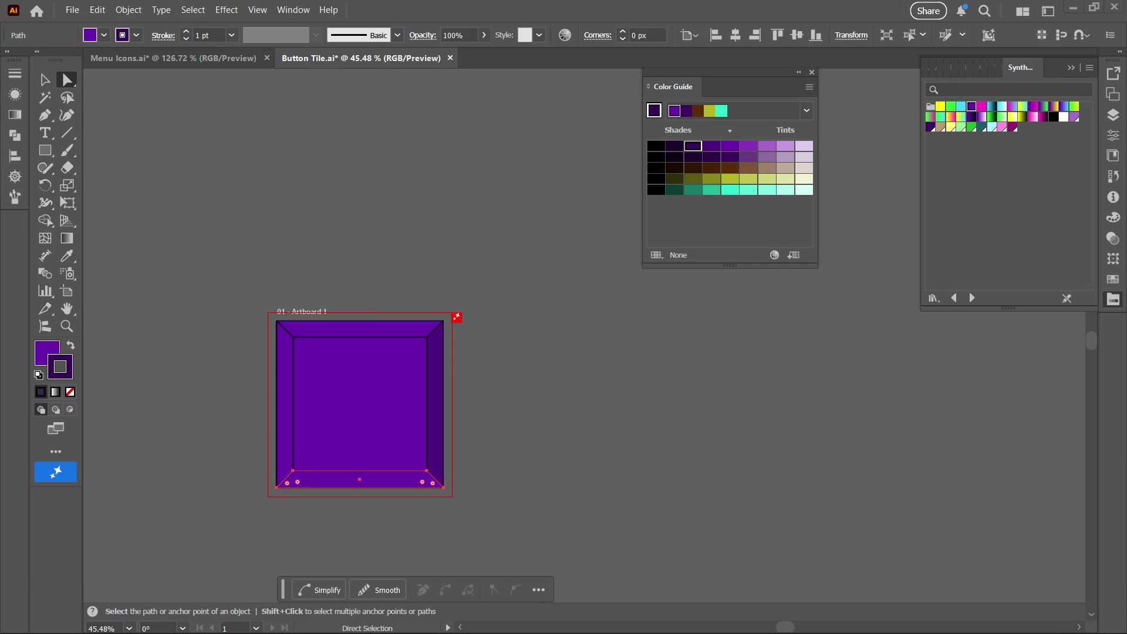
- Copy a share link to Spotify's Gothic Pop playlist, then minimise Spotify
click(600, 616)
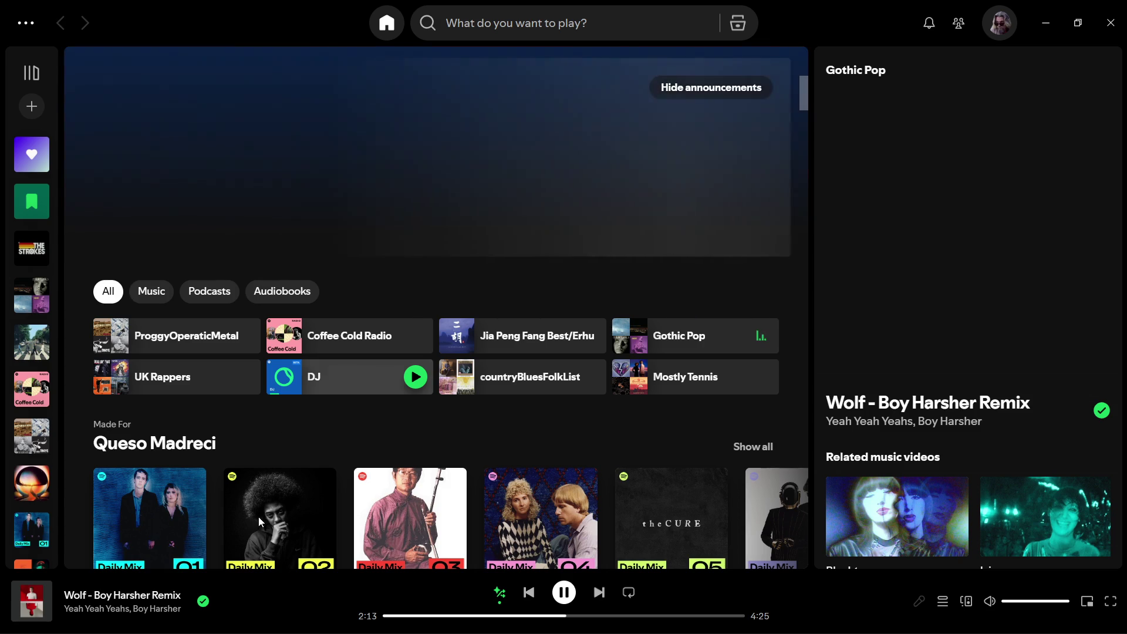
scroll(507, 345, down, 3)
click(160, 150)
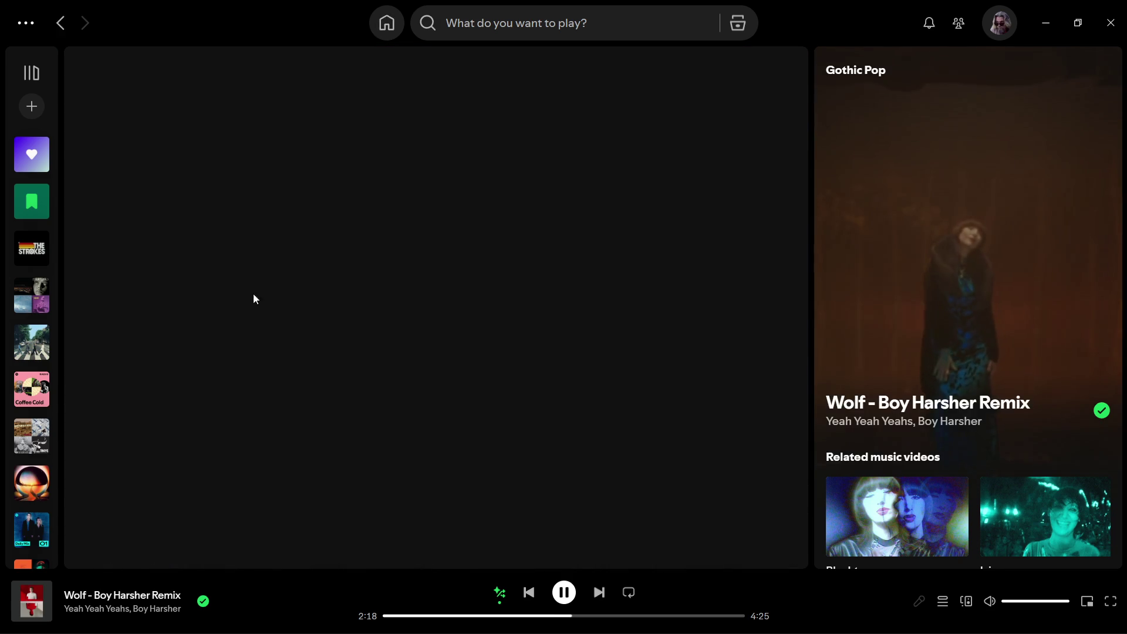
click(392, 286)
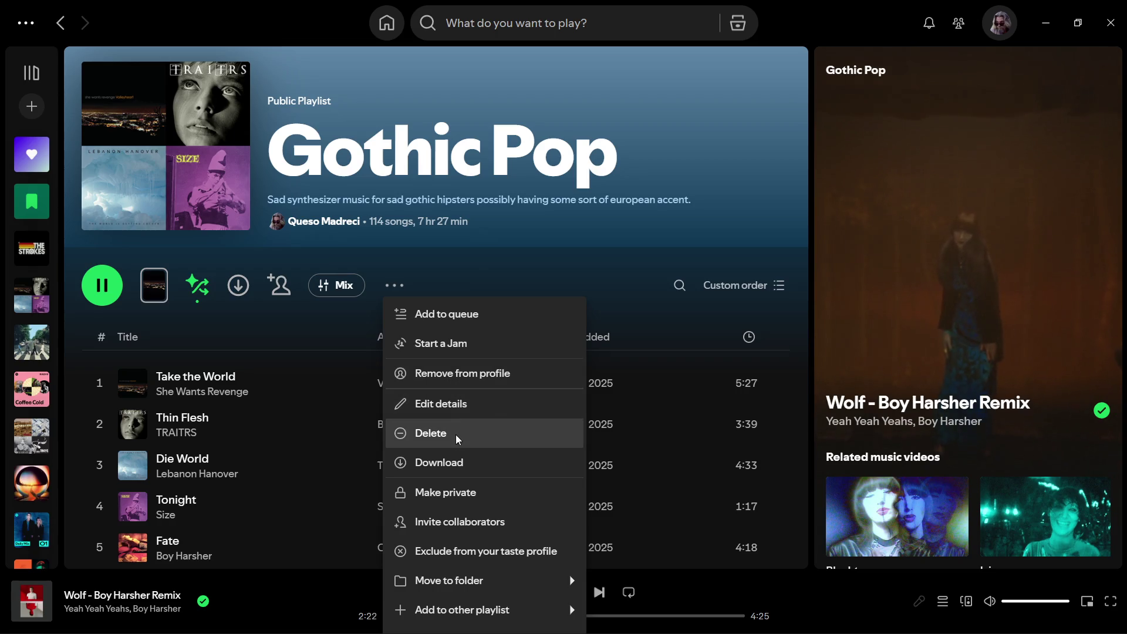
mouse_move(470, 587)
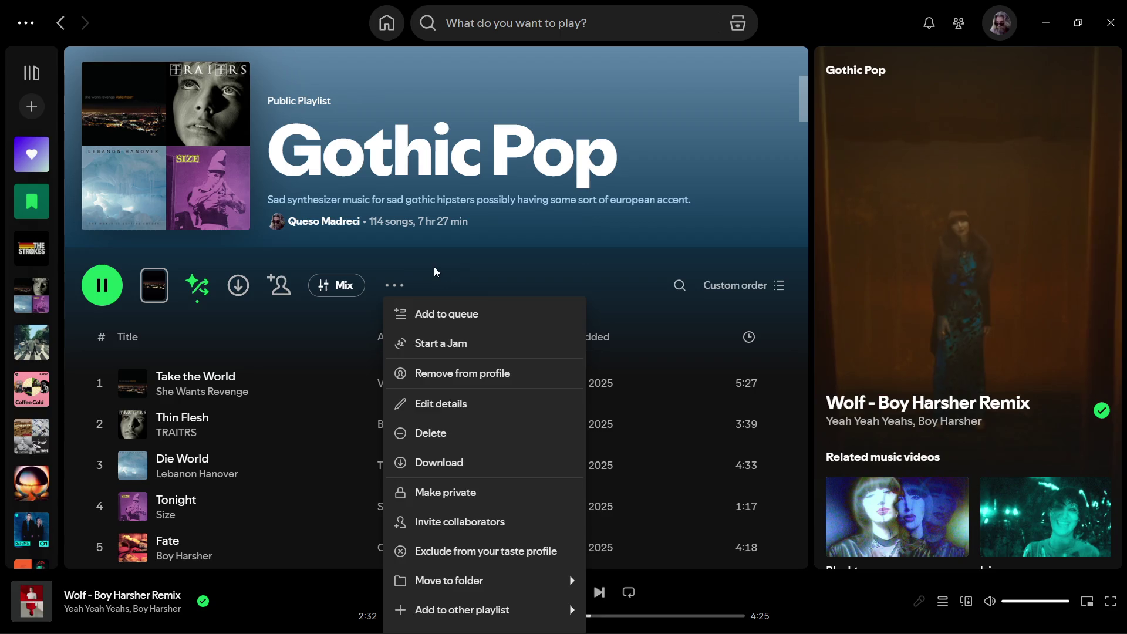
click(396, 288)
scroll(405, 281, down, 3)
click(394, 139)
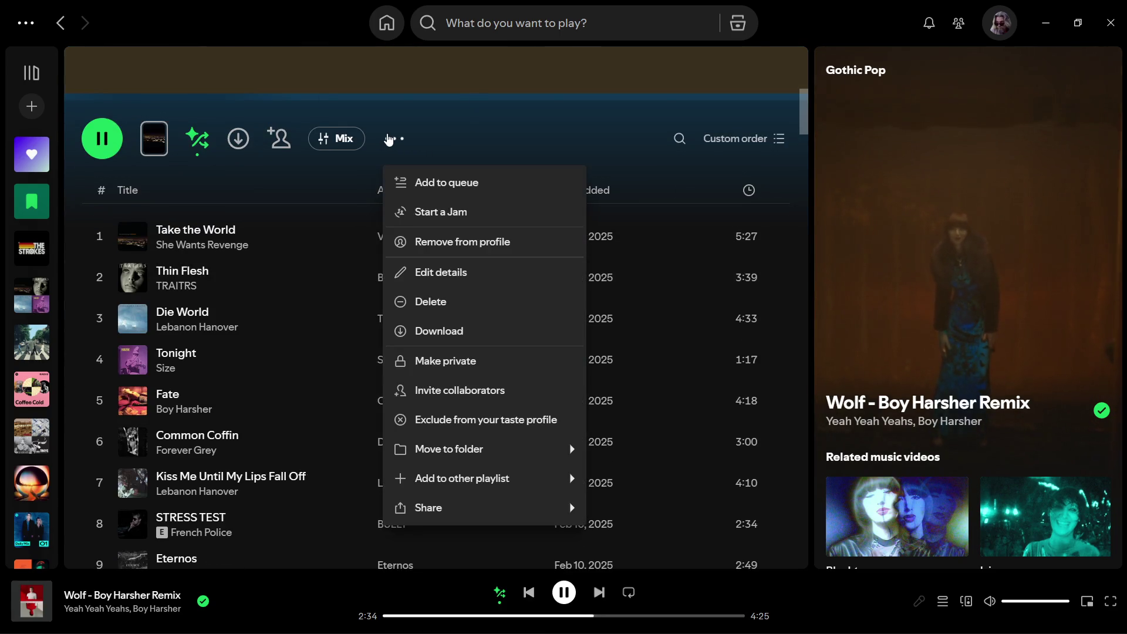
mouse_move(520, 522)
click(660, 511)
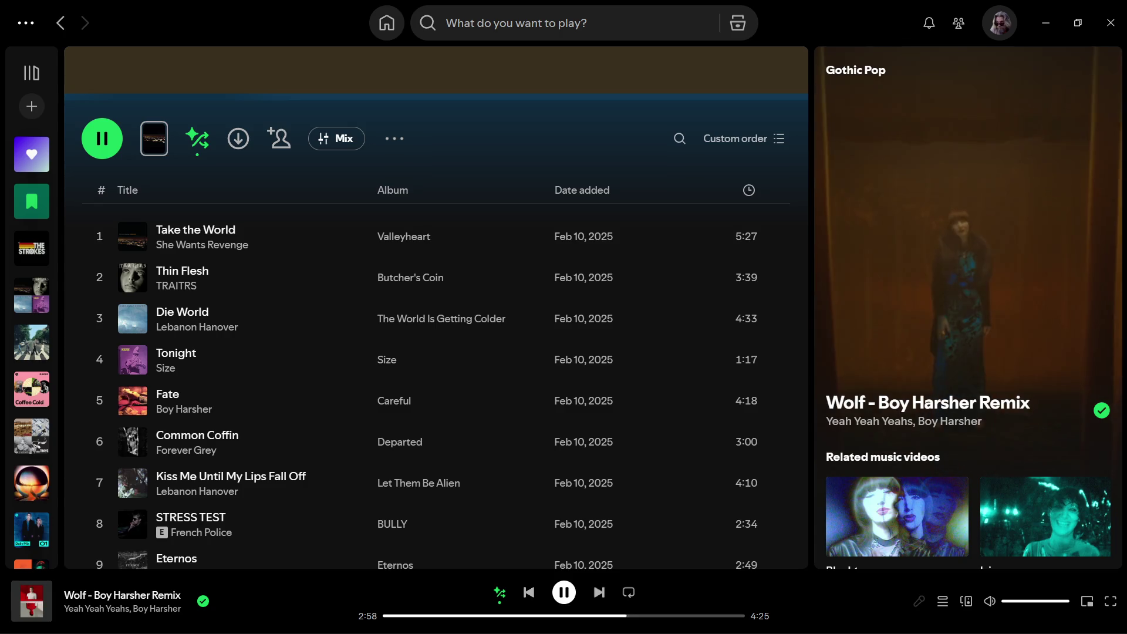
mouse_move(869, 327)
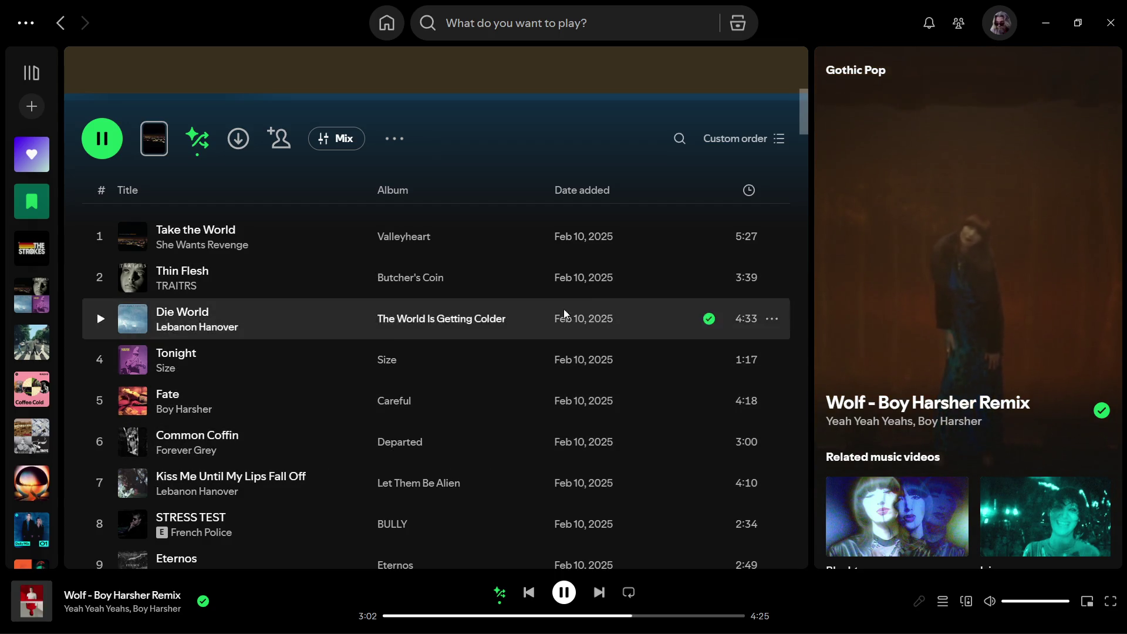
click(1046, 20)
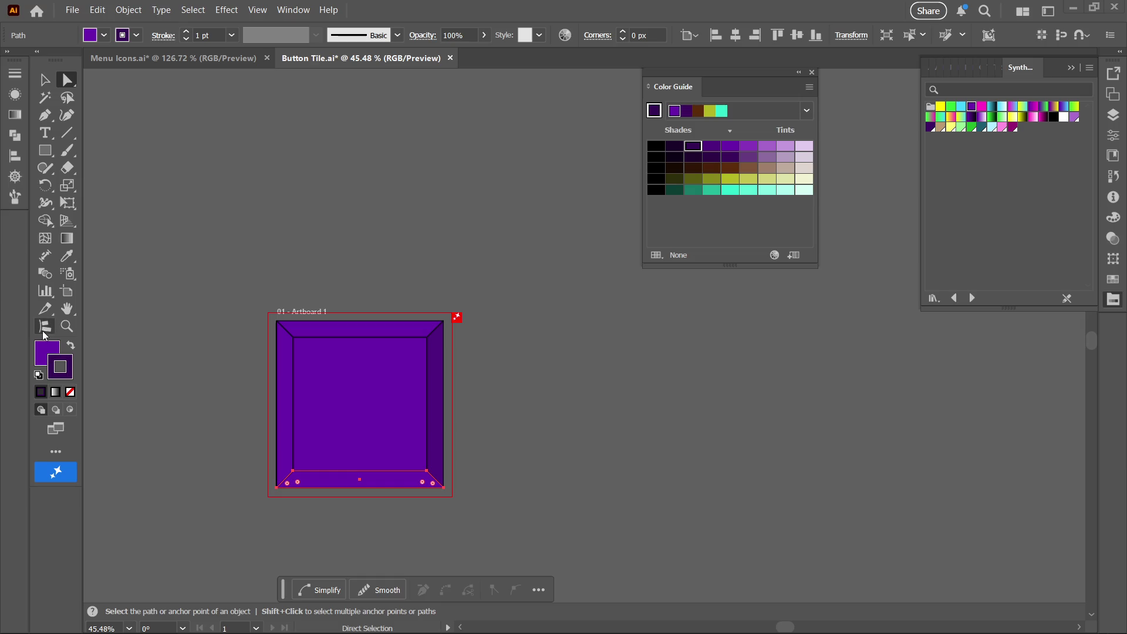
- Darken the bottom bevel to deep purple and give the left bevel a lighter purple tint
key(F6)
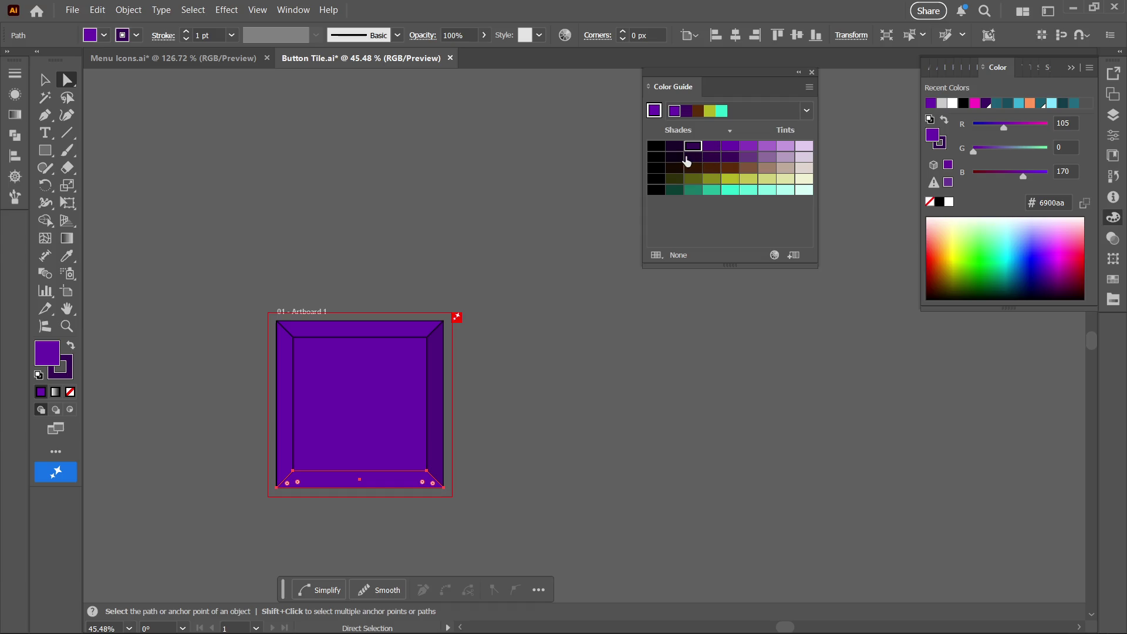
click(690, 151)
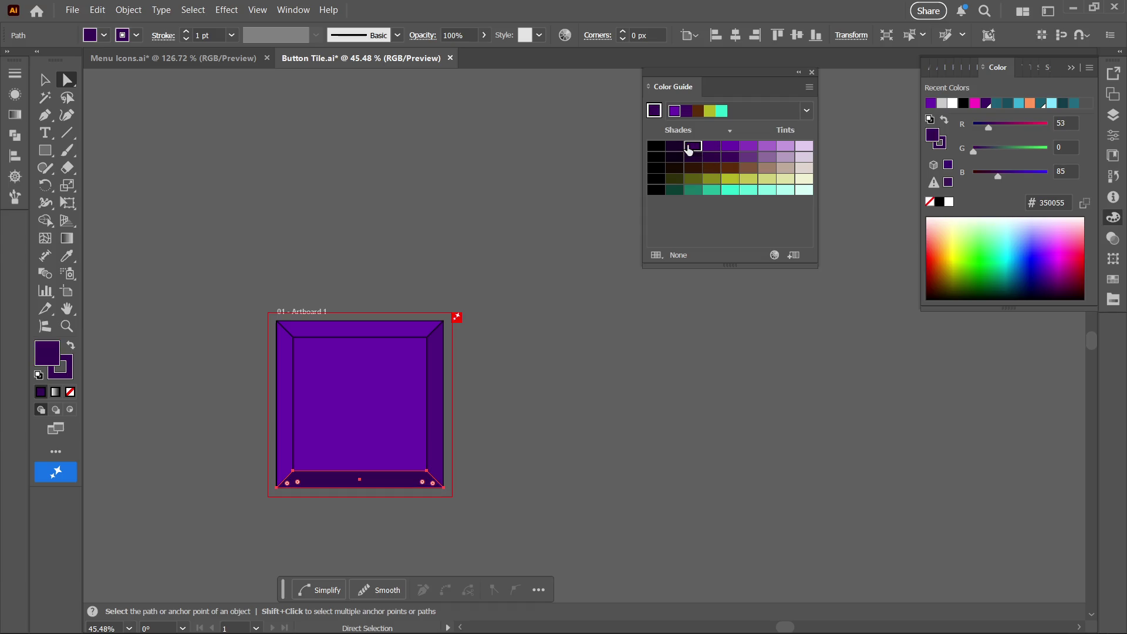
click(289, 428)
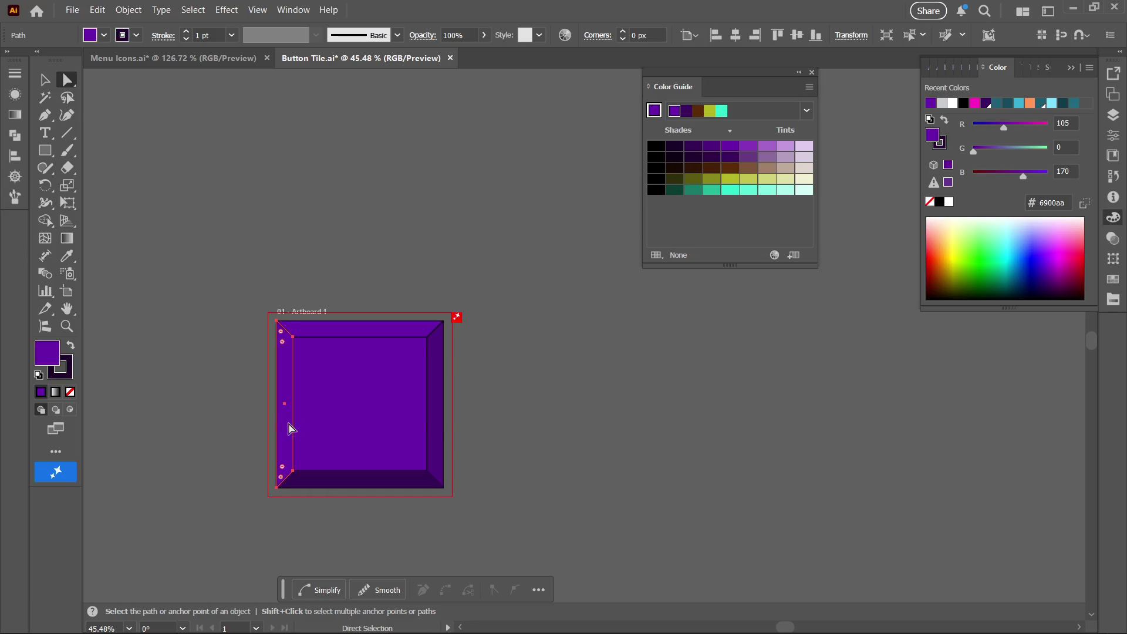
click(769, 146)
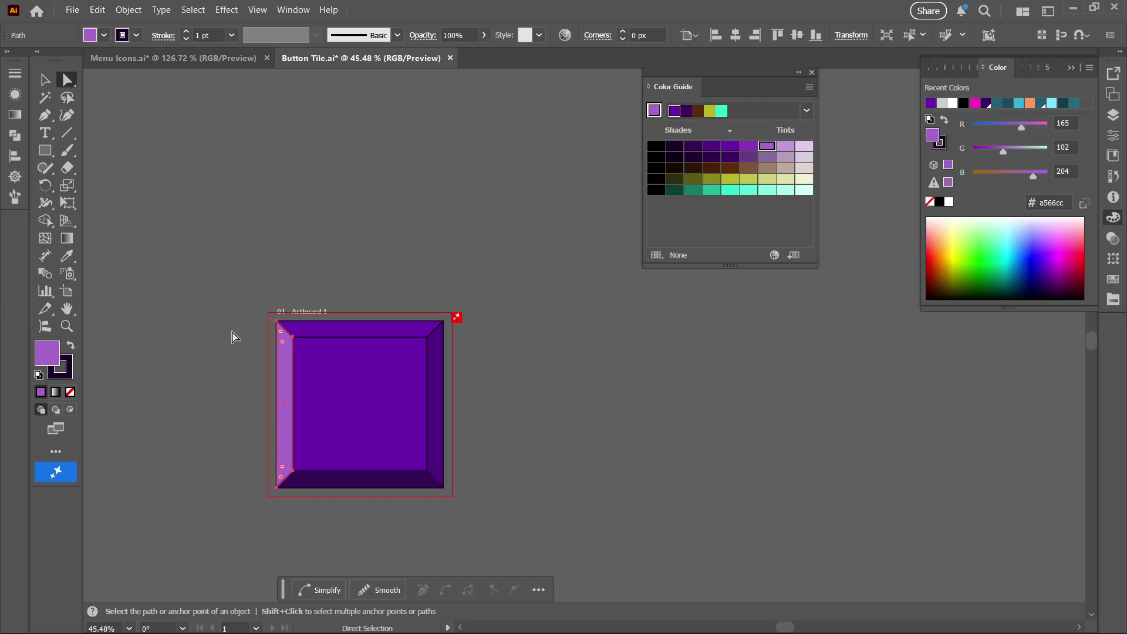
- Make the top bevel a pale lavender (c399dd)
click(360, 333)
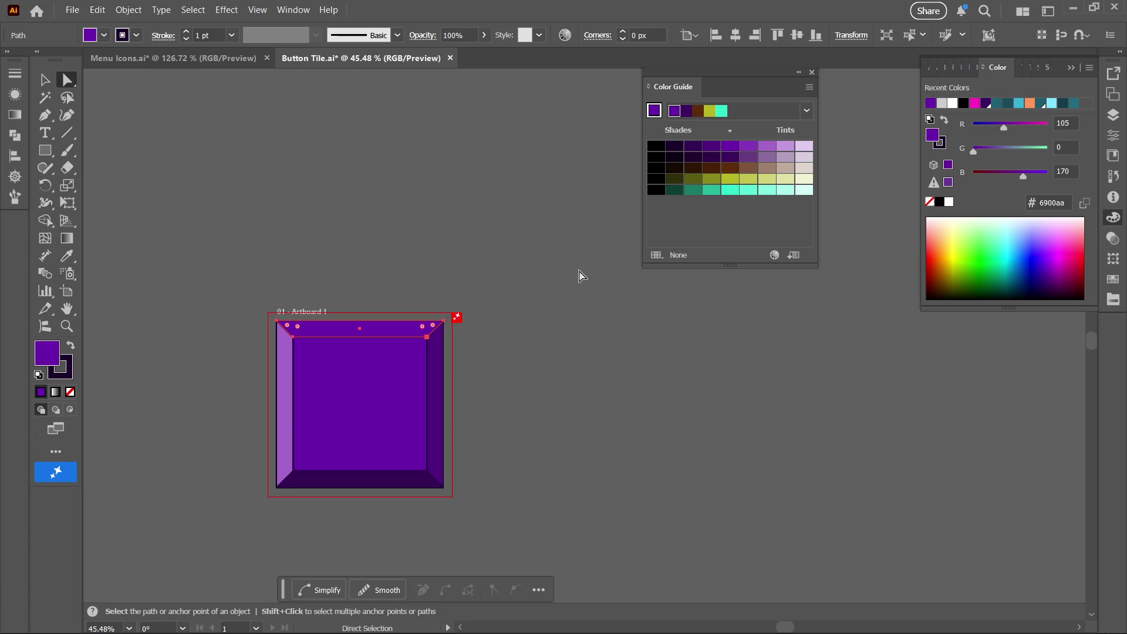
click(767, 146)
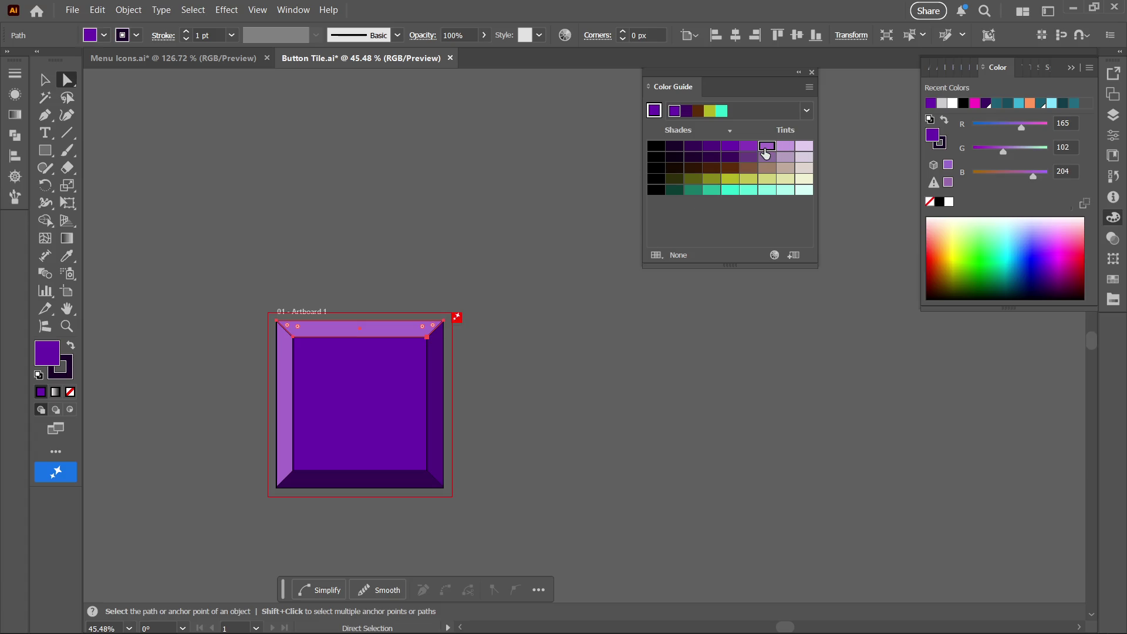
click(786, 148)
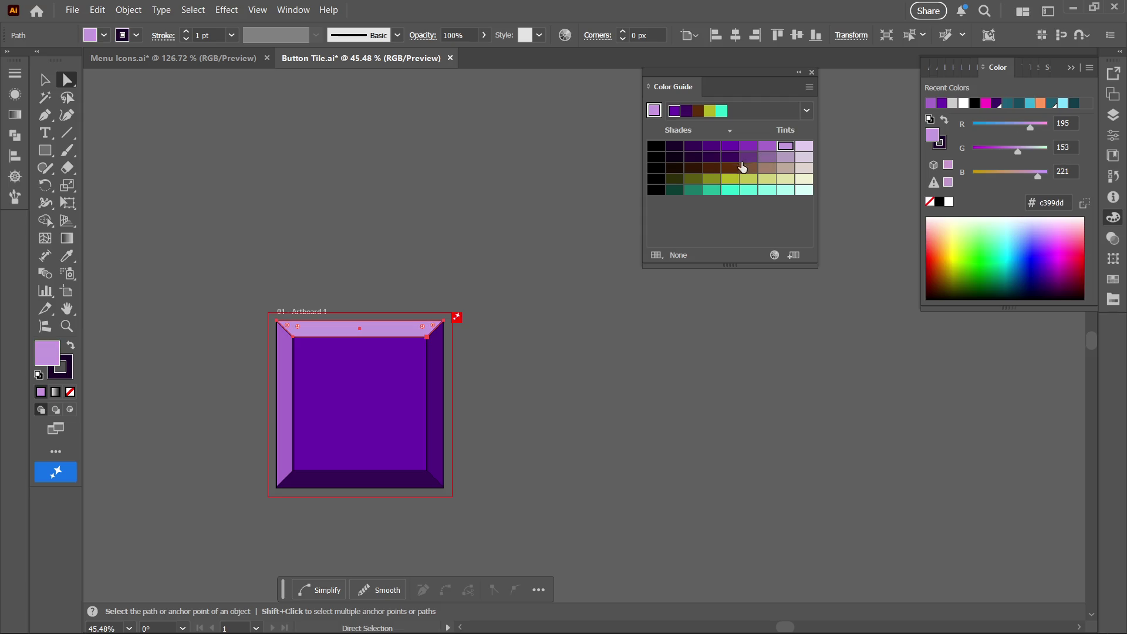
key(z)
mouse_move(525, 391)
mouse_down()
mouse_move(399, 430)
mouse_move(385, 358)
mouse_move(360, 350)
mouse_up()
mouse_move(461, 335)
mouse_down()
mouse_move(554, 249)
mouse_move(511, 363)
mouse_move(528, 363)
mouse_move(475, 423)
mouse_move(481, 413)
mouse_up()
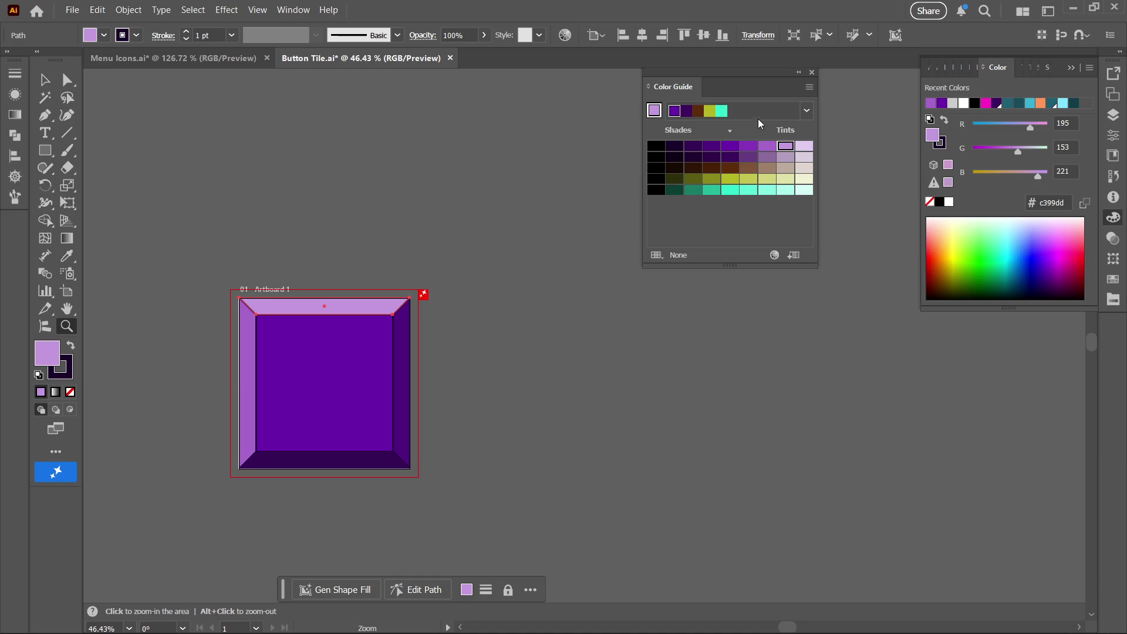
- Fill the top bevel with the Synth library's cyan swatch, then select the whole tile
click(1048, 65)
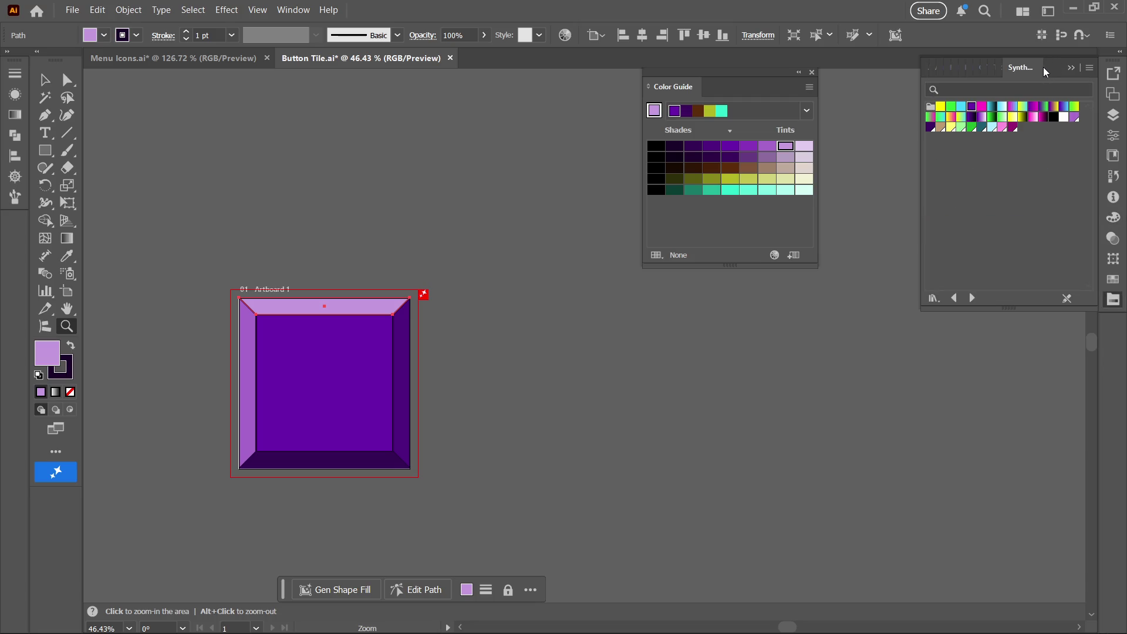
click(962, 107)
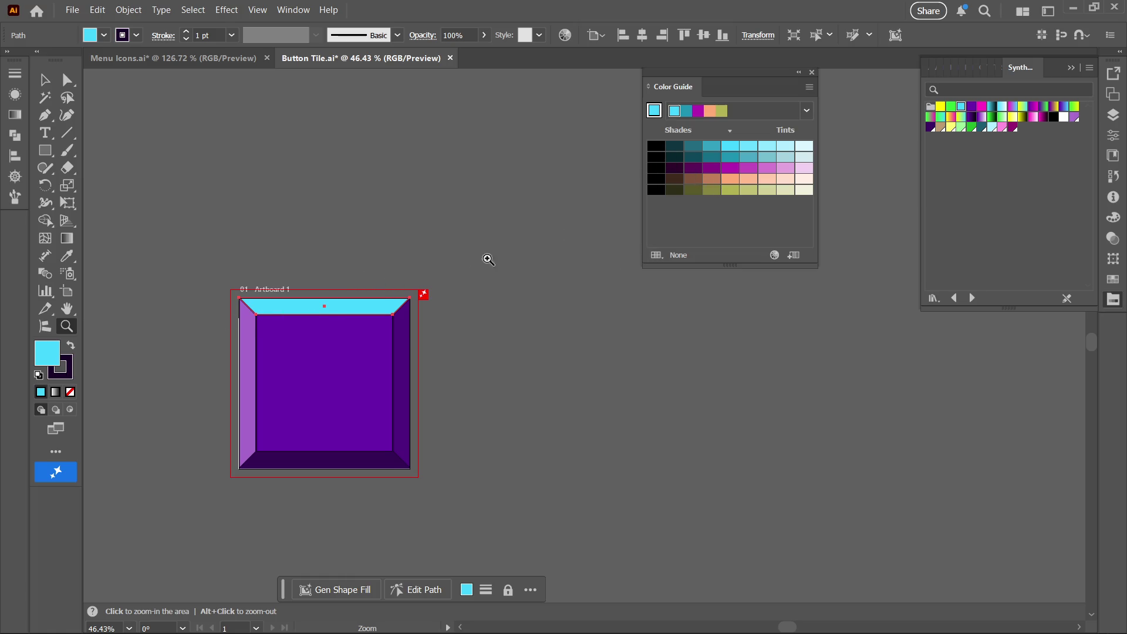
key(ctrl+a)
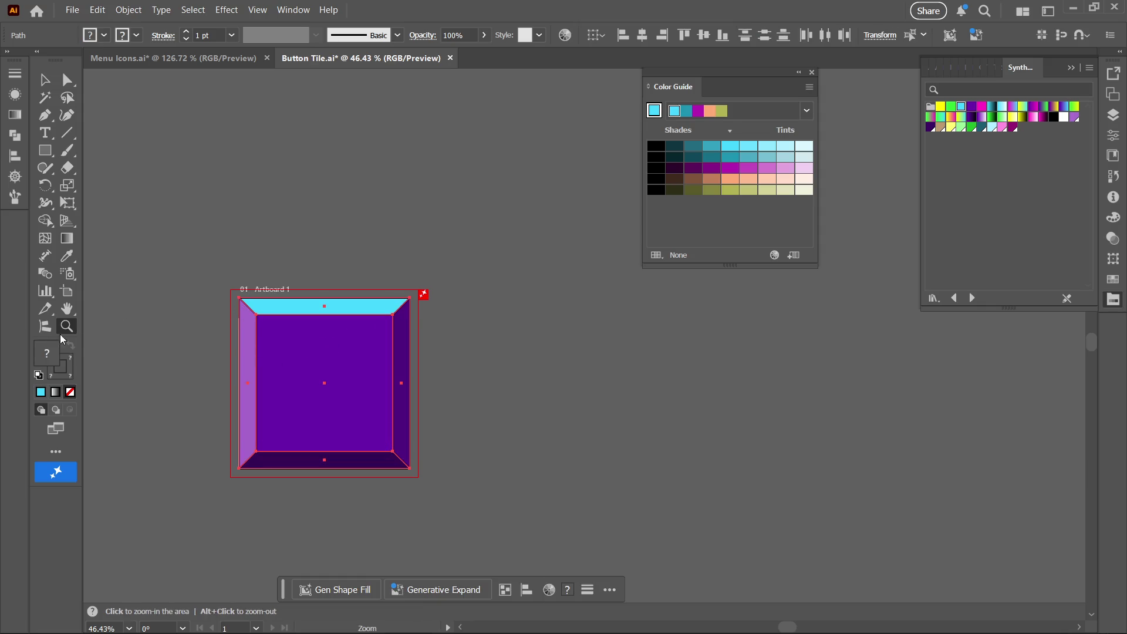
- Give every tile shape dark teal outlines and a cyan fill
click(71, 375)
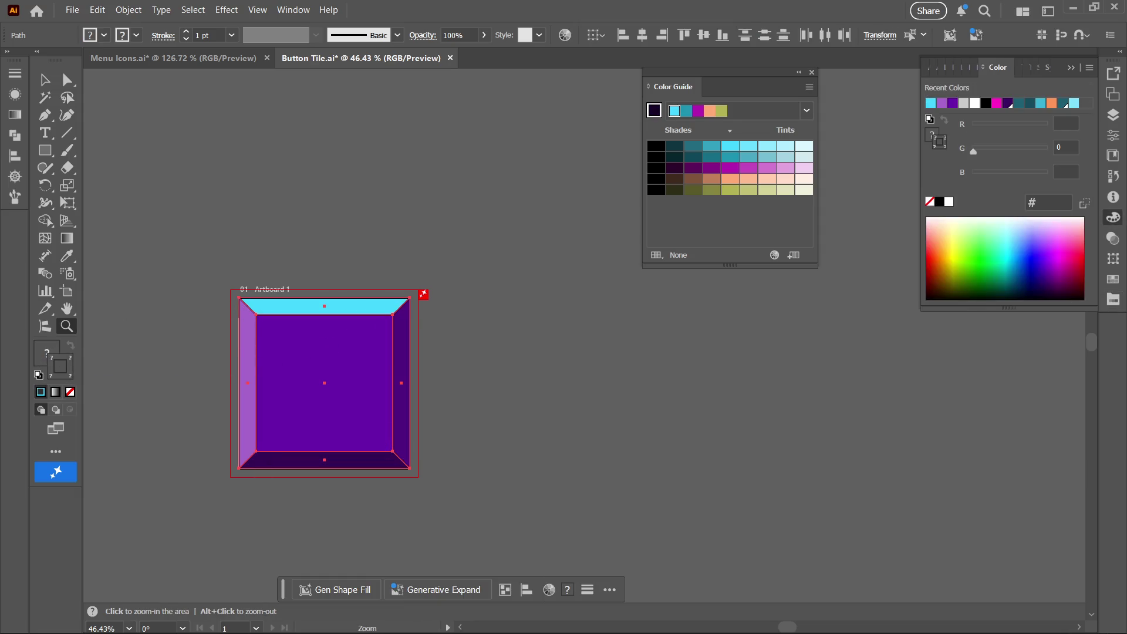
click(1048, 67)
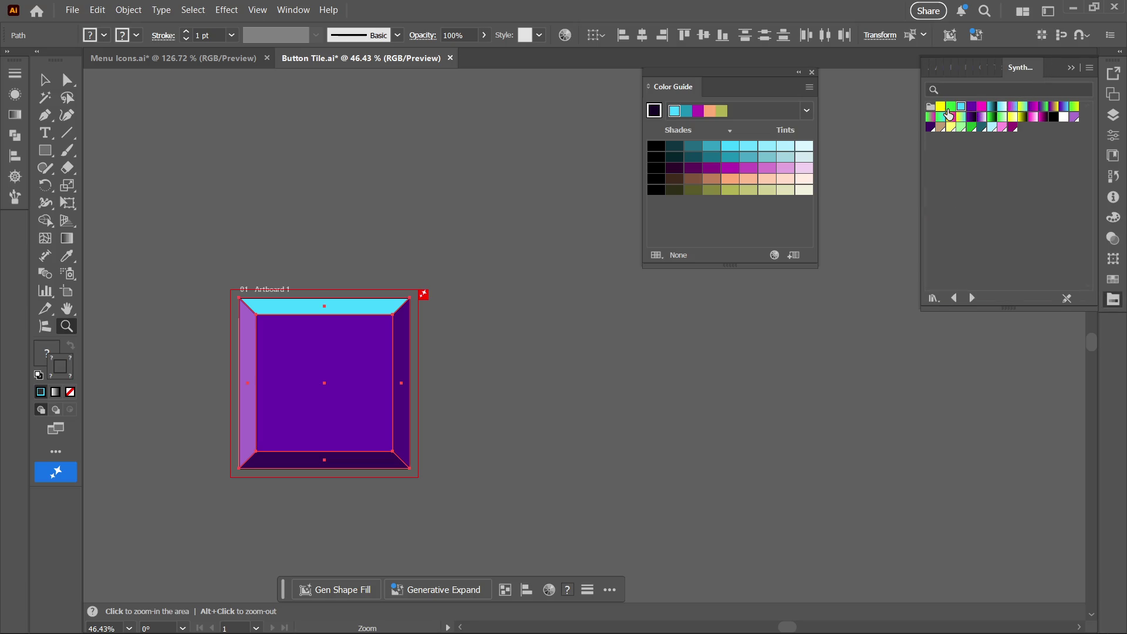
click(961, 108)
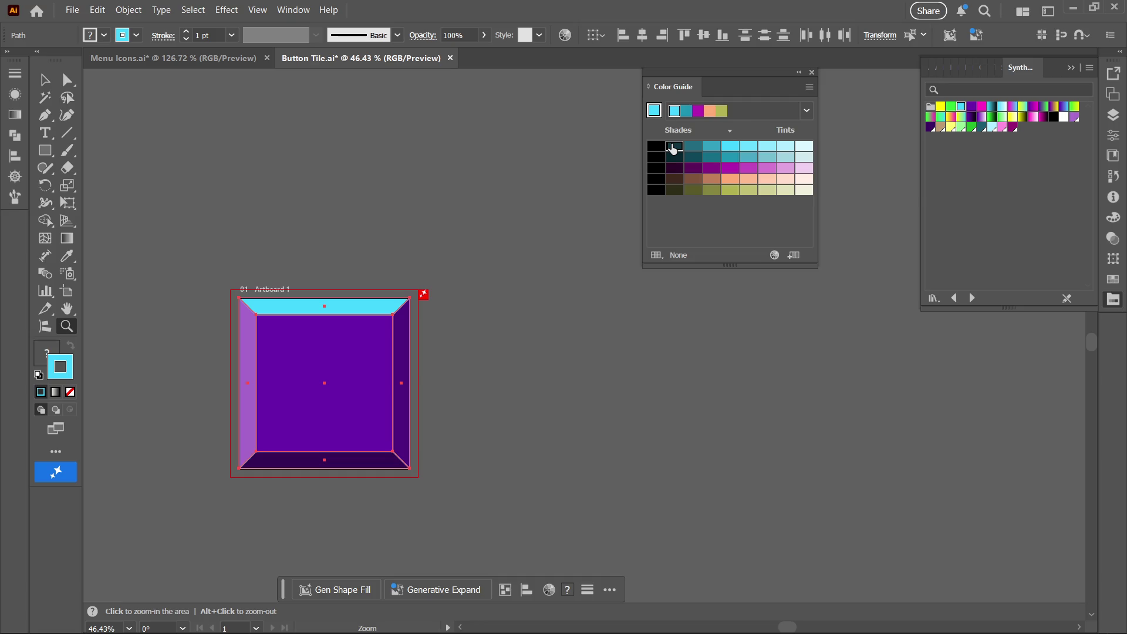
click(675, 148)
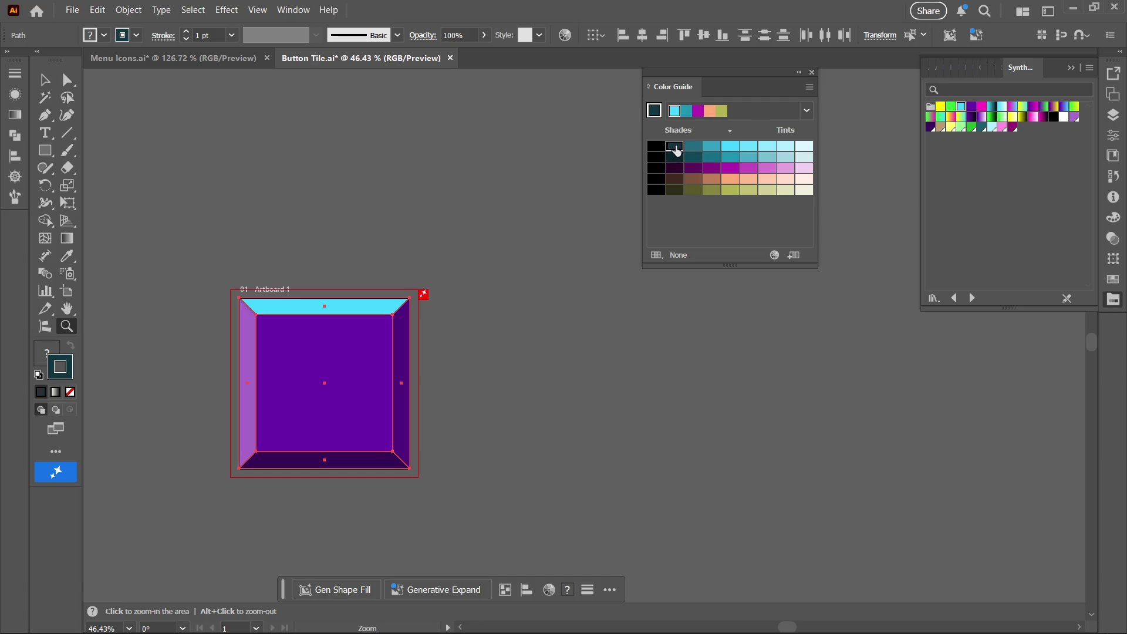
click(45, 365)
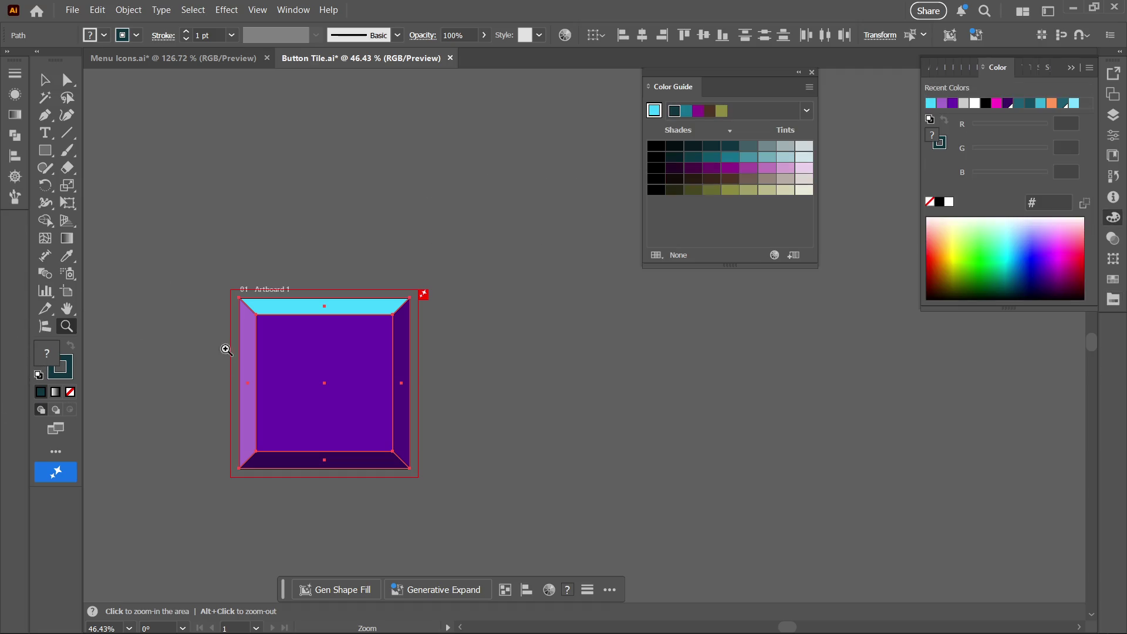
click(1049, 68)
click(961, 106)
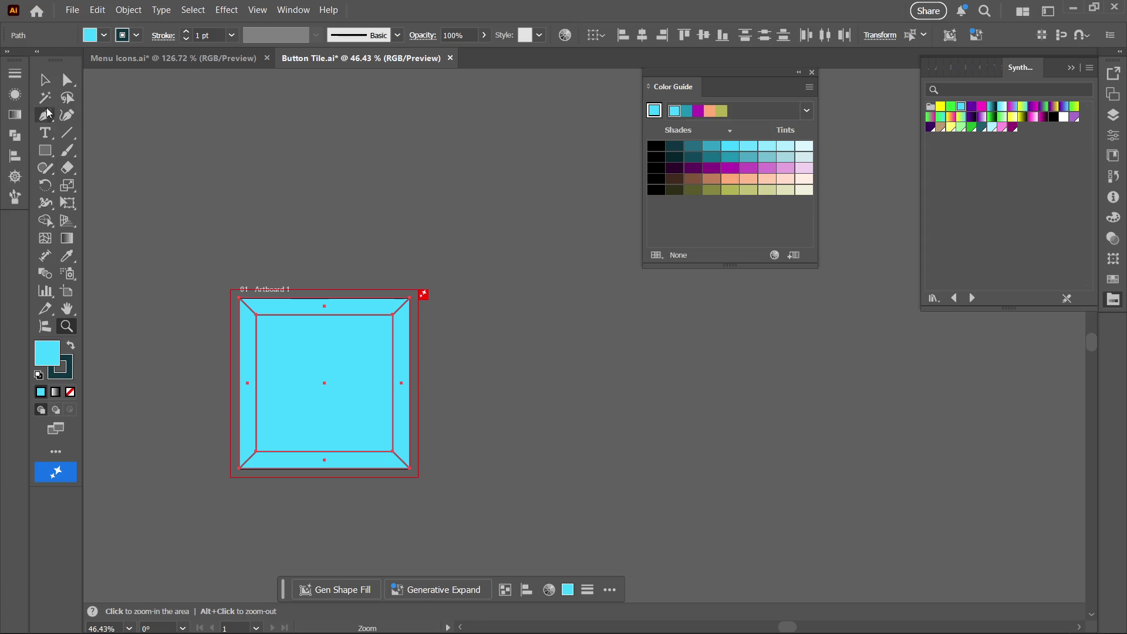
- Recolour the right bevel and the bottom bevel in dark teal shades
click(67, 80)
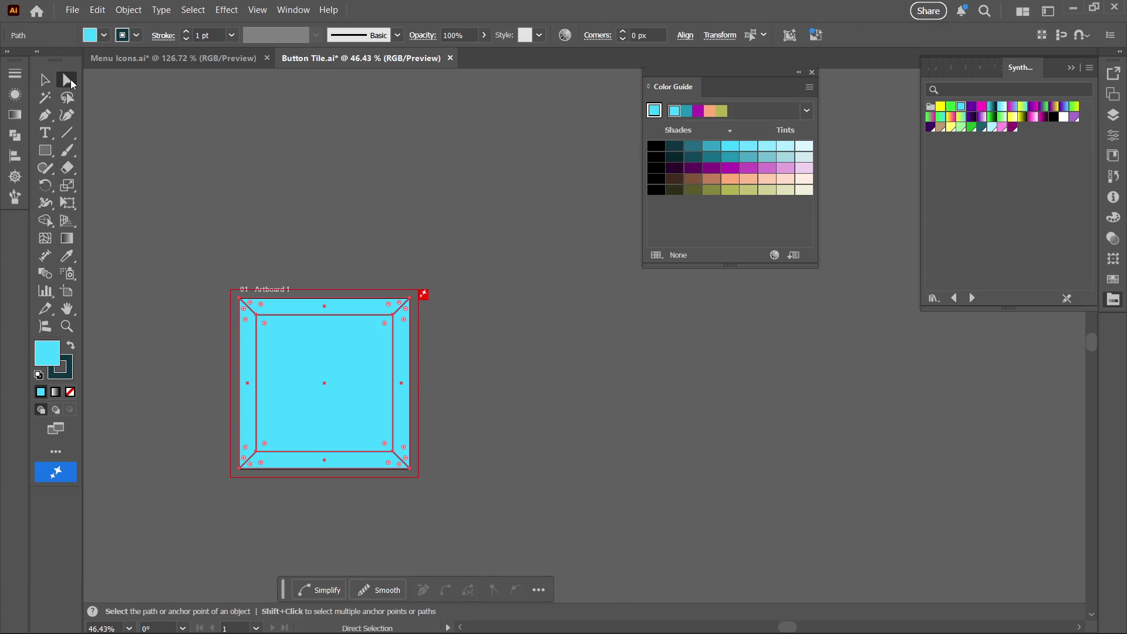
click(491, 344)
click(409, 370)
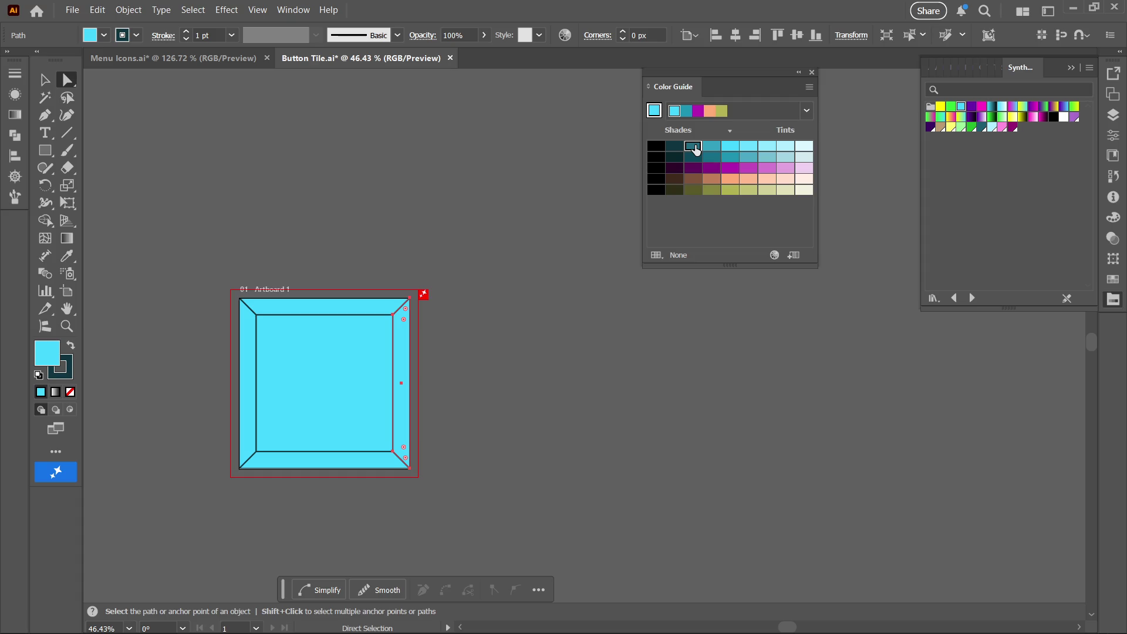
click(694, 147)
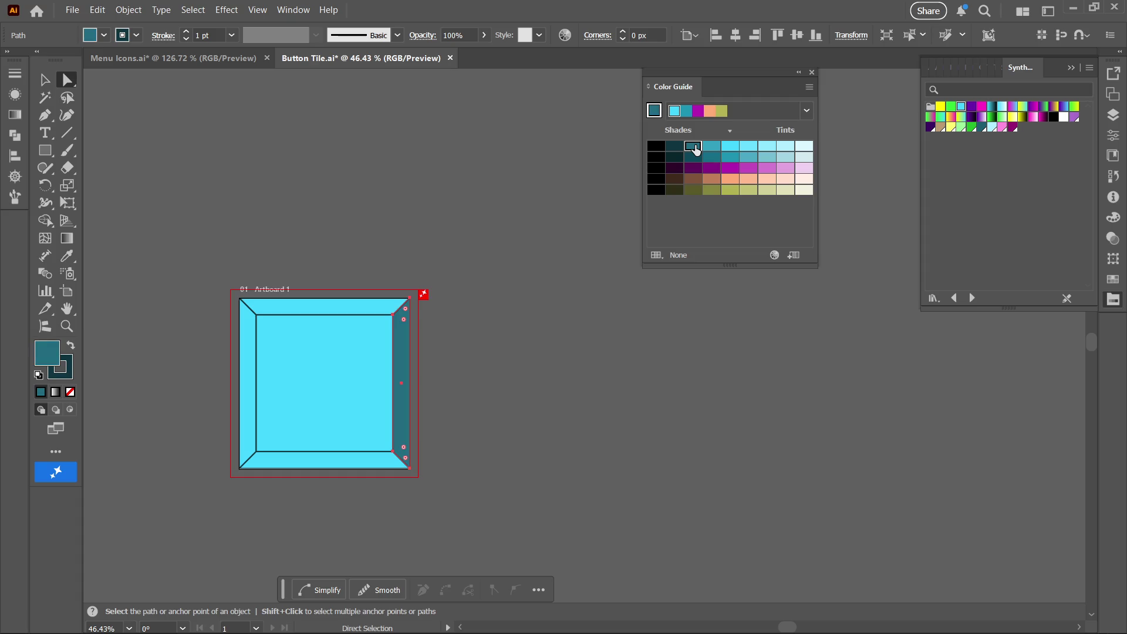
click(378, 459)
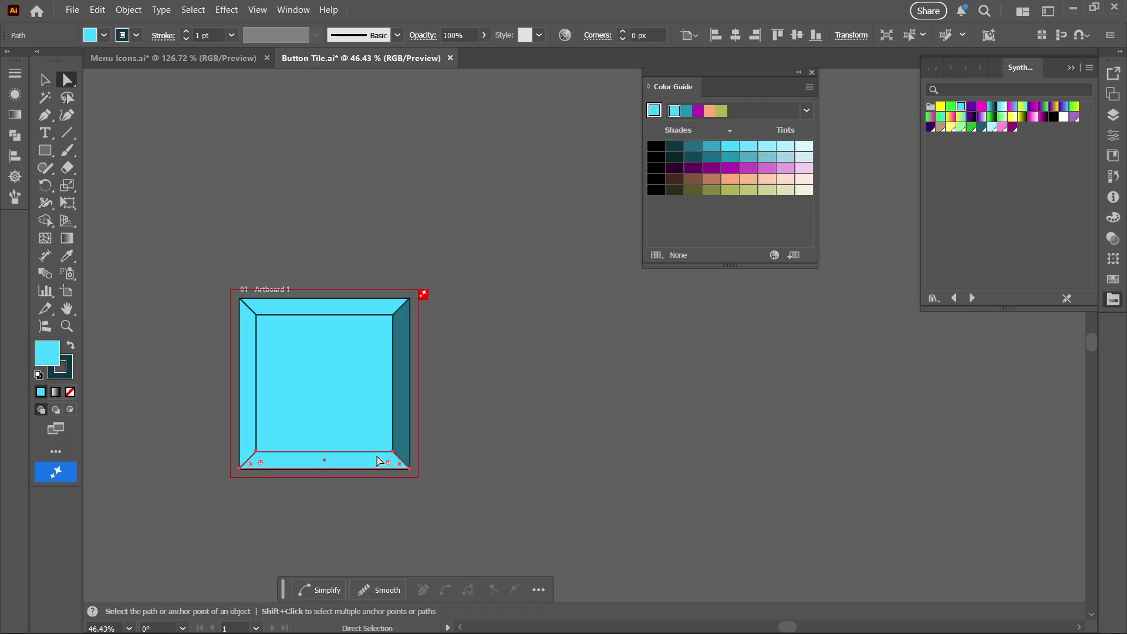
click(714, 146)
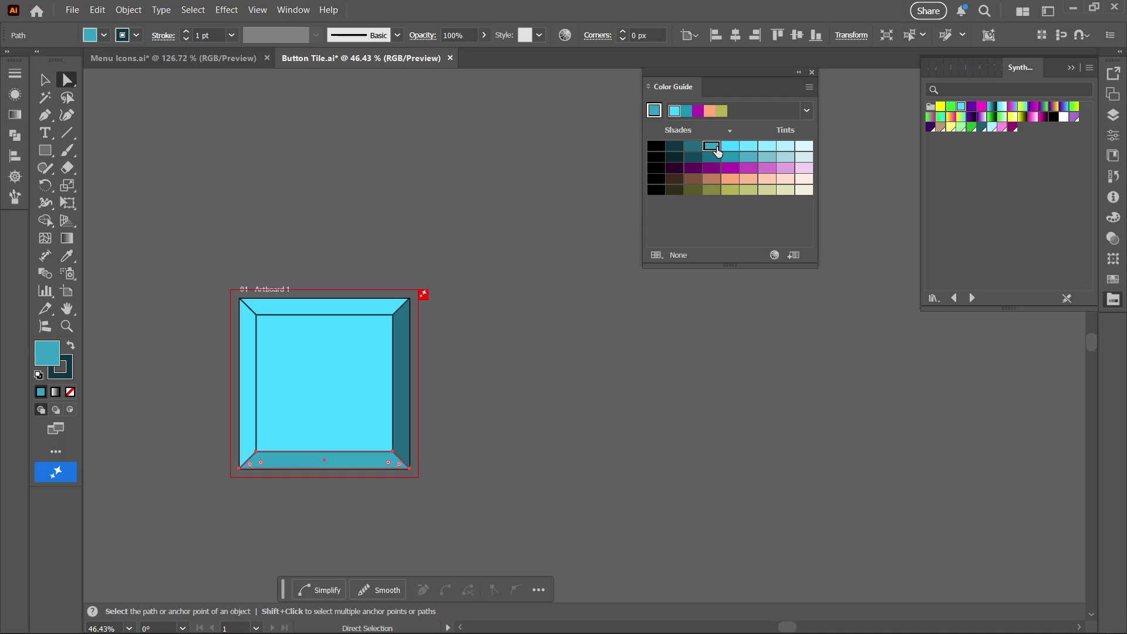
click(675, 148)
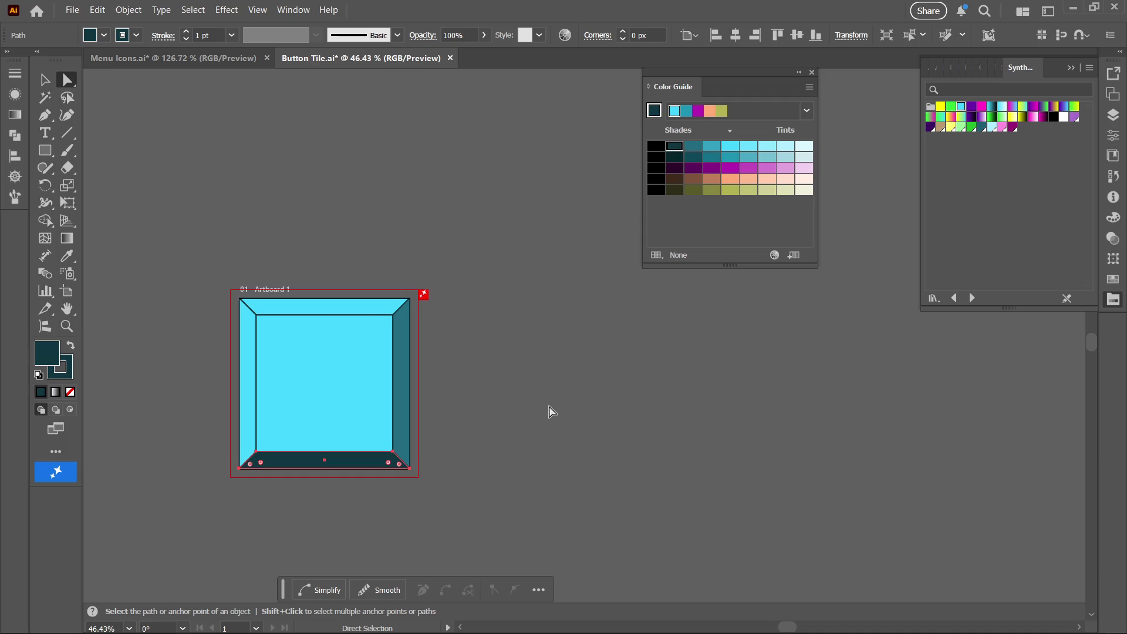
- Tint the left and top bevels pale cyan and keep the centre square plain cyan
click(249, 411)
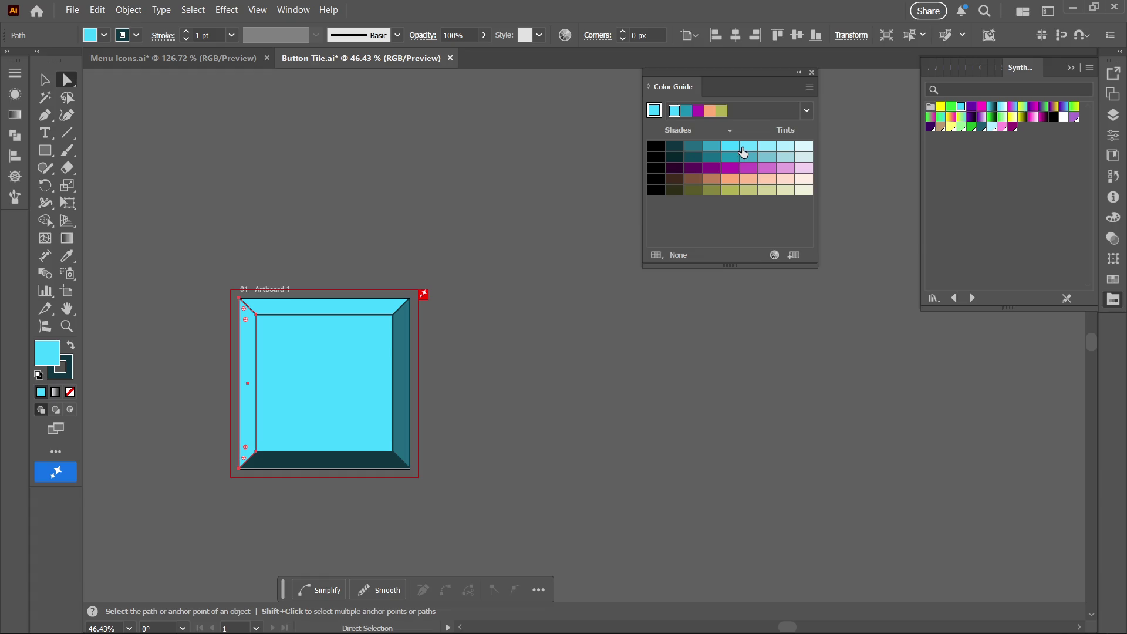
click(748, 147)
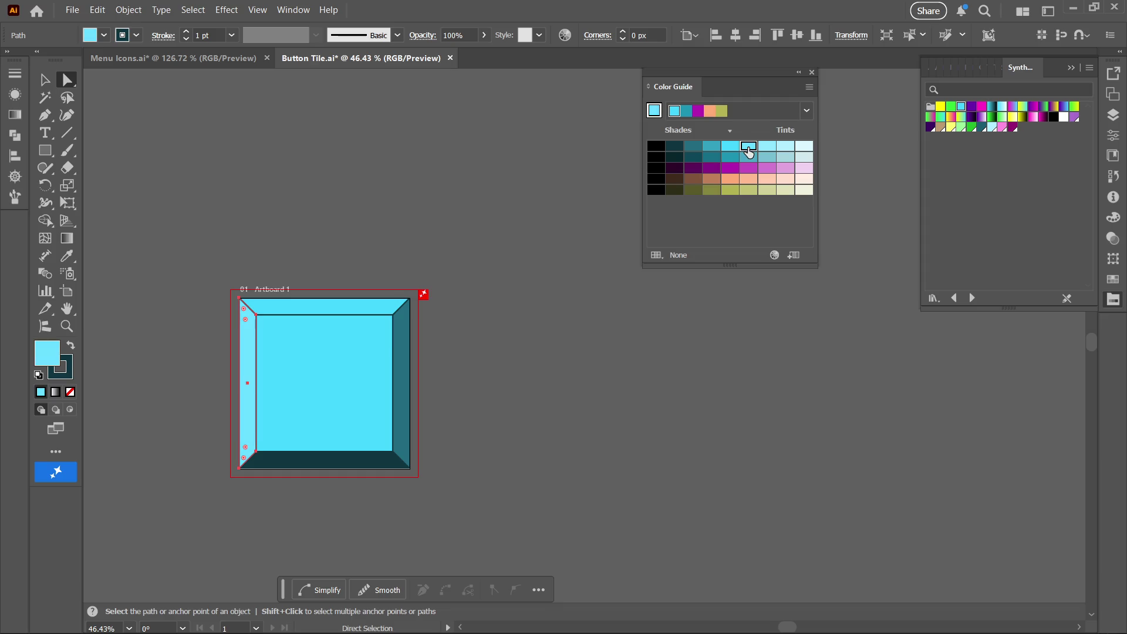
click(317, 308)
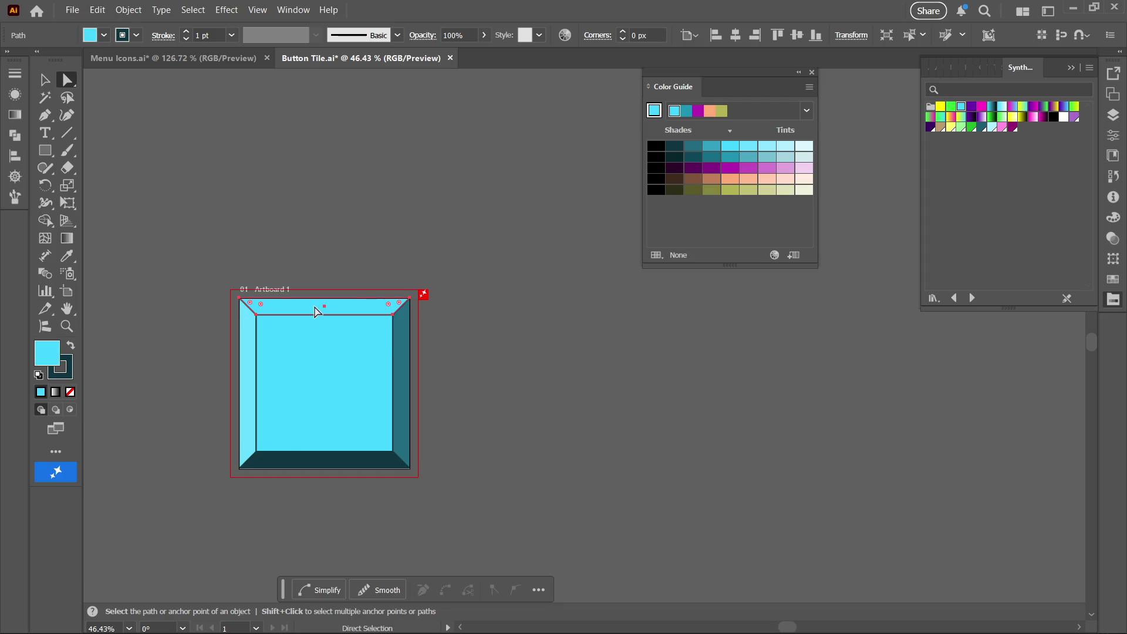
click(767, 146)
click(348, 383)
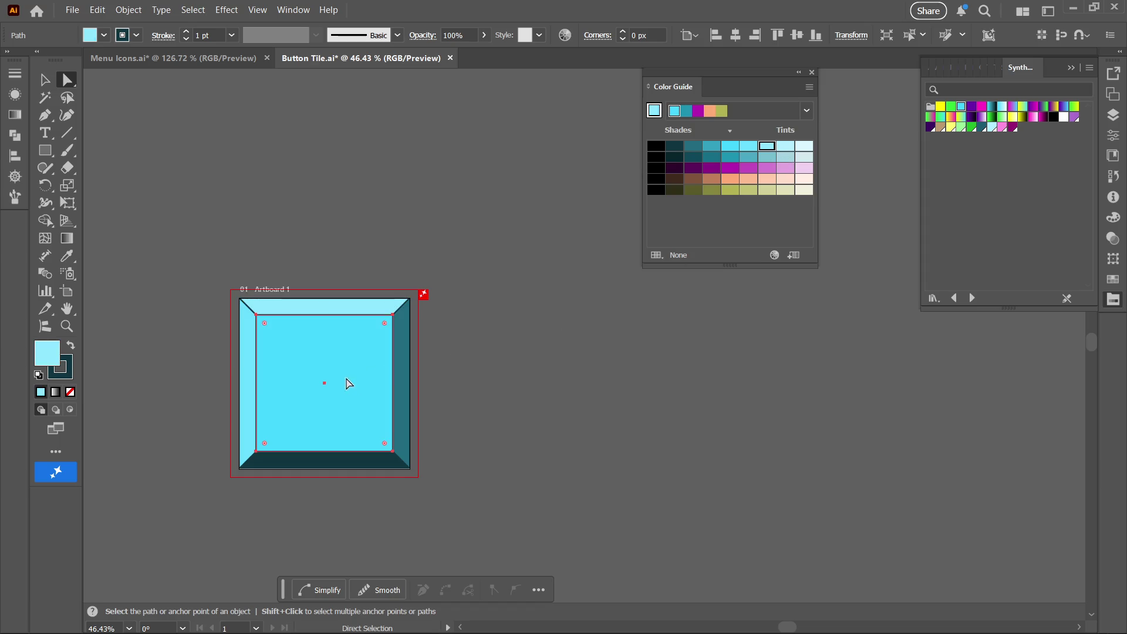
click(731, 147)
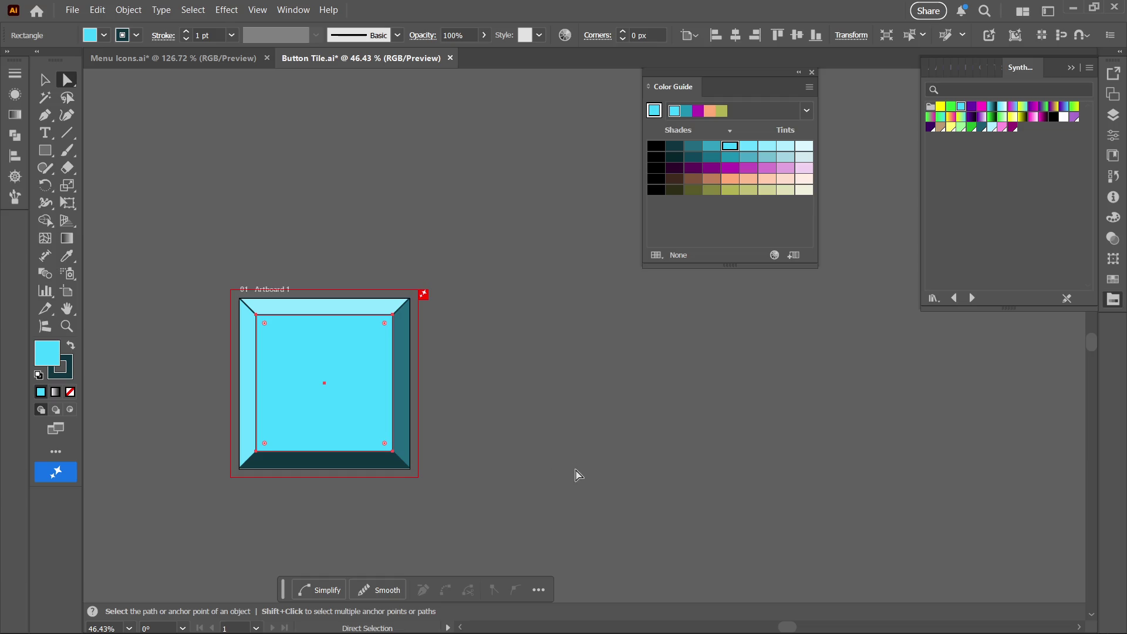
key(z)
mouse_move(503, 478)
mouse_down()
mouse_move(417, 490)
mouse_move(400, 433)
mouse_move(541, 393)
mouse_move(448, 491)
mouse_move(496, 460)
mouse_up()
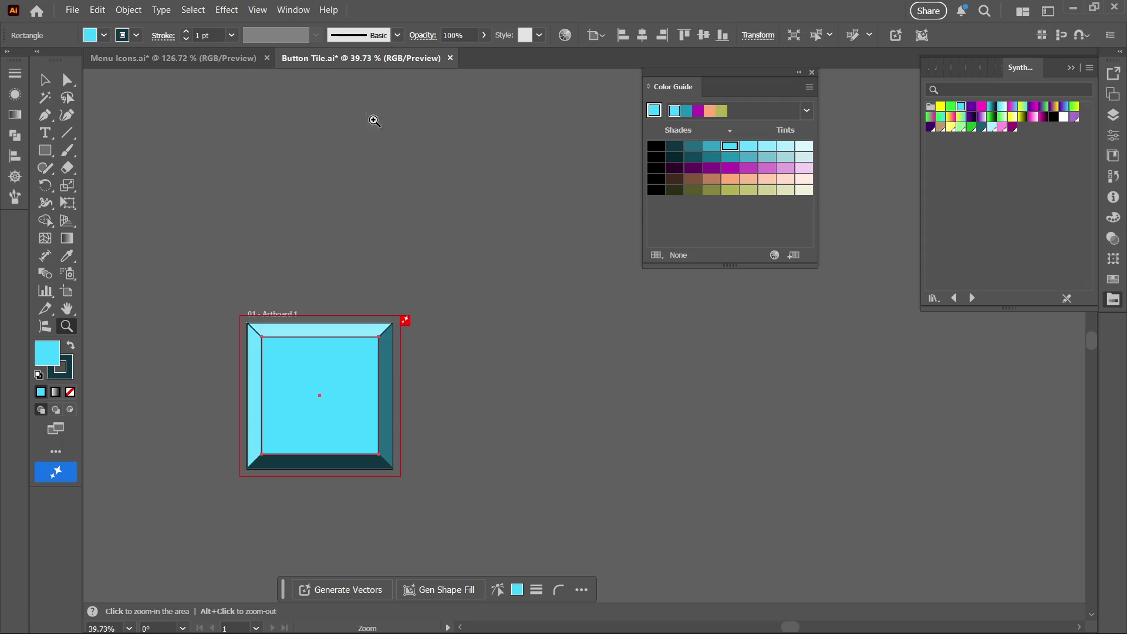
- Export the tile, choosing Desktop > MAZER > Assets > MAZER > Resources > UI as the destination
click(66, 13)
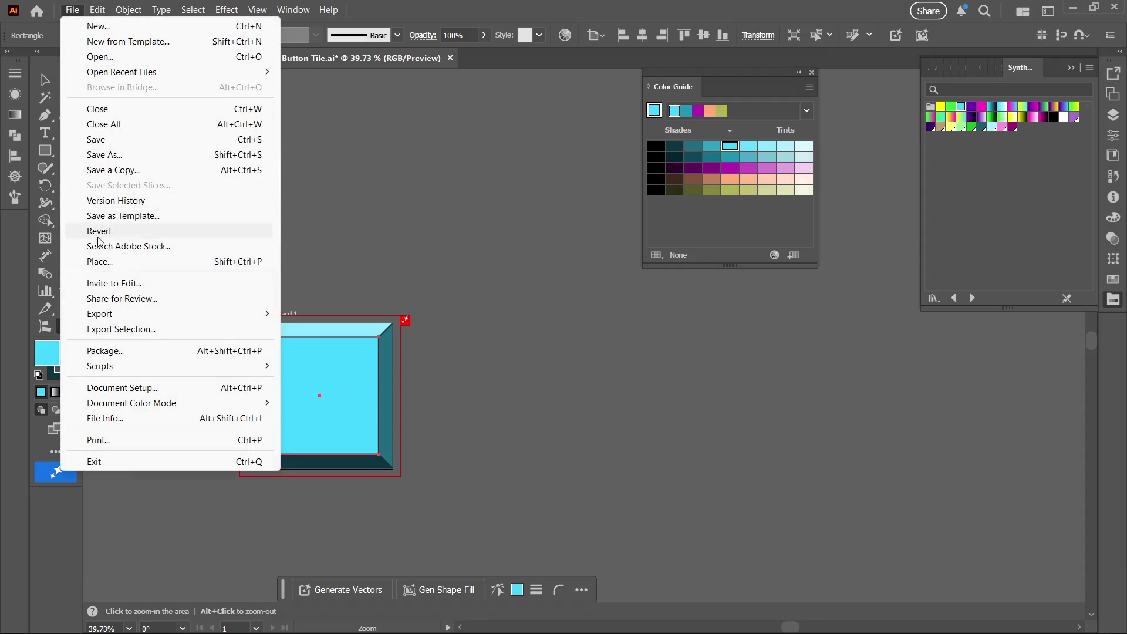
mouse_move(182, 317)
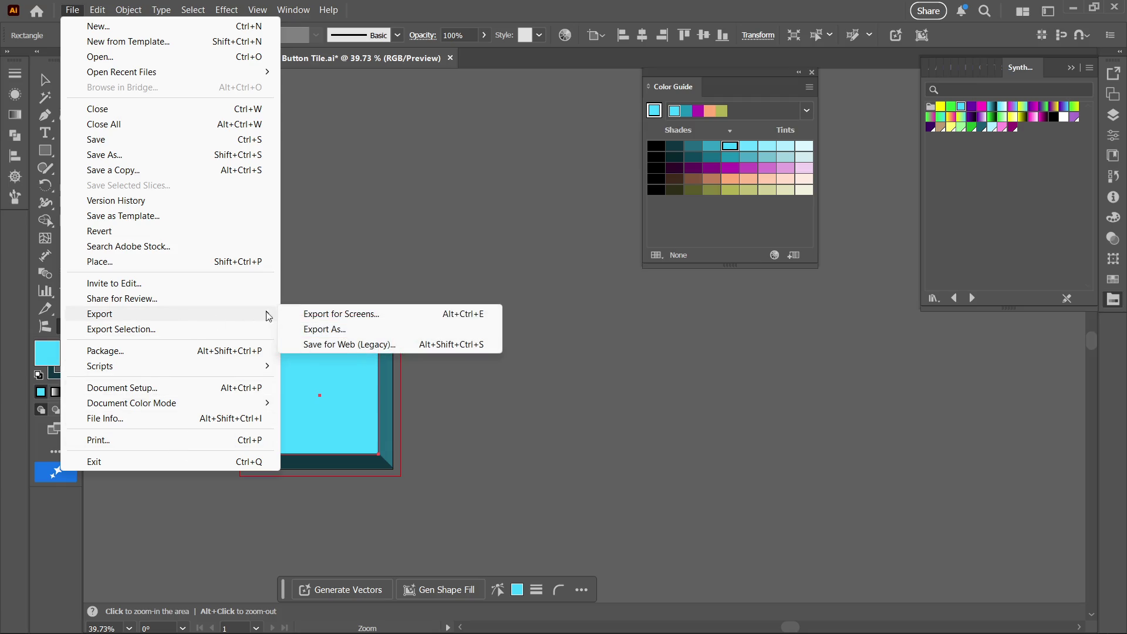
click(352, 331)
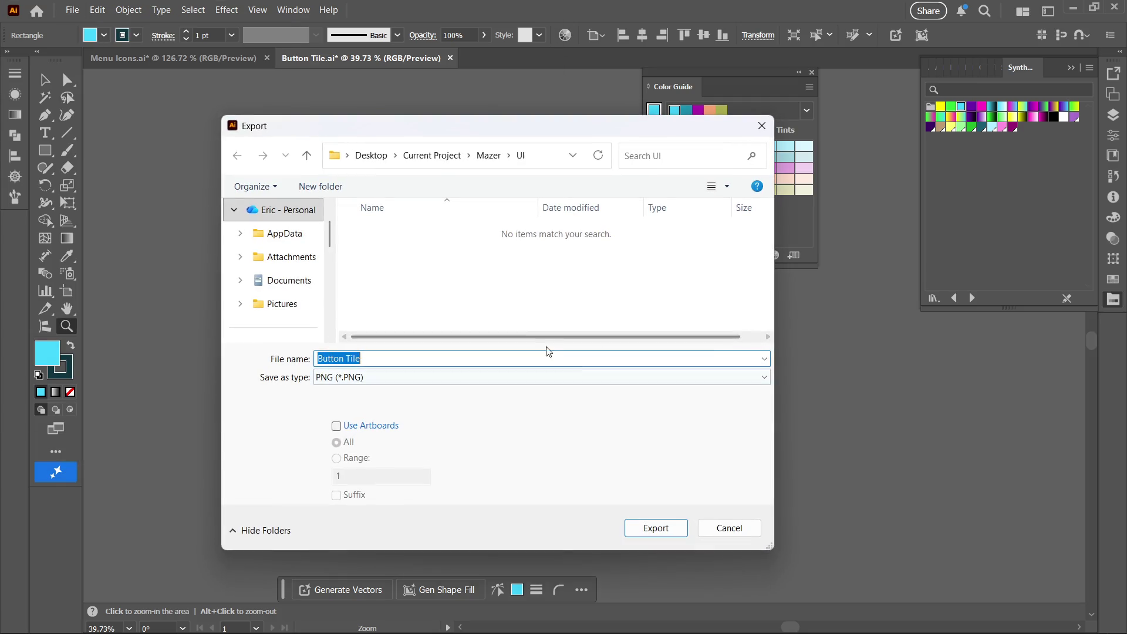
click(372, 155)
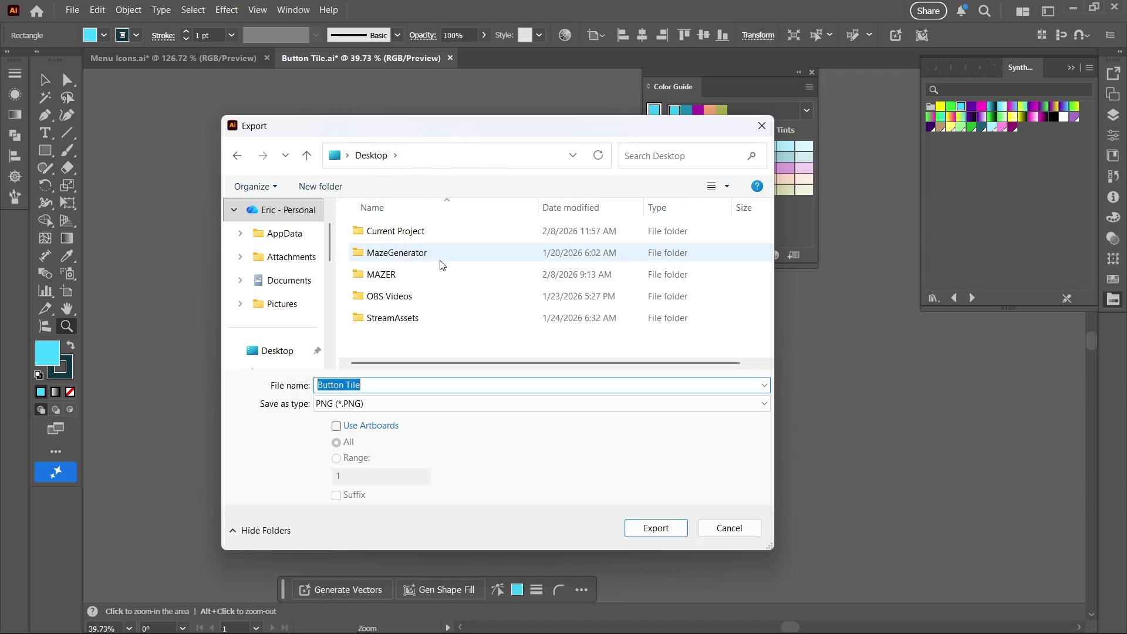
double_click(409, 274)
double_click(406, 297)
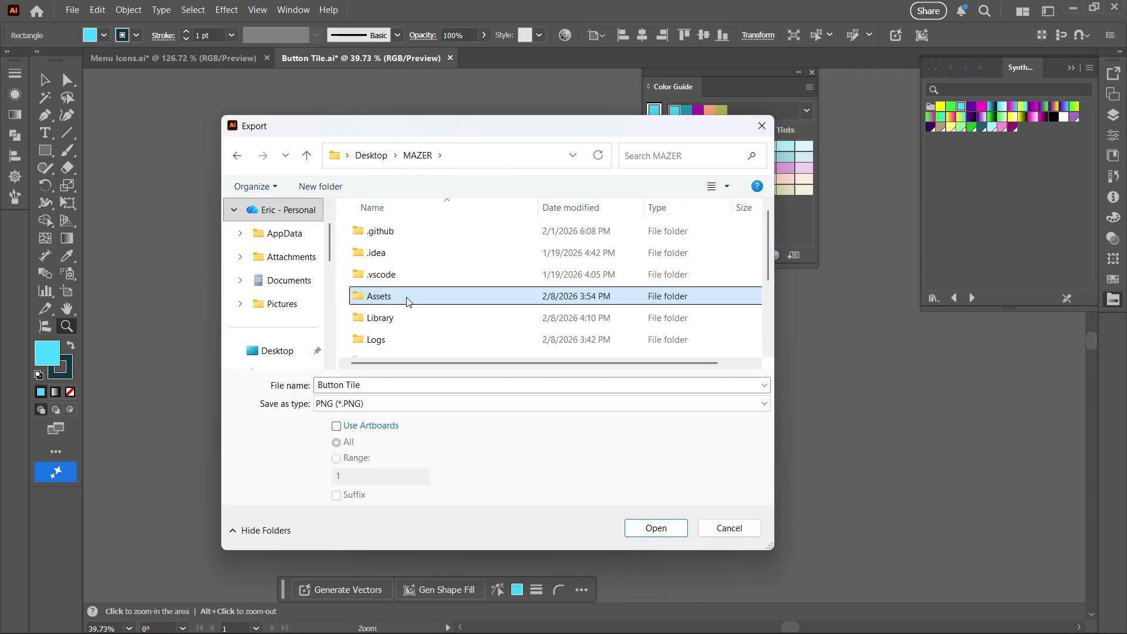
double_click(413, 281)
click(398, 256)
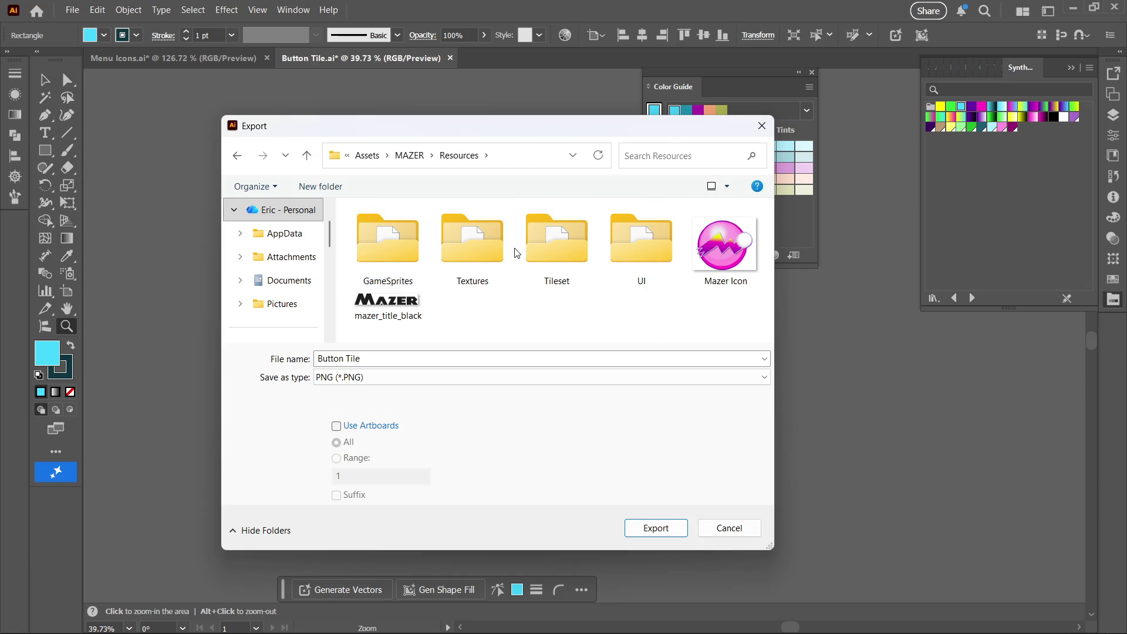
click(622, 253)
double_click(622, 252)
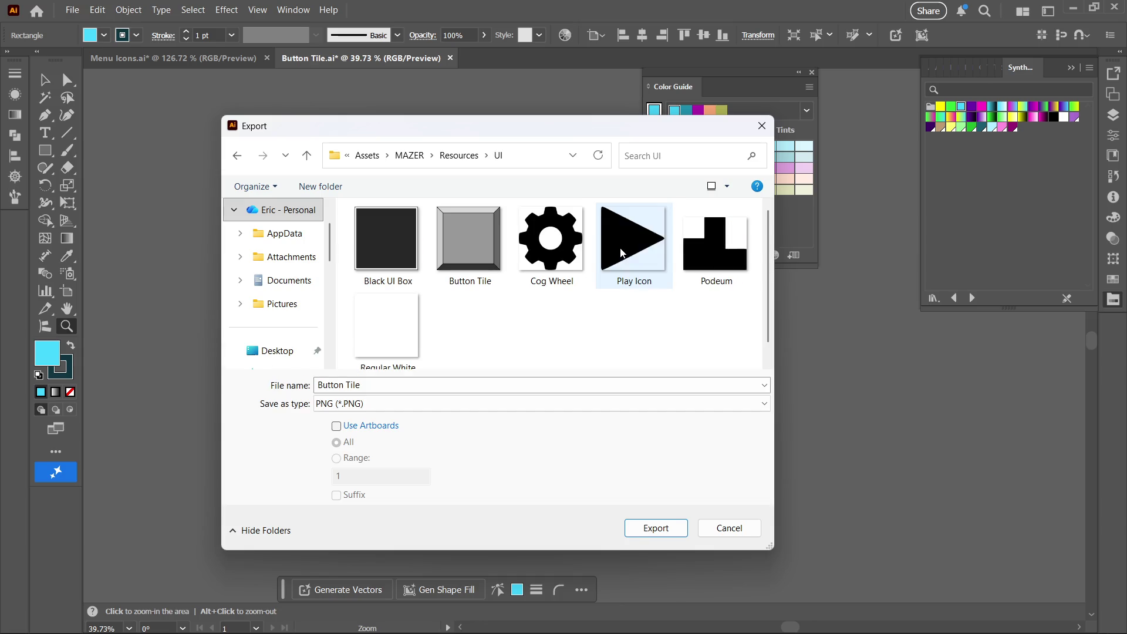
- Name the file 'Button Tile Blue' and save it as a PNG with default options
click(499, 387)
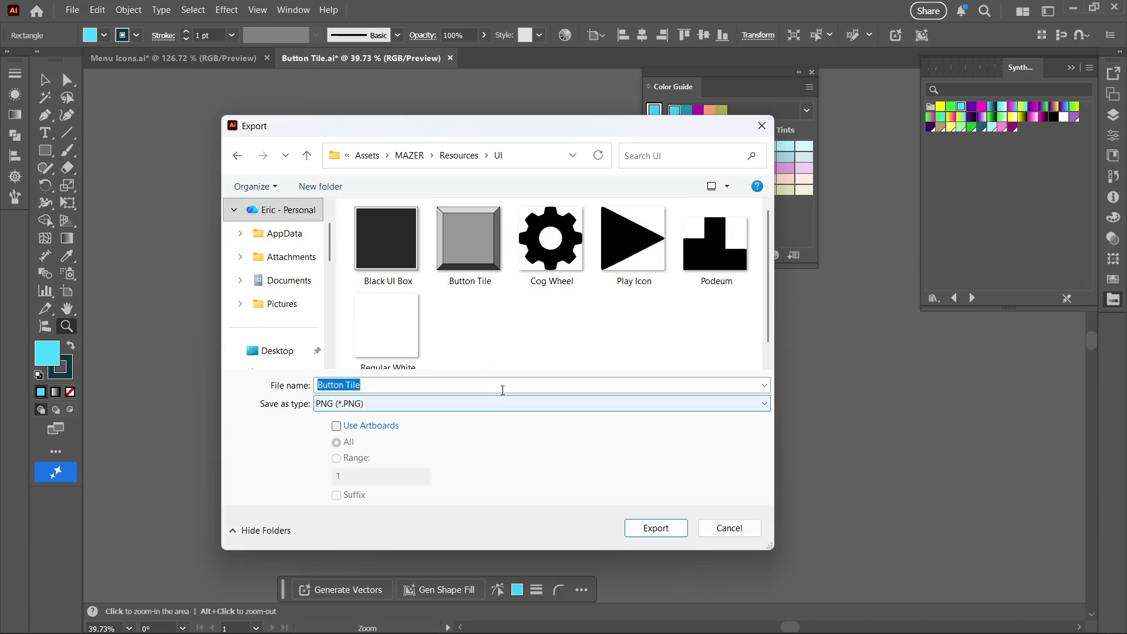
click(497, 385)
text(Blue)
key(Return)
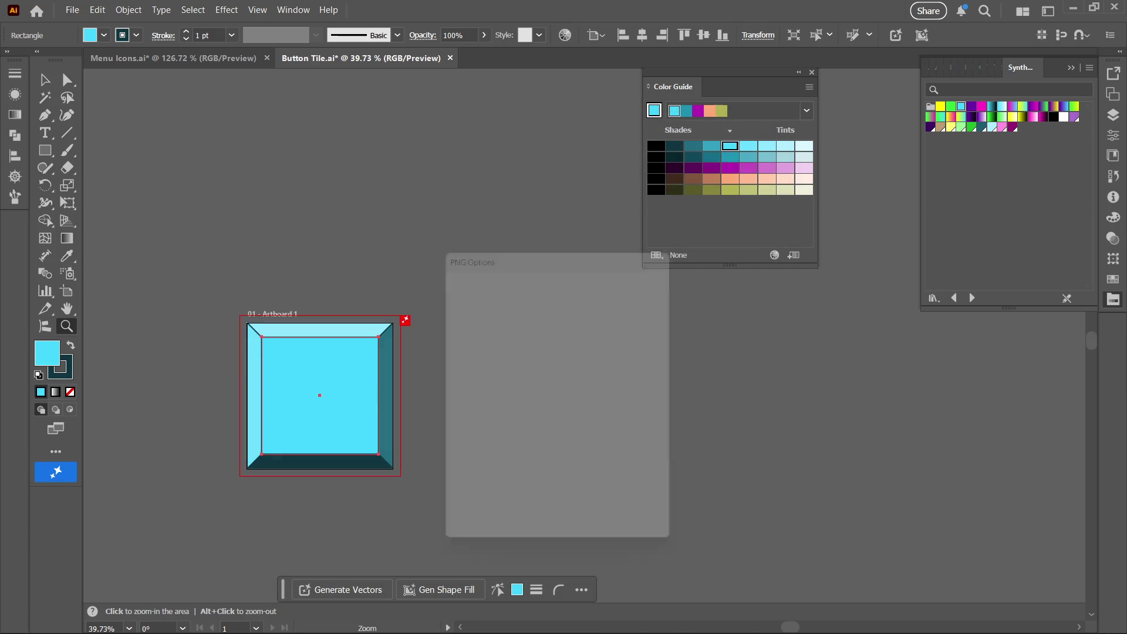
click(573, 532)
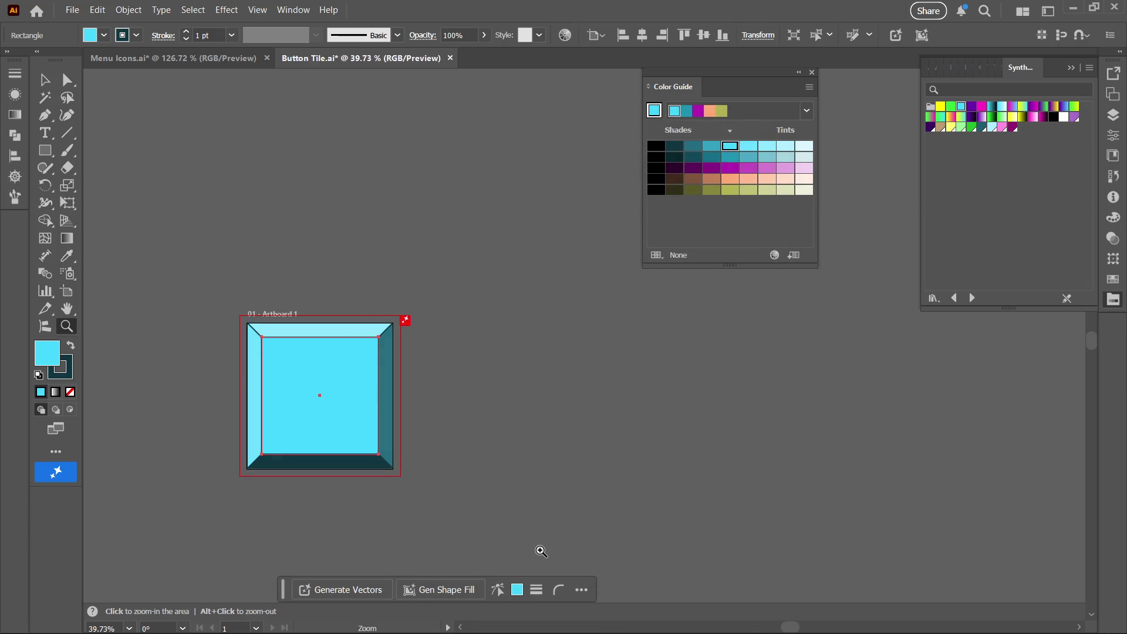
- Back in Unity, select the Button Tile Blue texture after comparing it with the grey Button Tile
click(1072, 8)
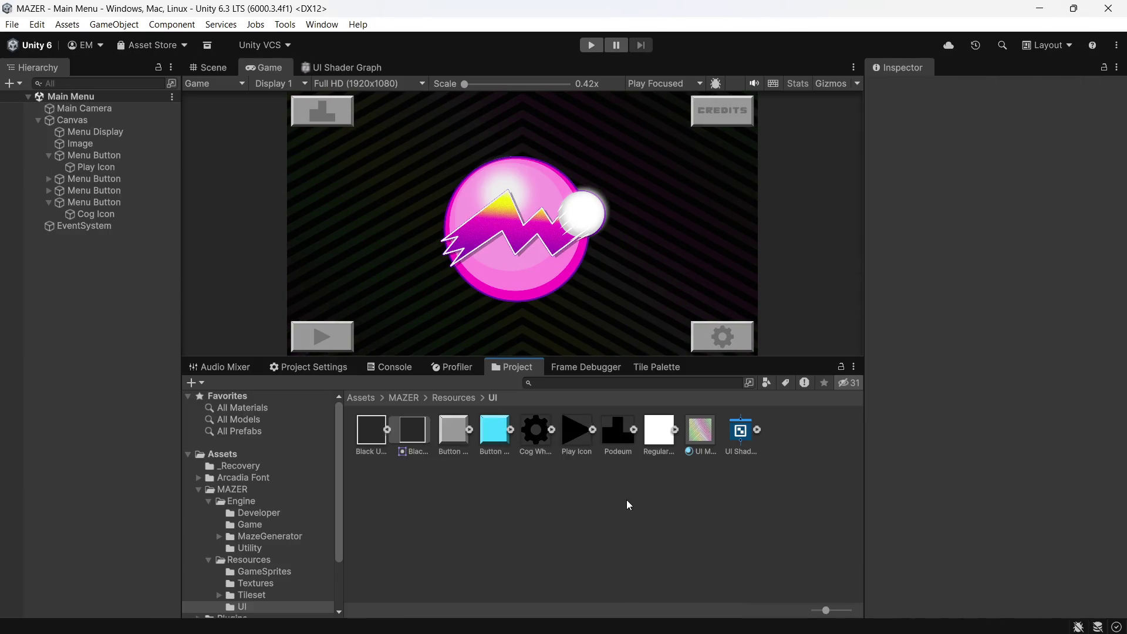
click(486, 426)
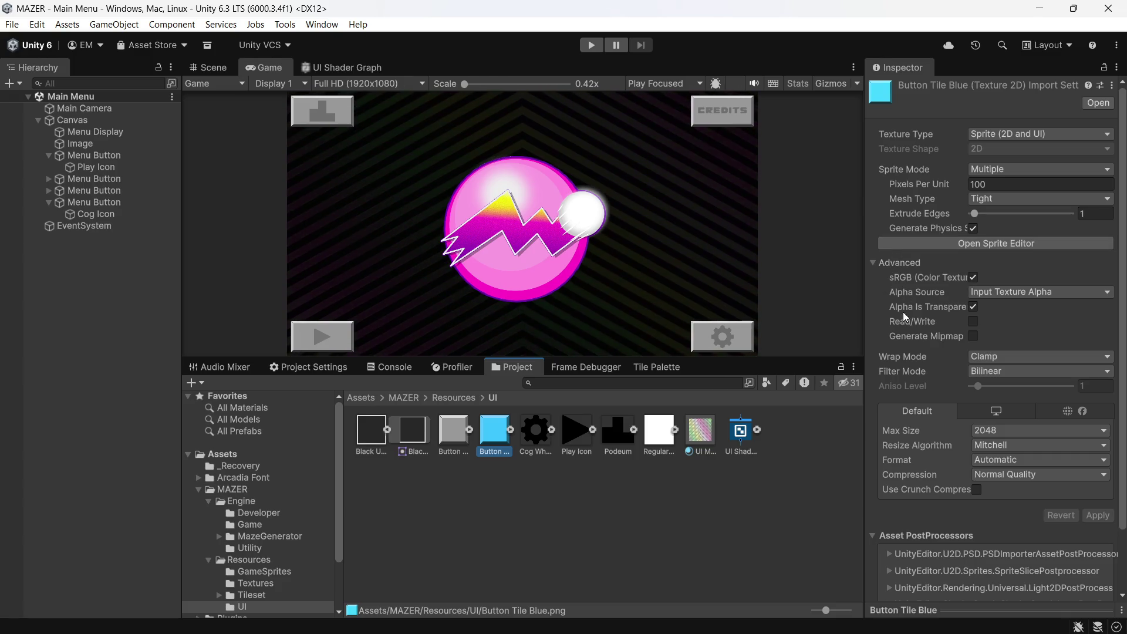
click(451, 442)
click(485, 439)
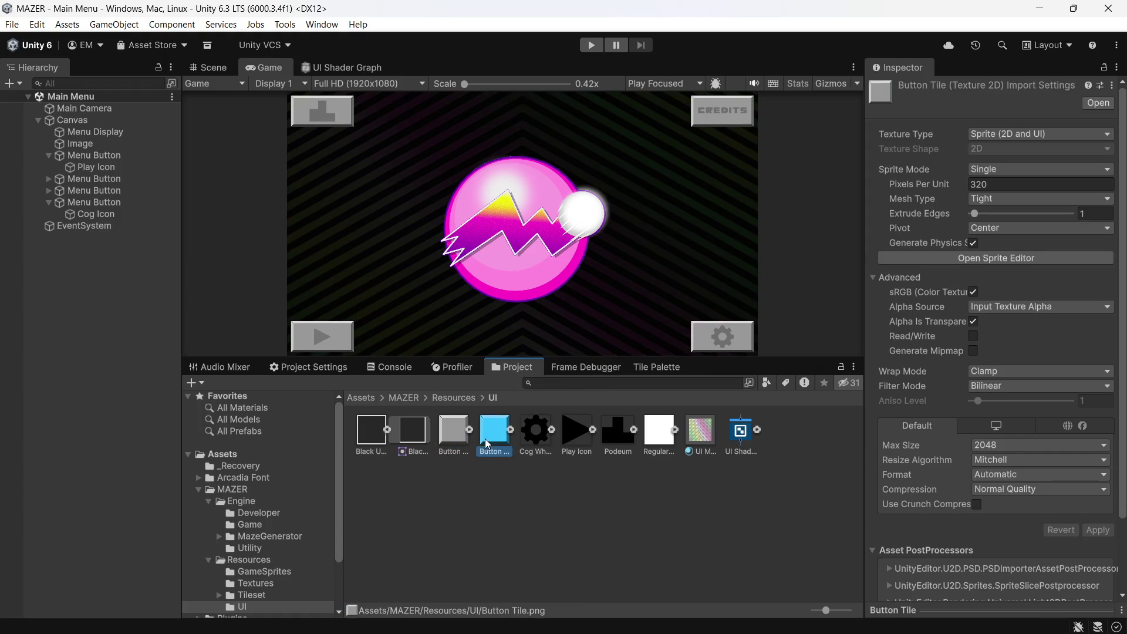
- Make it a Single sprite at 320 pixels per unit and apply before opening the Sprite Editor
click(1004, 169)
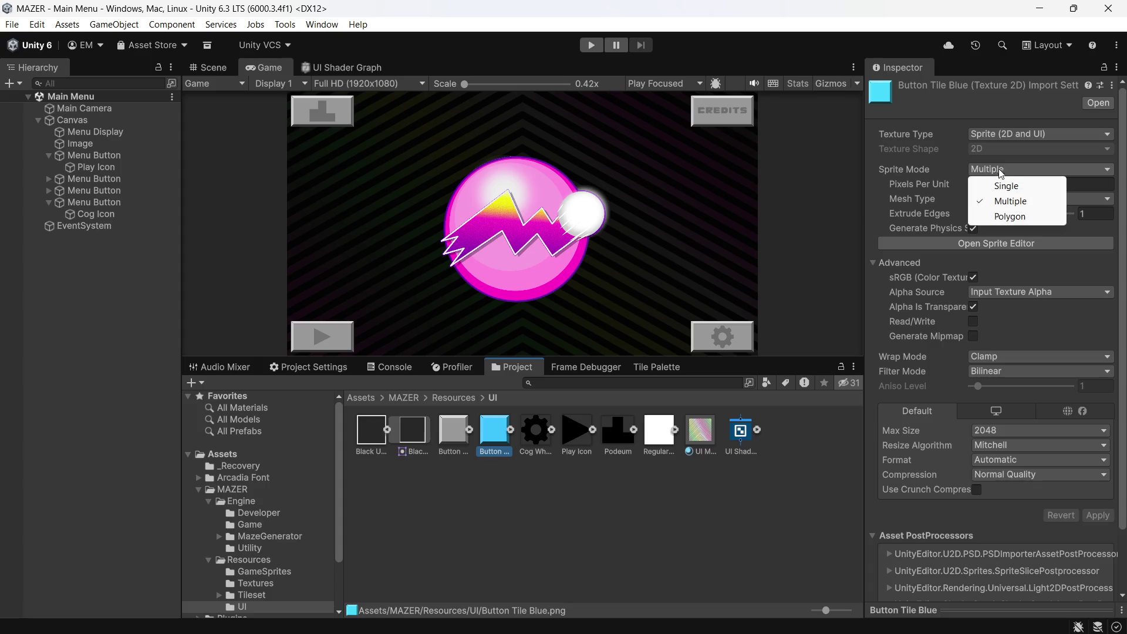
click(999, 183)
click(994, 185)
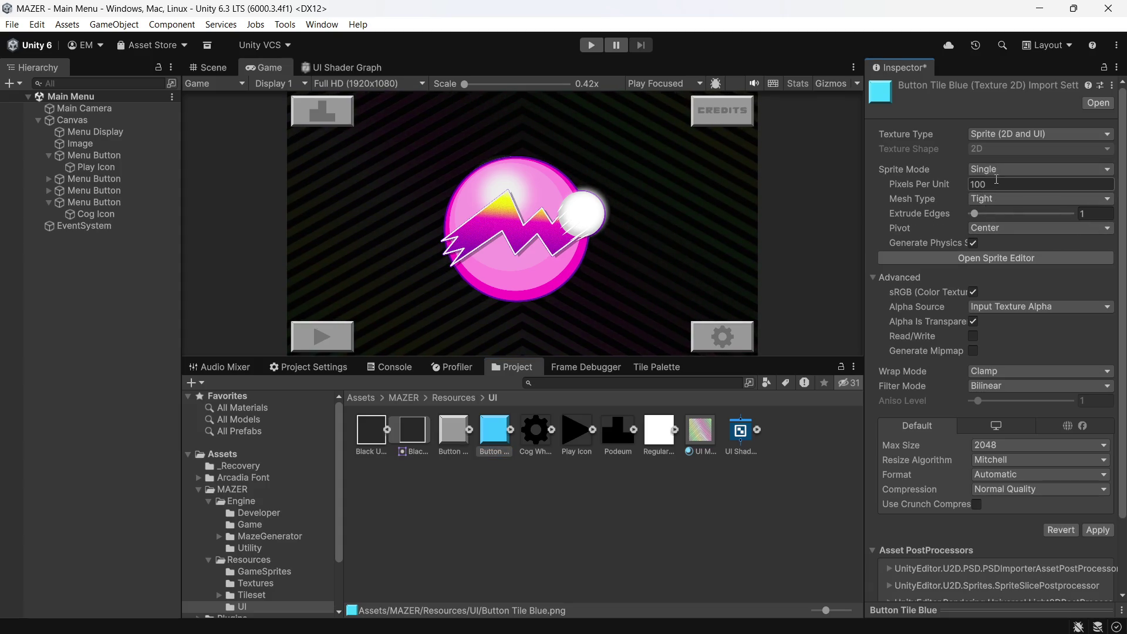
text(320)
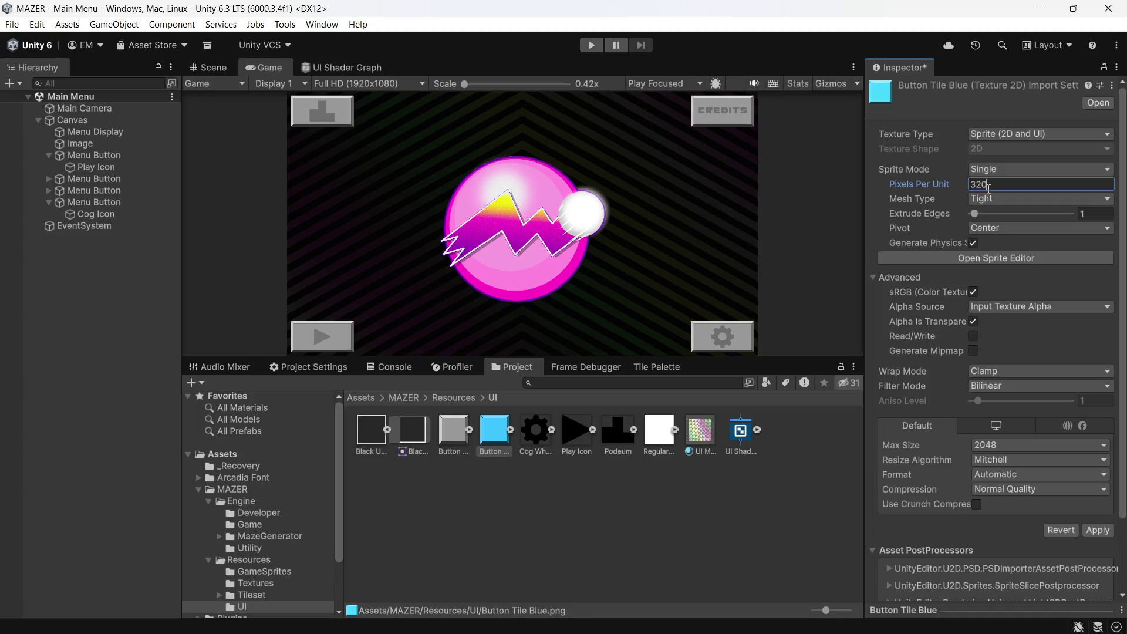
click(970, 258)
click(596, 347)
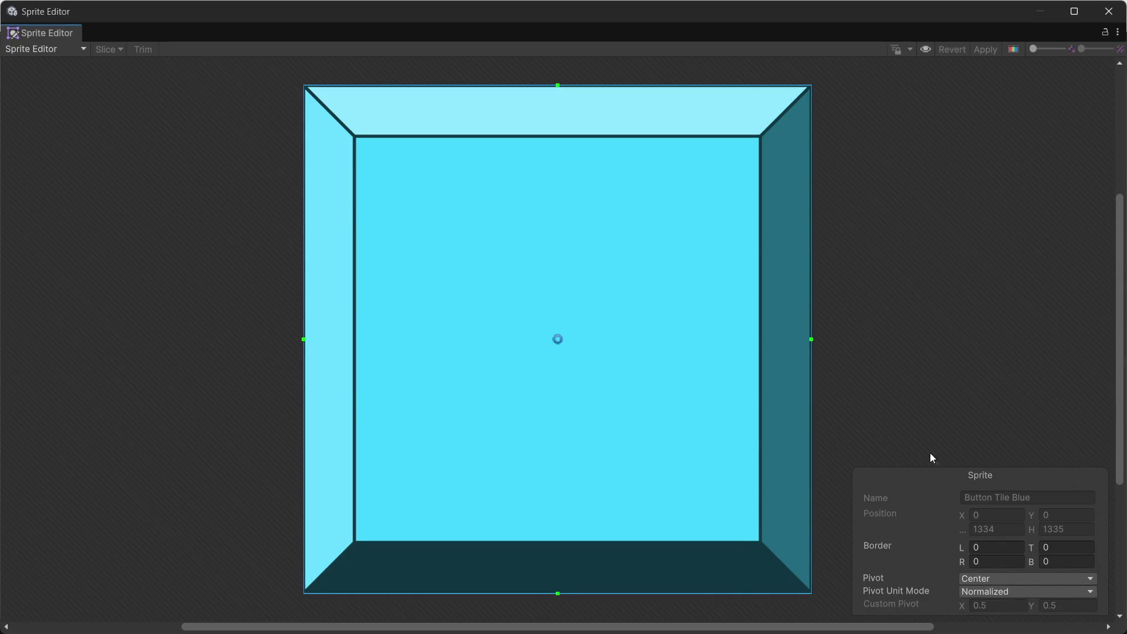
- Set the left and top sprite borders to 144
click(993, 546)
text(64)
key(BackSpace)
key(BackSpace)
key(Tab)
key(BackSpace)
text(144)
click(992, 541)
text(144)
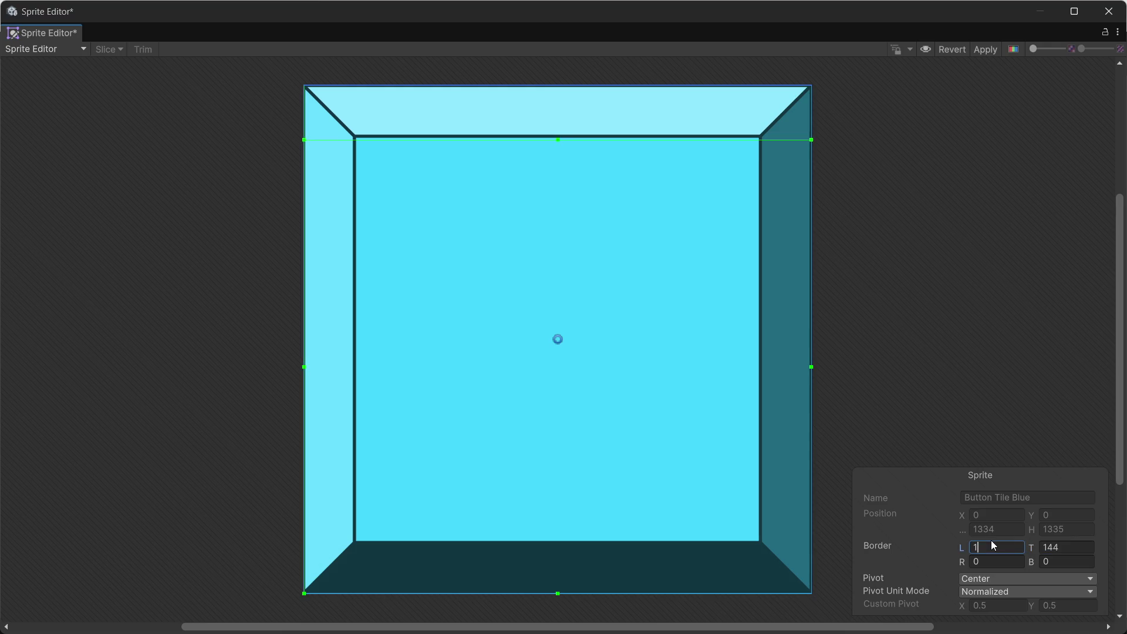
key(Tab)
- Set the right and bottom borders to 144, apply, and close the Sprite Editor
key(Tab)
text(155)
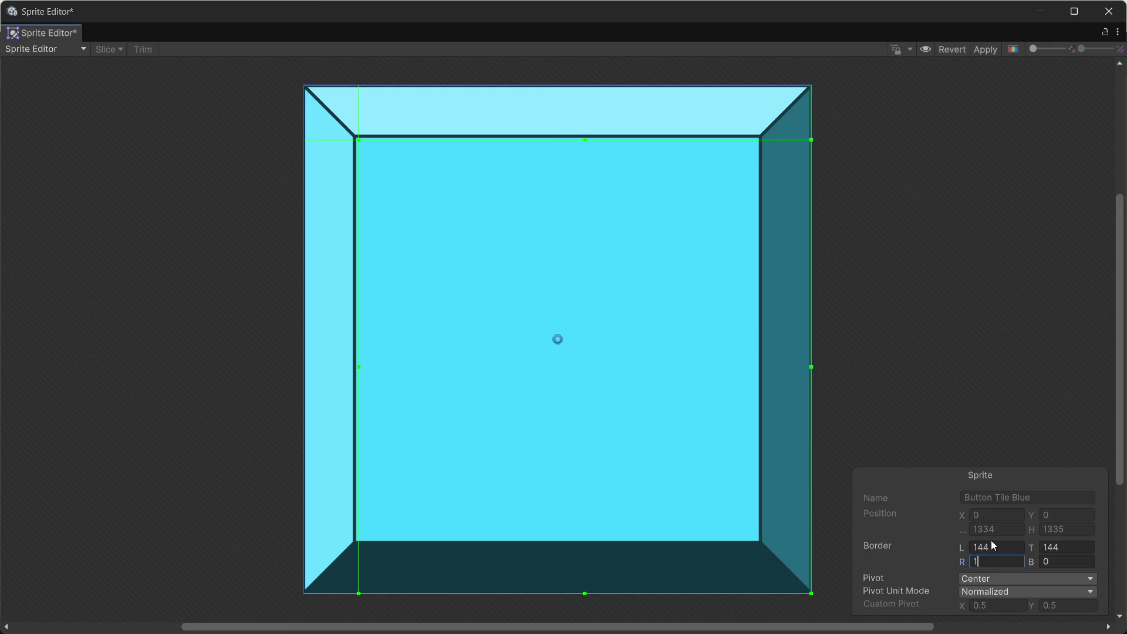
key(Num_Lock)
key(BackSpace)
key(BackSpace)
text(44)
key(Tab)
text(1)
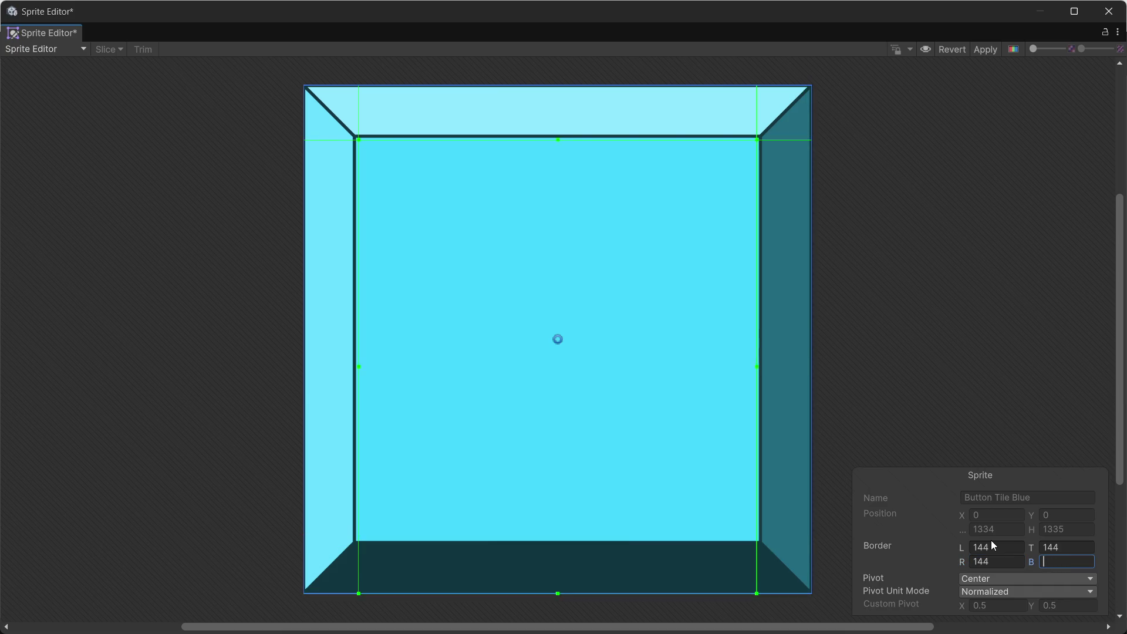
text(44)
click(979, 51)
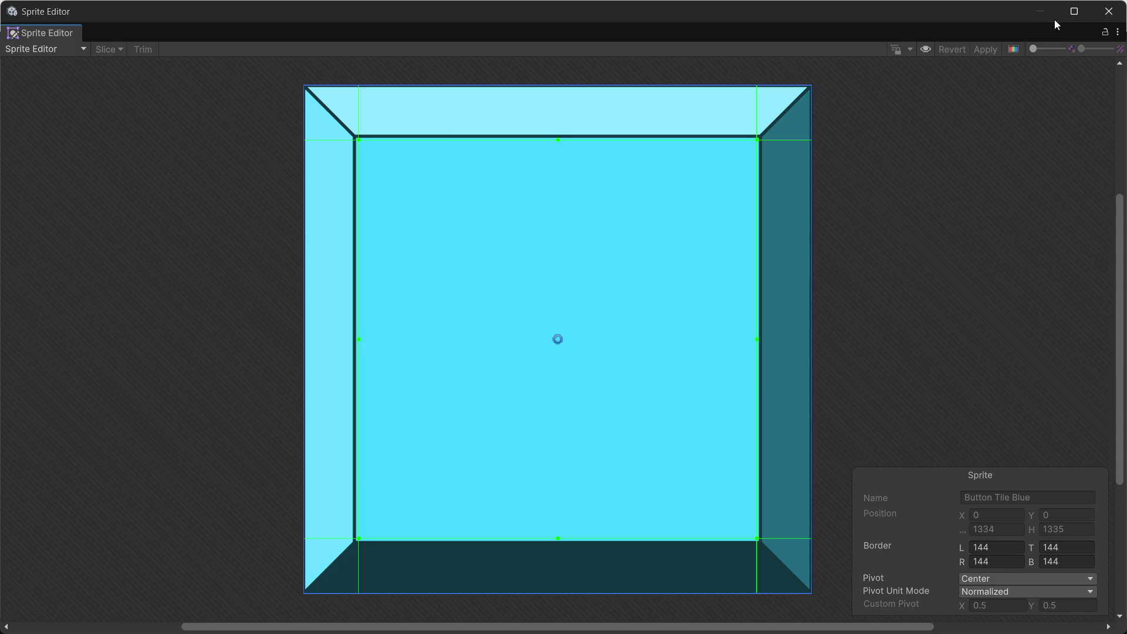
click(1108, 13)
mouse_move(599, 616)
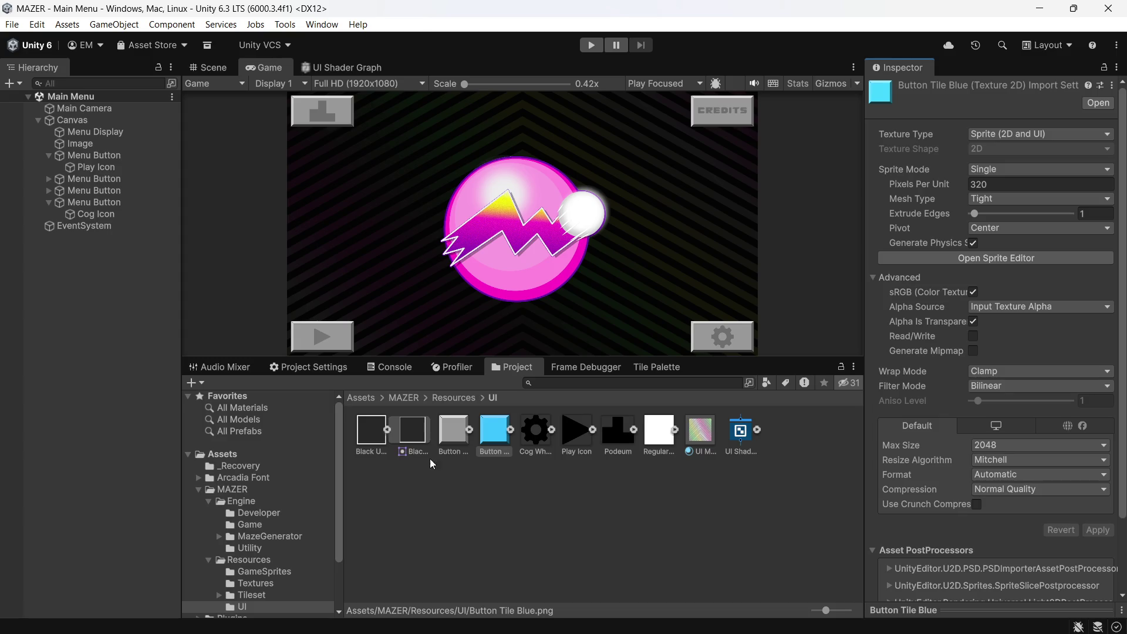
- Inspect the second Menu Button's Image component with its sliced Button Tile, then return to Illustrator
click(105, 179)
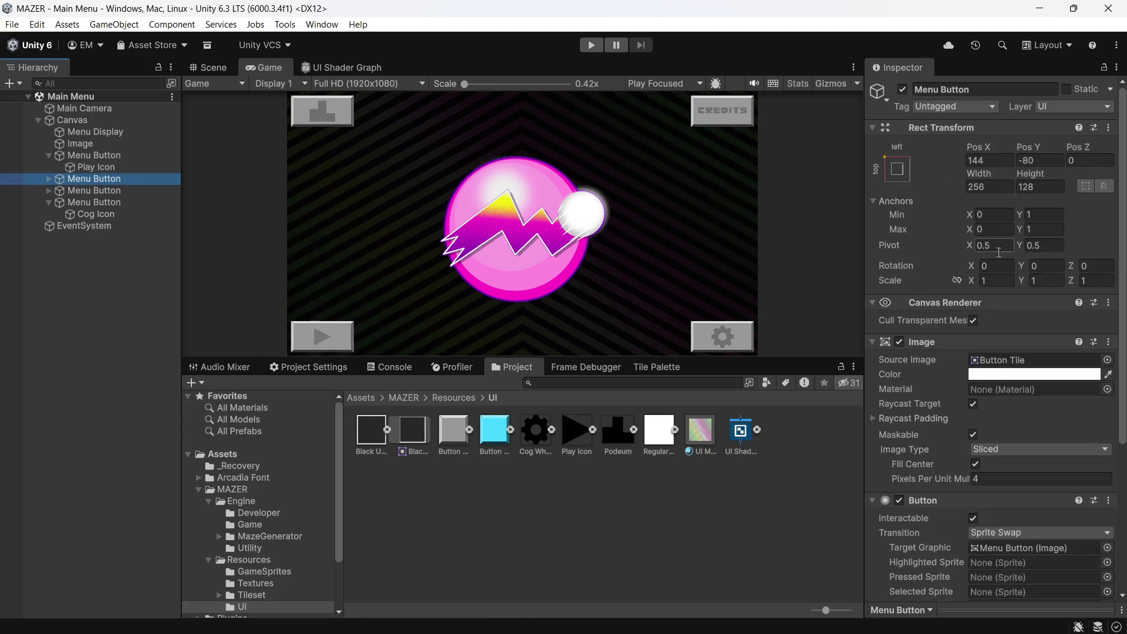
scroll(1089, 467, down, 5)
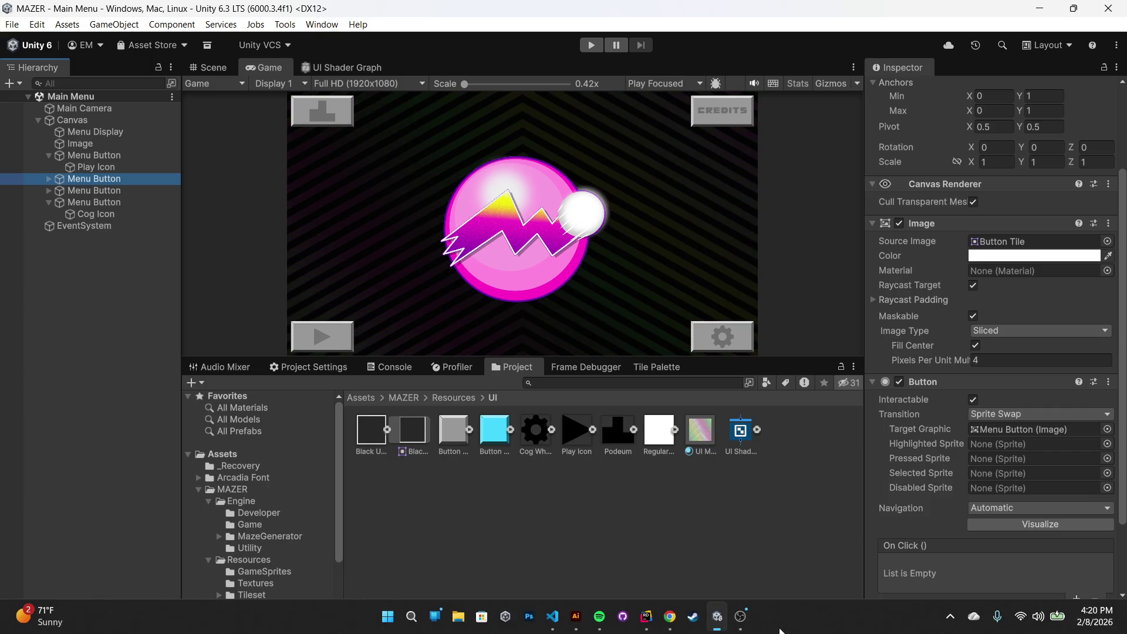
mouse_move(718, 619)
click(577, 617)
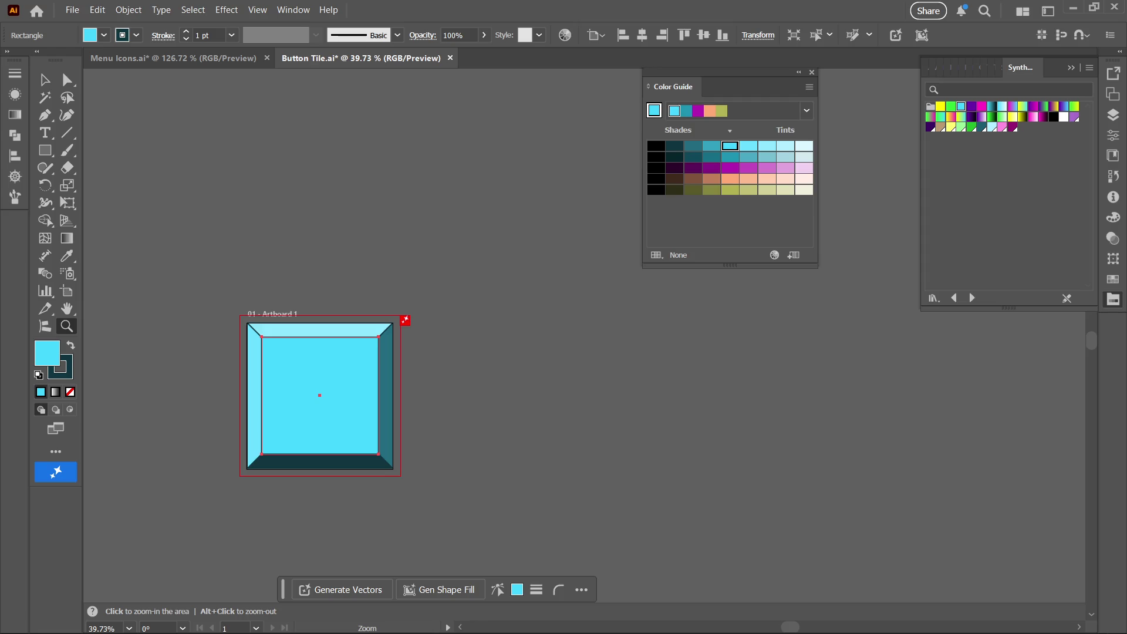
- Rename Layer 1 to 'Grey'
click(1114, 115)
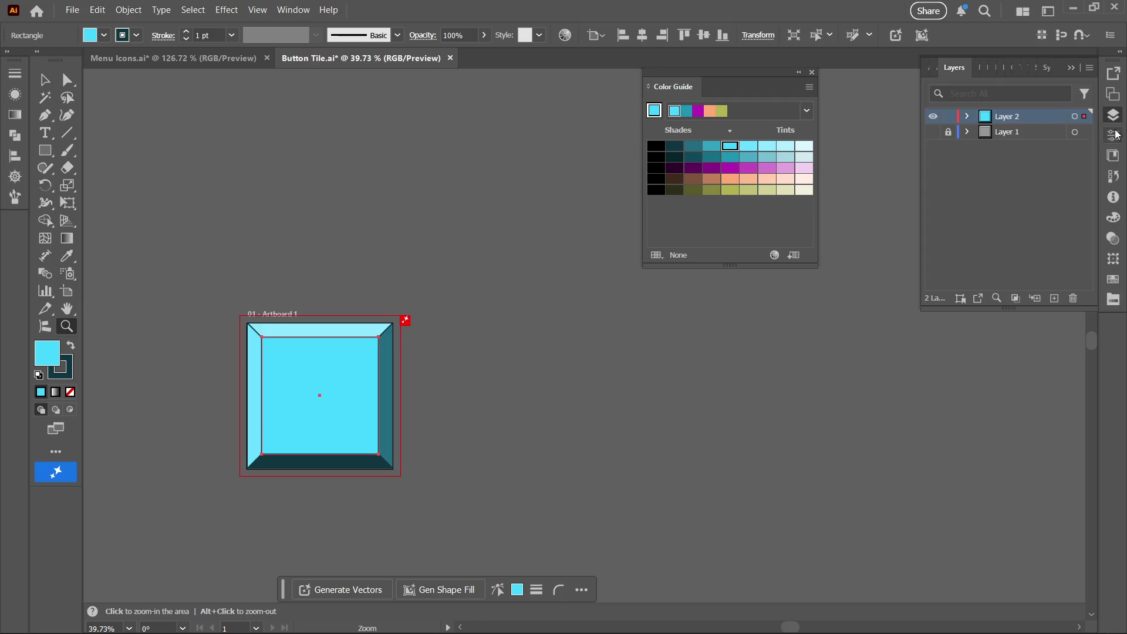
double_click(1016, 133)
text(Grey)
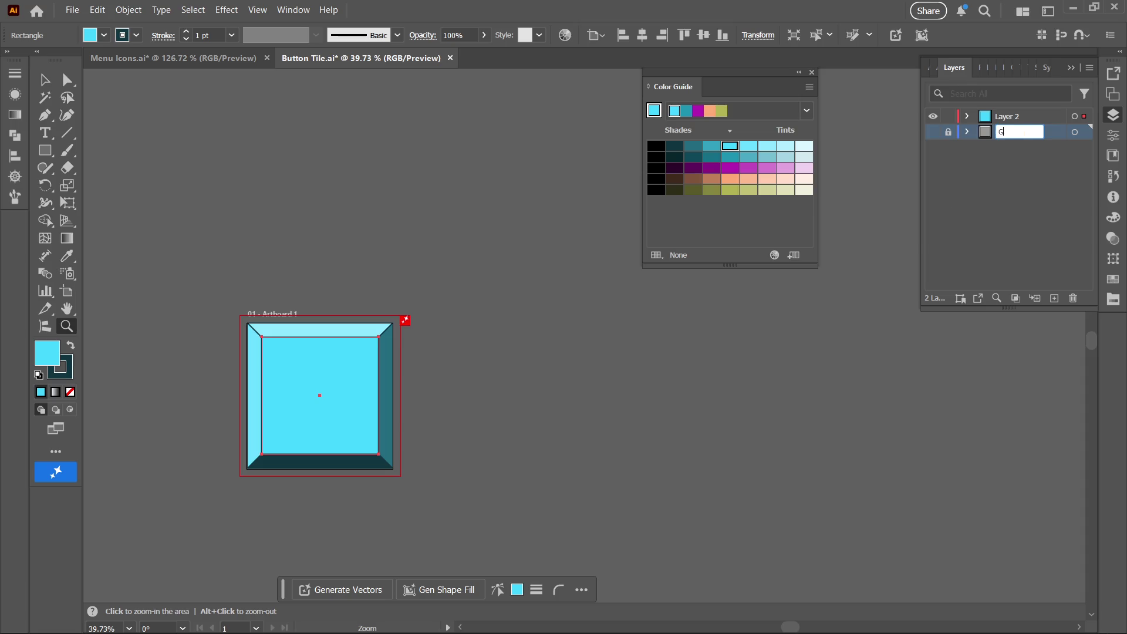
key(Return)
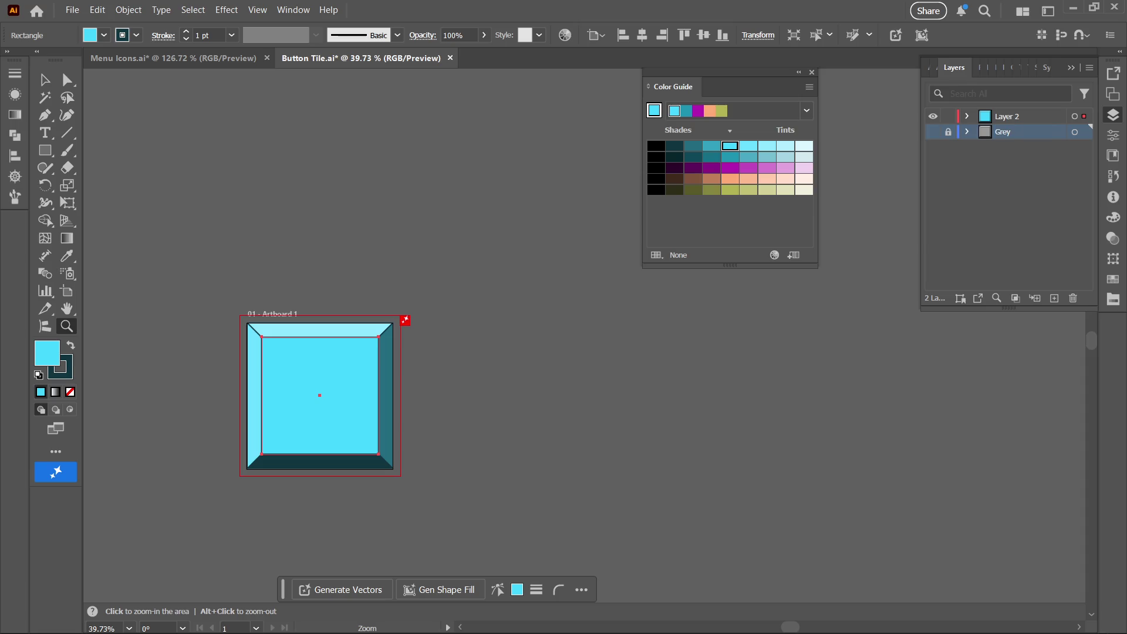
- Rename Layer 2 to 'Blue' in its Layer Options
double_click(1032, 114)
key(BackSpace)
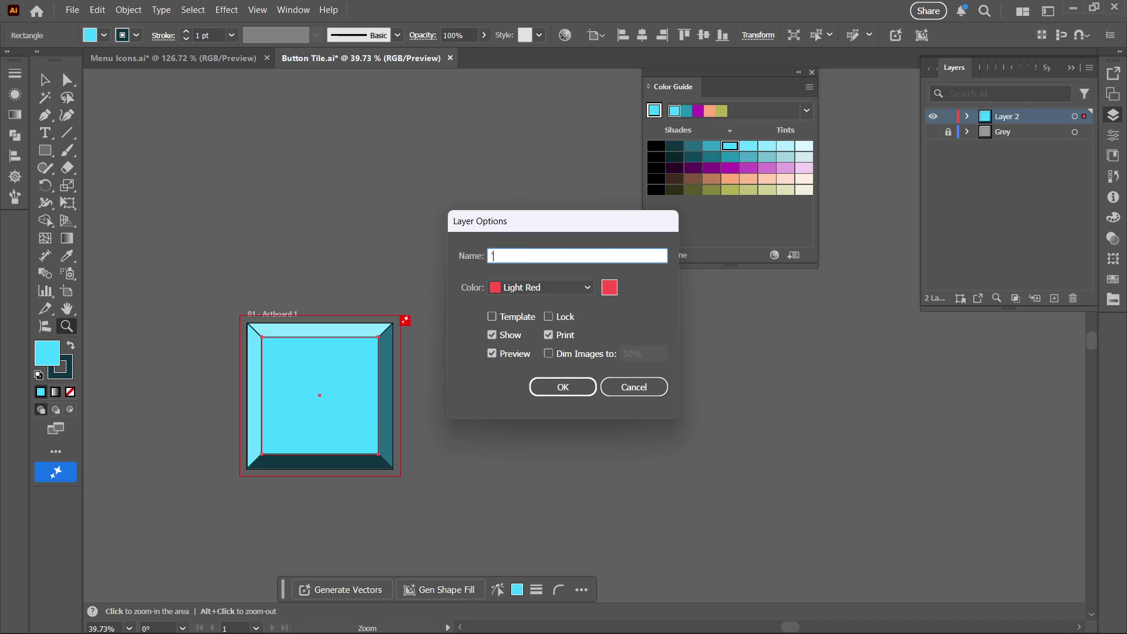
text(But)
key(BackSpace)
key(BackSpace)
text(lue)
click(586, 394)
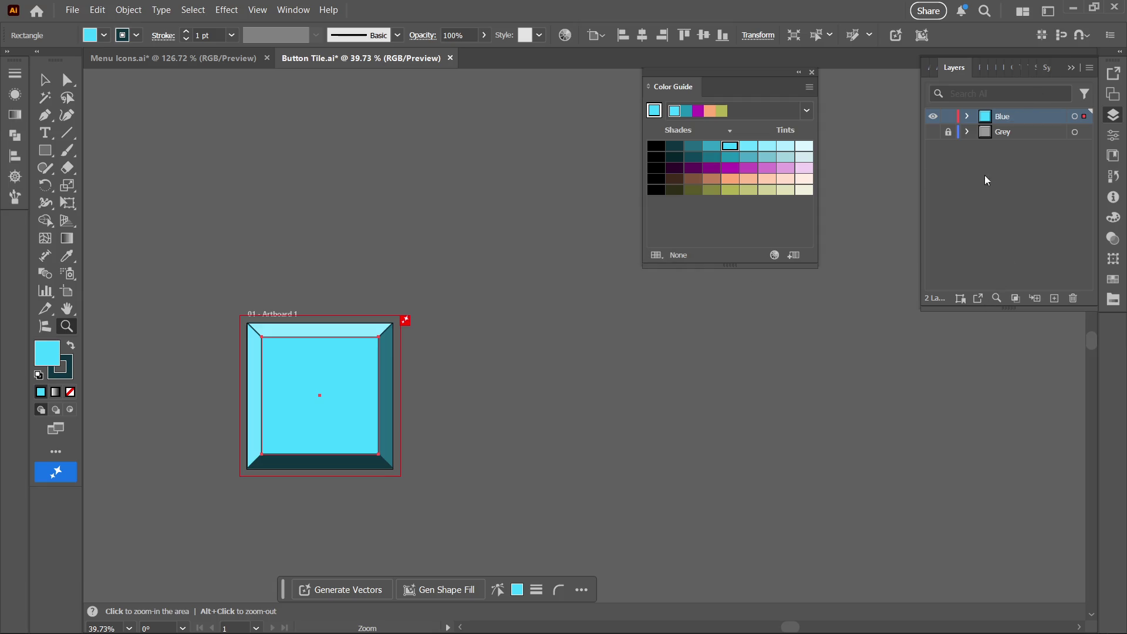